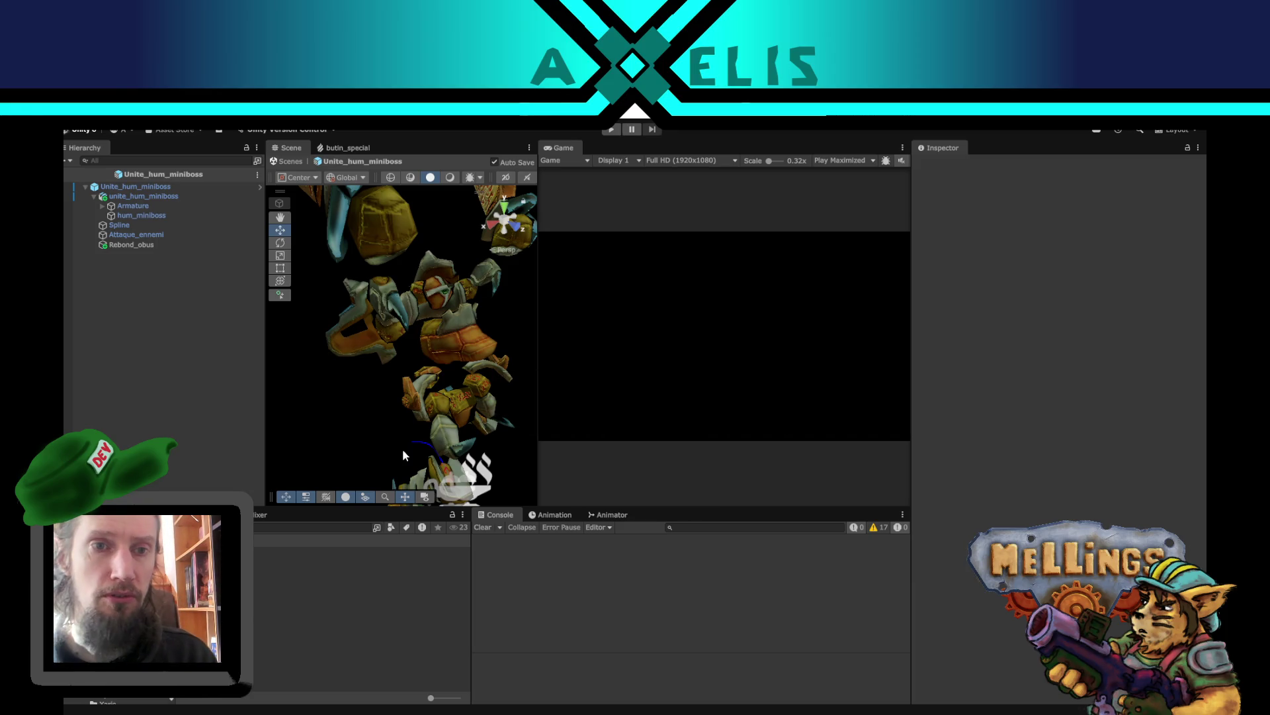
- Orbit around the Unite_hum_miniboss prefab from several angles, then exit to the Intro scene
left_click(165, 187)
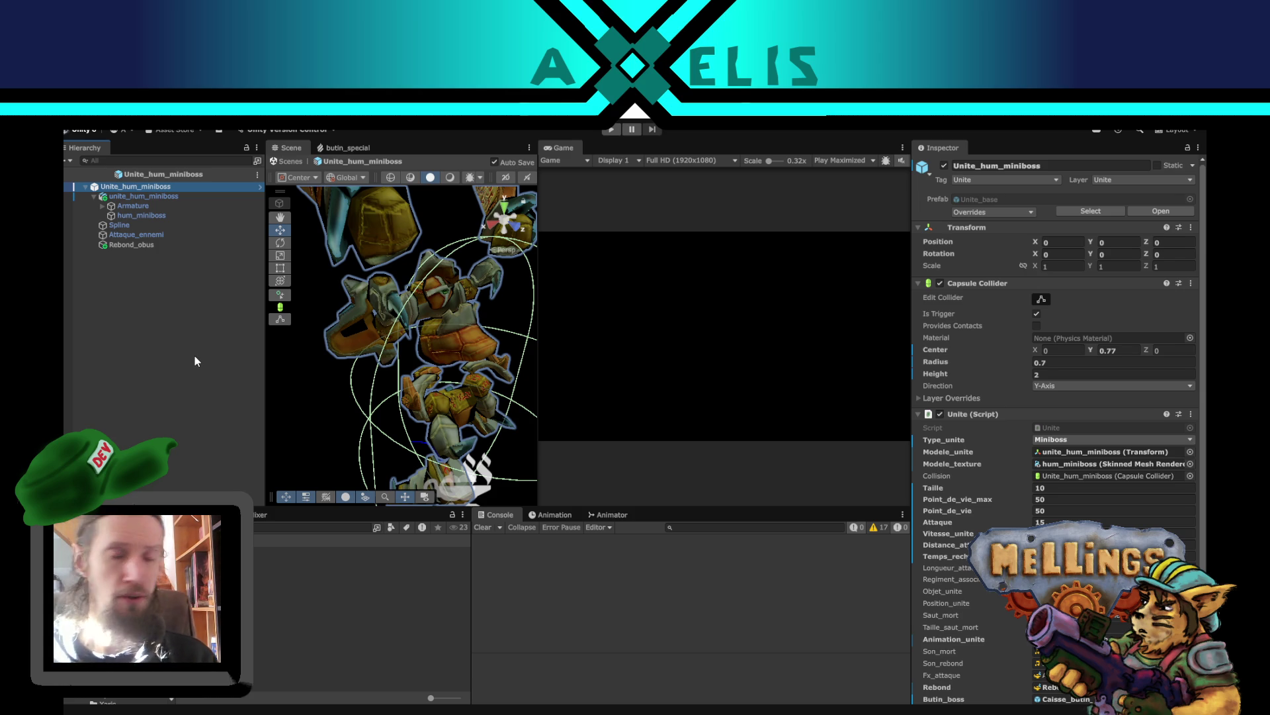
mouse_move(397, 400)
left_mouse_down()
mouse_move(356, 405)
mouse_move(504, 236)
mouse_move(386, 342)
mouse_move(542, 341)
mouse_move(582, 395)
mouse_move(441, 449)
mouse_move(310, 434)
left_mouse_up()
left_click(310, 434)
scroll(446, 397, "up", 3)
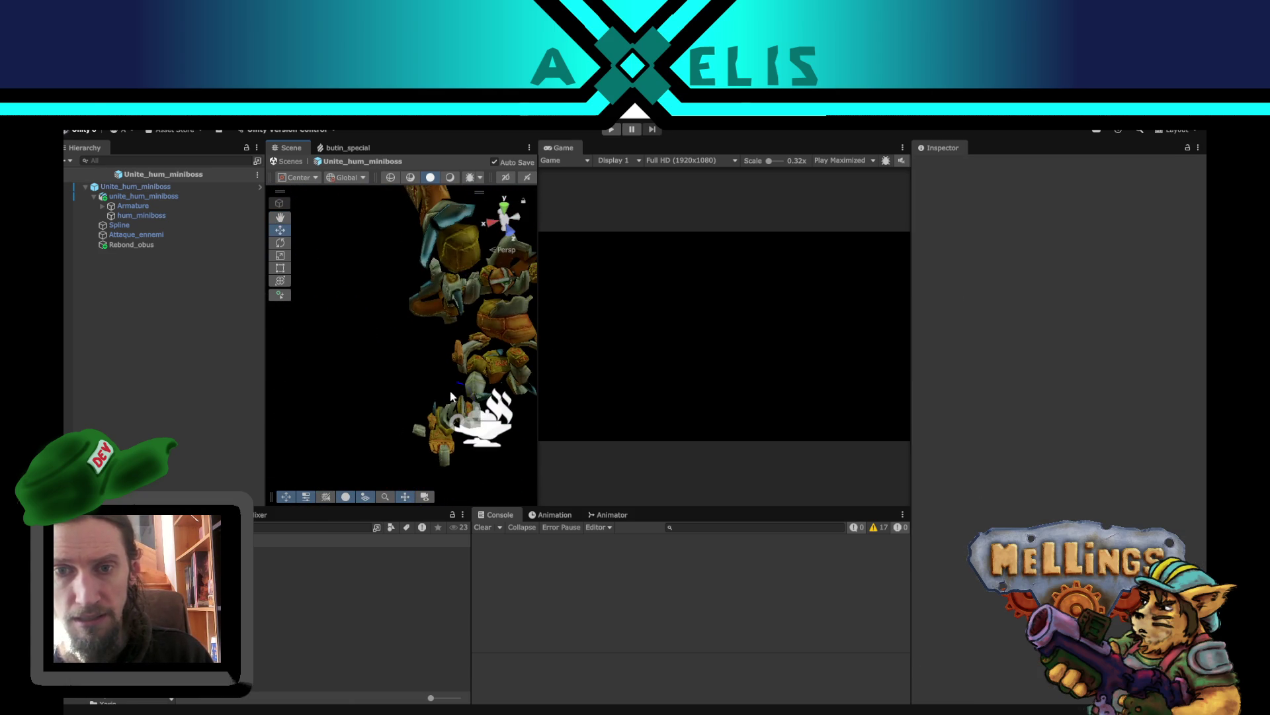
mouse_move(446, 397)
left_mouse_down()
mouse_move(270, 297)
mouse_move(311, 292)
mouse_move(549, 350)
mouse_move(400, 337)
left_mouse_up()
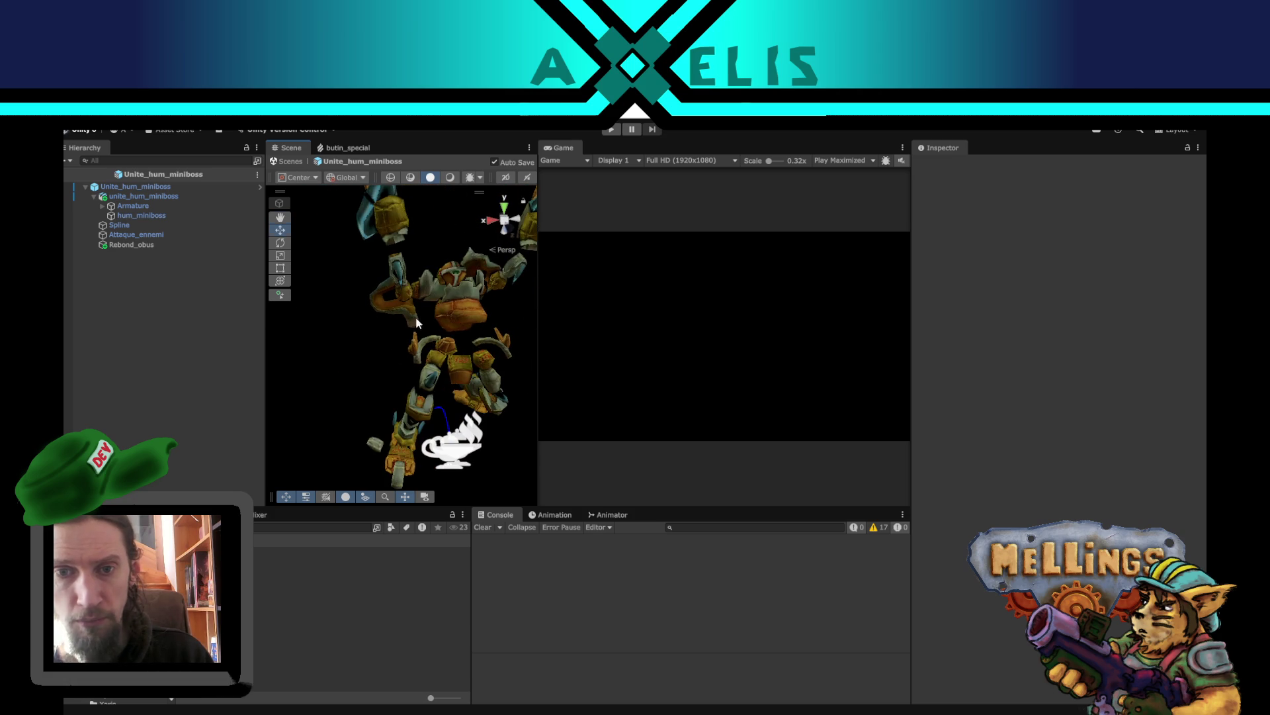
left_click(399, 338)
scroll(485, 391, "down", 3)
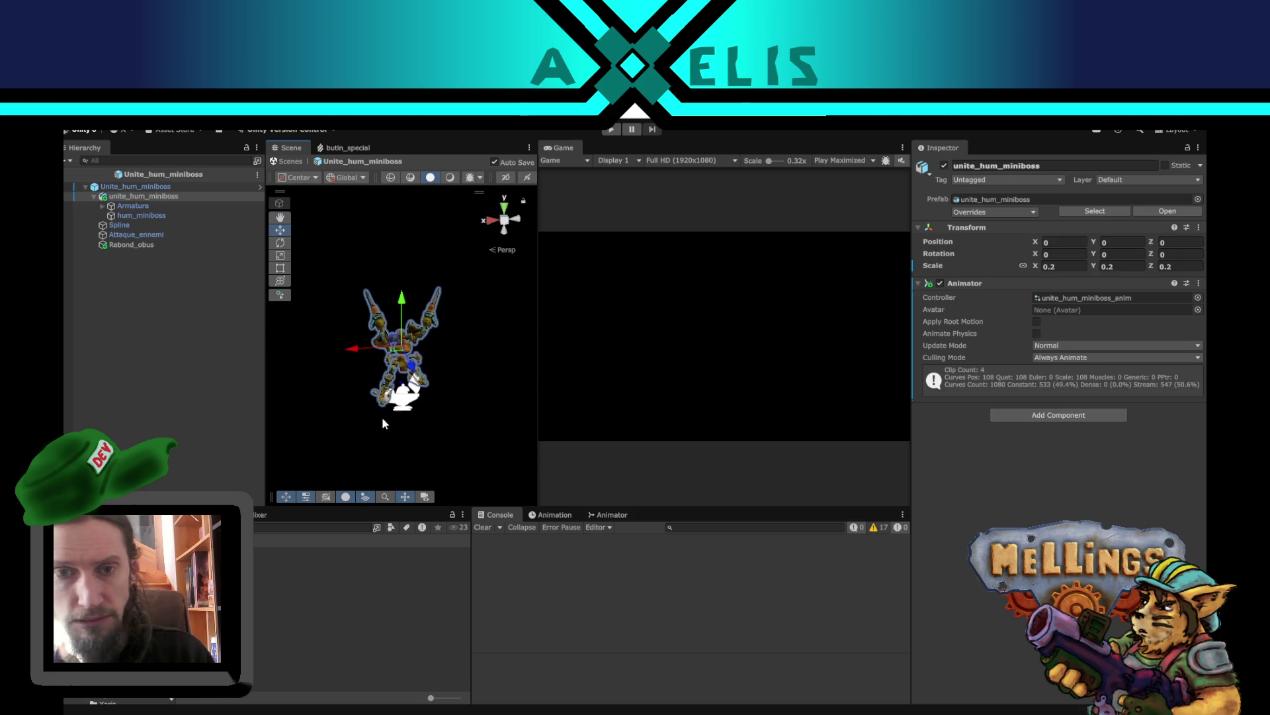
scroll(331, 429, "up", 5)
mouse_move(331, 429)
left_mouse_down()
mouse_move(422, 359)
mouse_move(322, 432)
mouse_move(551, 430)
mouse_move(840, 319)
mouse_move(962, 289)
mouse_move(598, 284)
mouse_move(615, 383)
mouse_move(487, 418)
mouse_move(76, 368)
mouse_move(257, 395)
mouse_move(655, 283)
mouse_move(692, 300)
mouse_move(654, 226)
mouse_move(677, 341)
mouse_move(852, 343)
mouse_move(502, 319)
mouse_move(403, 329)
mouse_move(205, 379)
mouse_move(253, 388)
mouse_move(284, 357)
mouse_move(389, 337)
left_mouse_up()
left_click(315, 441)
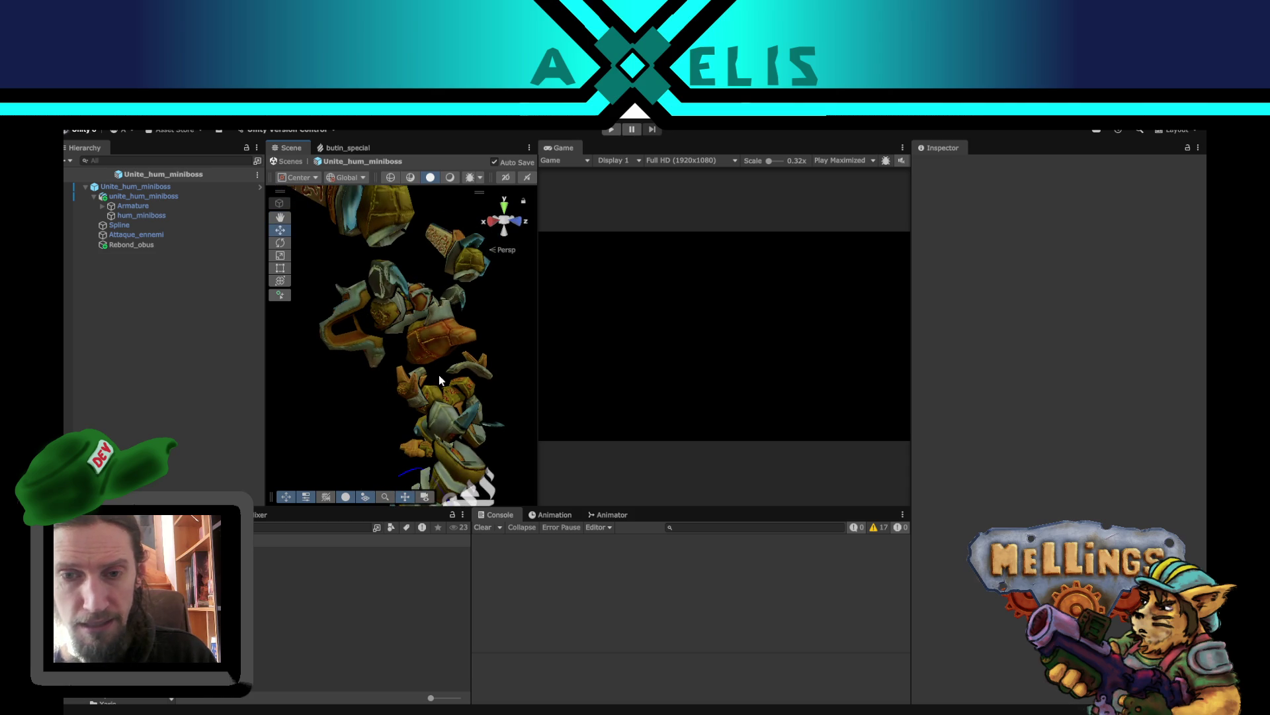
mouse_move(437, 375)
left_mouse_down()
mouse_move(382, 312)
mouse_move(463, 335)
mouse_move(609, 319)
mouse_move(655, 255)
mouse_move(295, 322)
mouse_move(383, 325)
mouse_move(416, 398)
left_mouse_up()
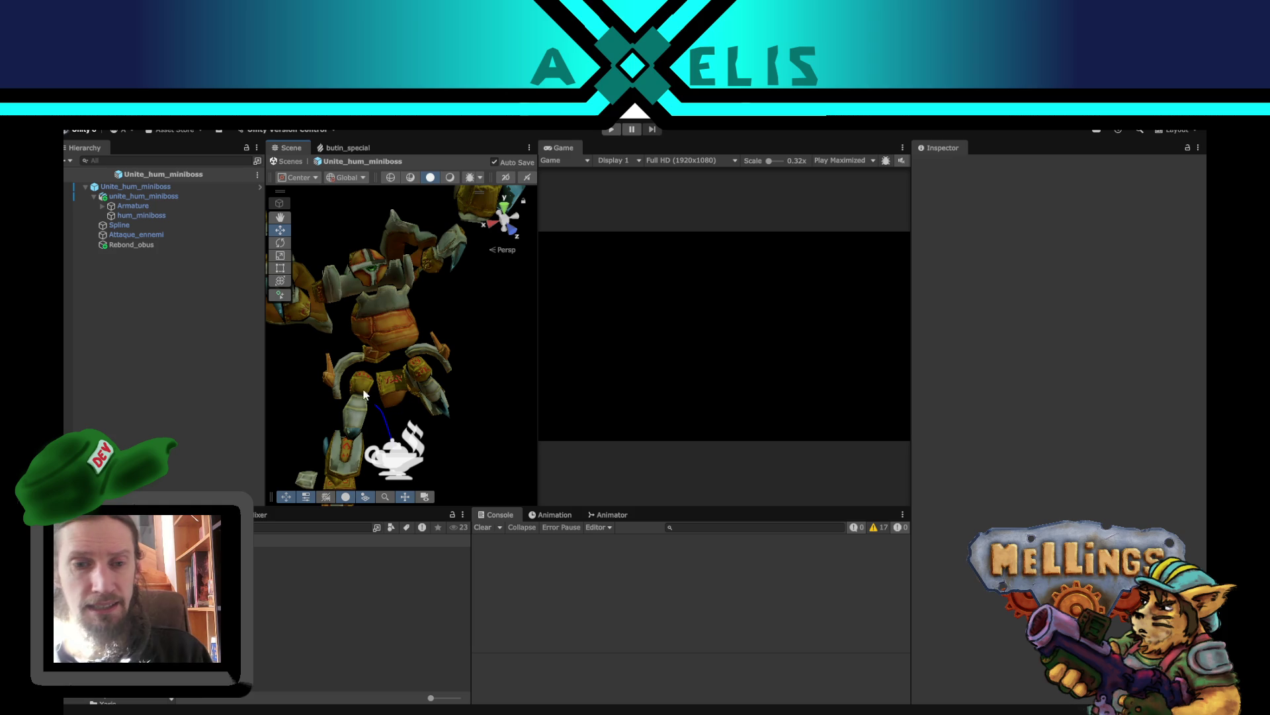
left_click(65, 175)
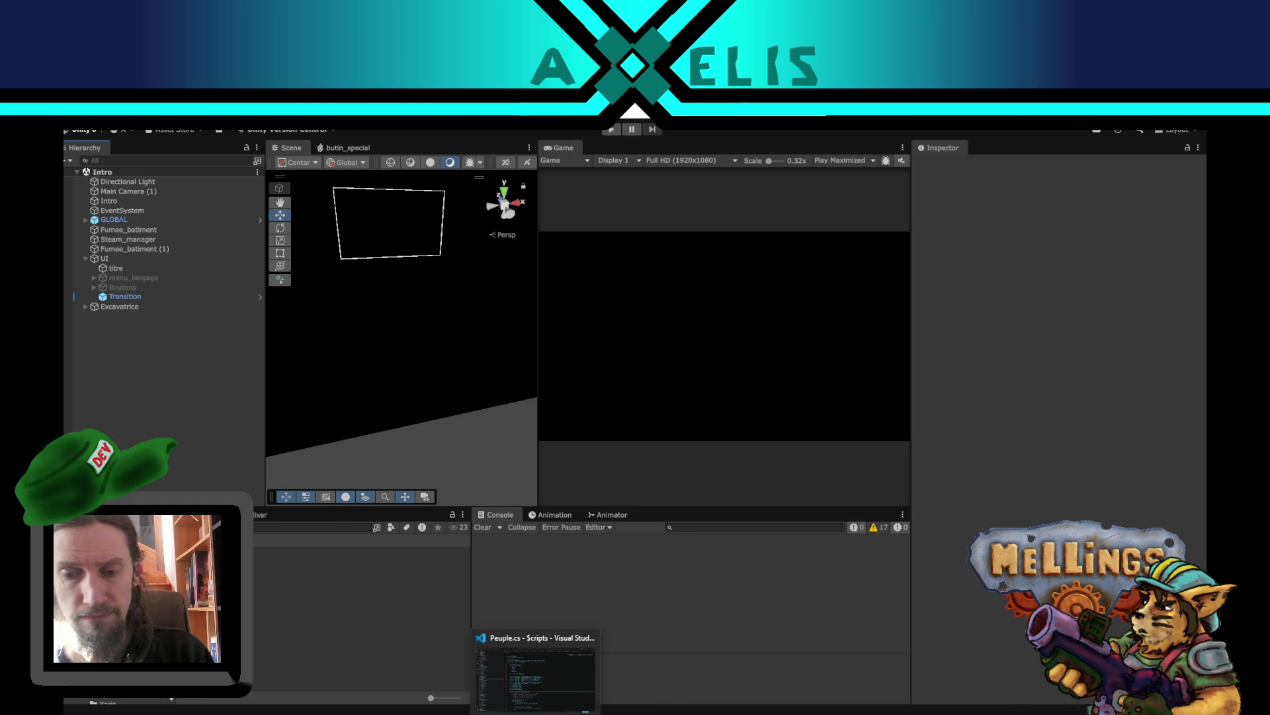
- Bring Peuple.cs up in Visual Studio Code with Find open for Butin_boss
left_click(536, 629)
key("alt+Tab")
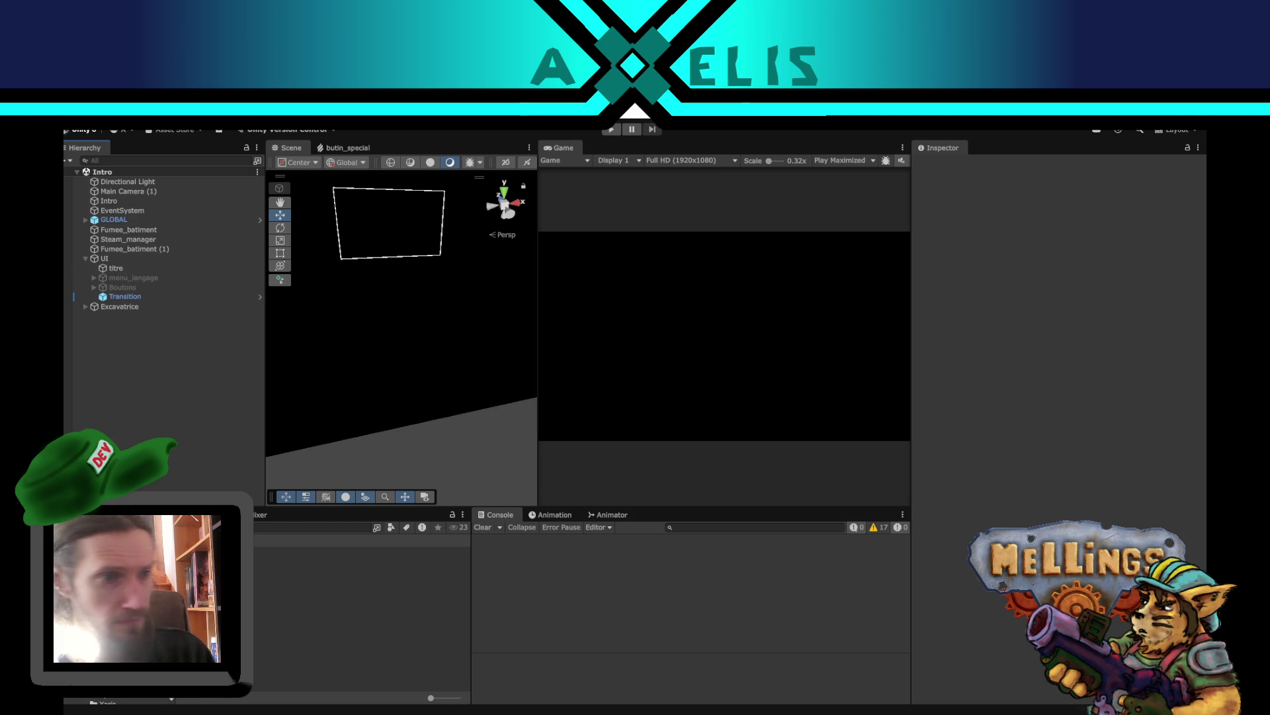
key("alt+Tab")
key("ctrl+f")
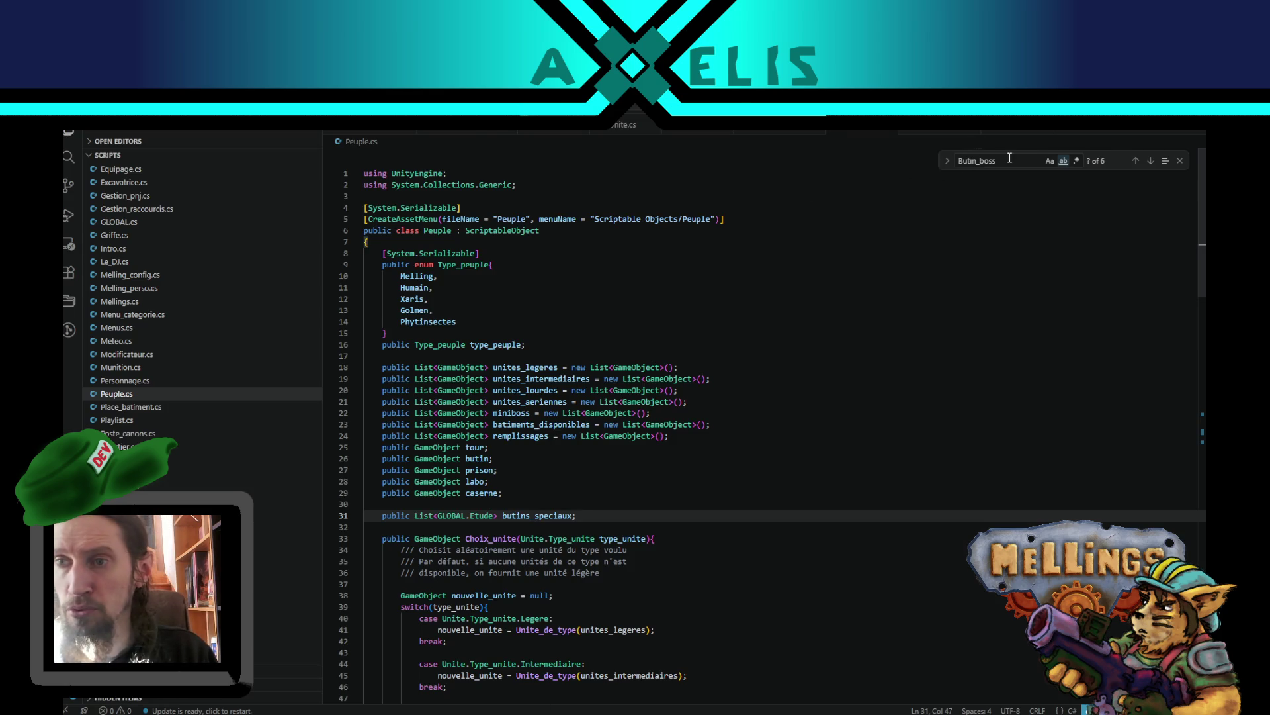
- Search melling_profil.savg for berserk_m and review the berserk, categorie_associee and berserk_munition occurrences
key("ctrl+Tab")
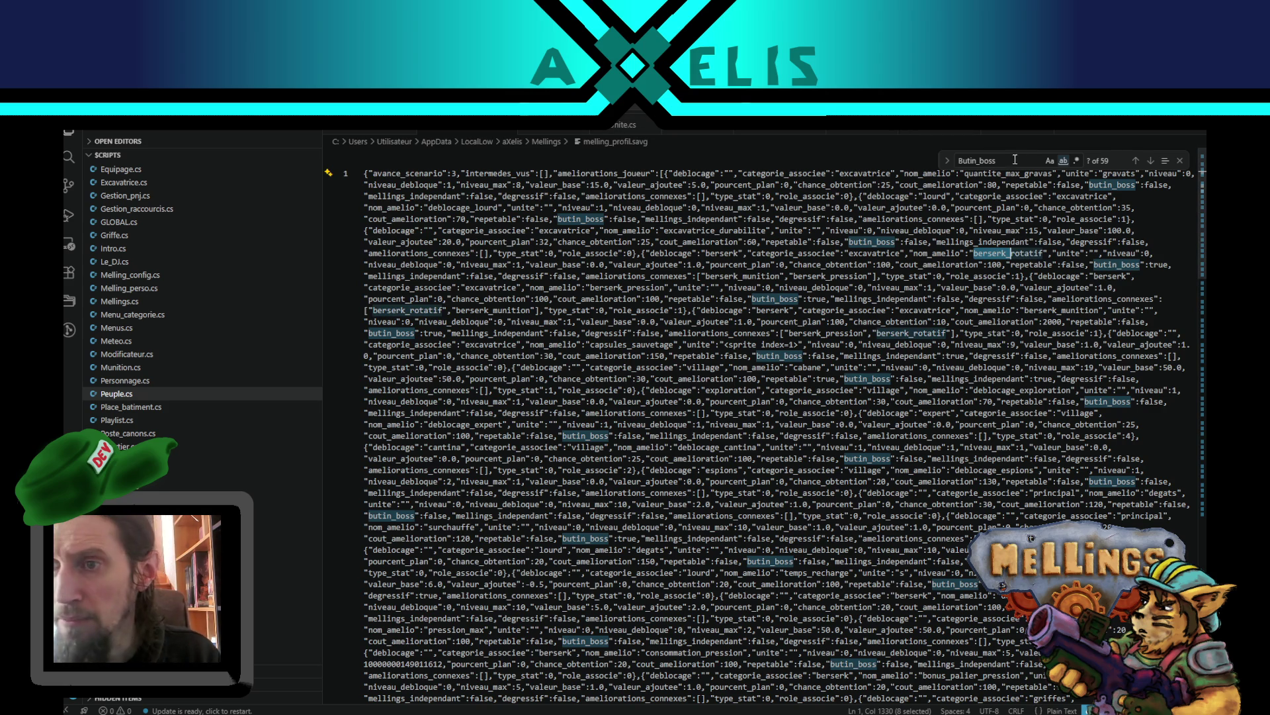
key("ctrl+f")
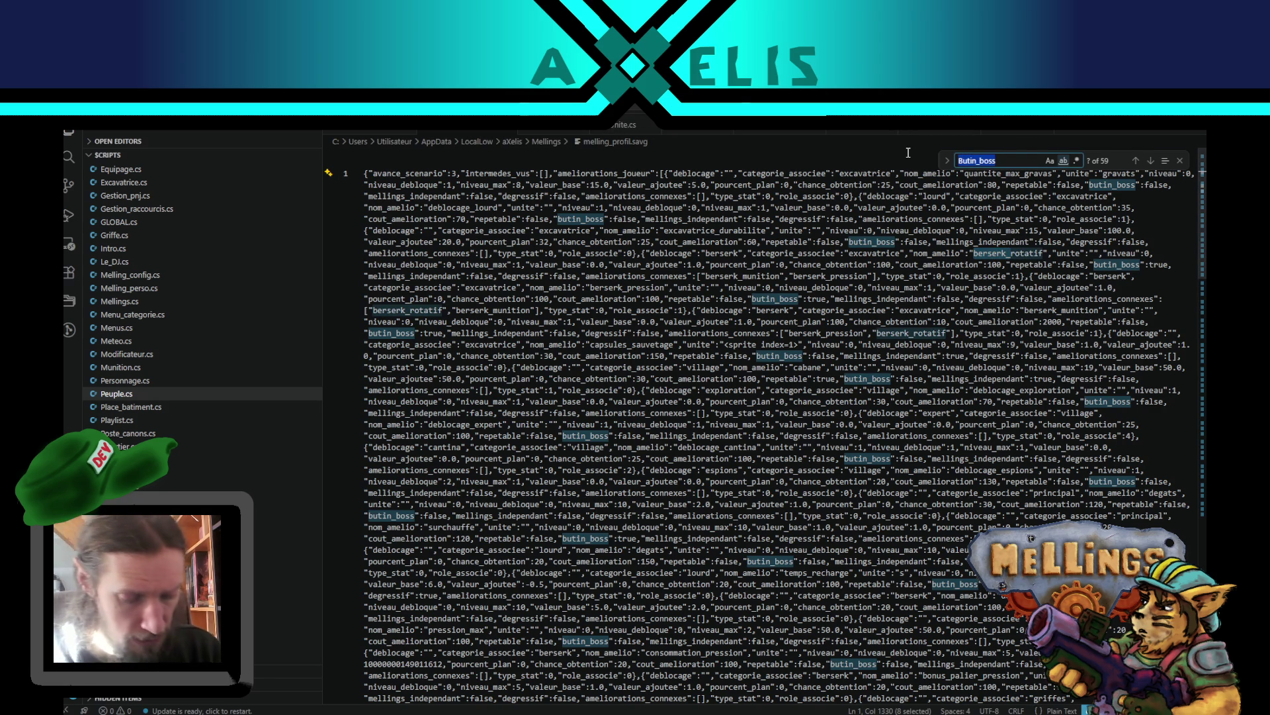
type("berser")
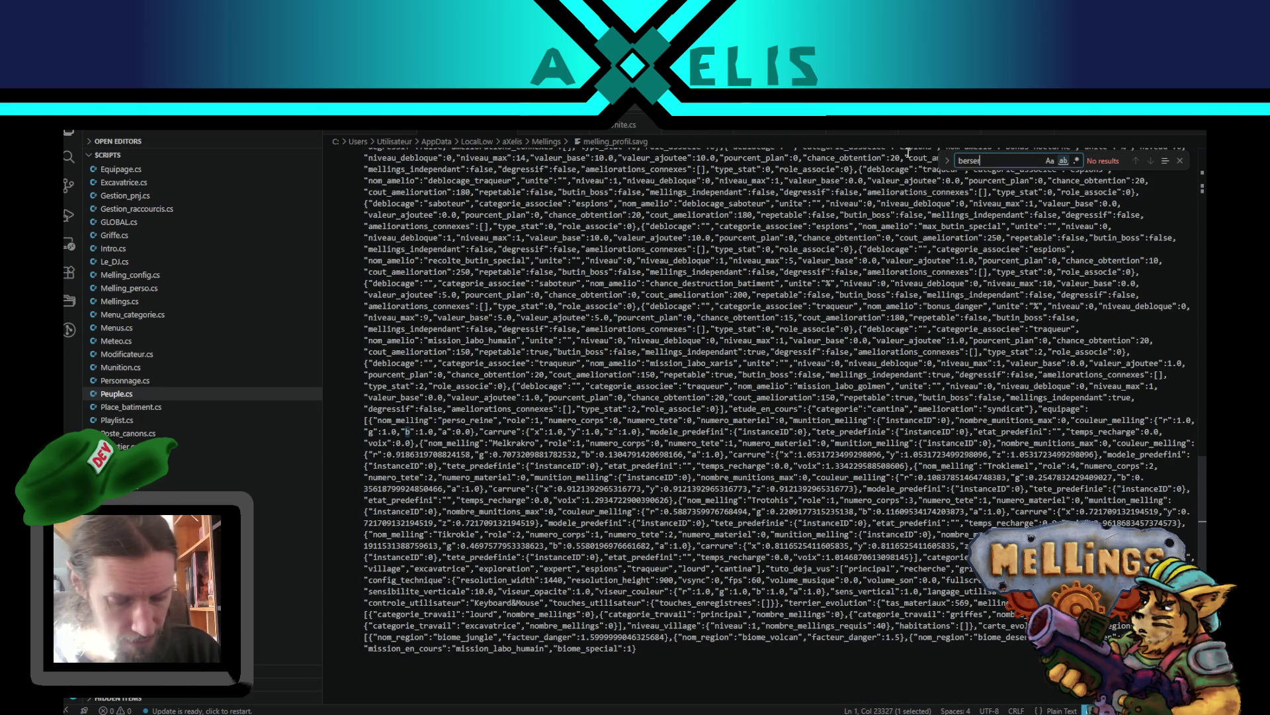
type("k_muniti")
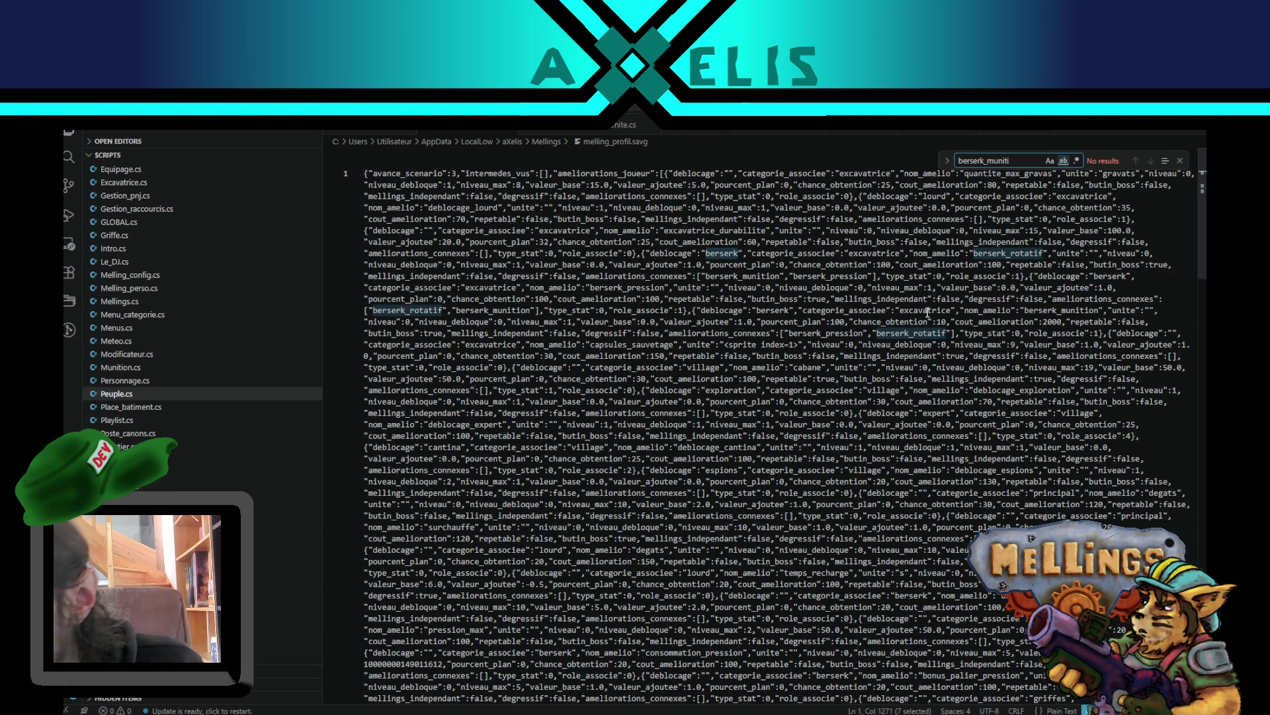
double_click(720, 251)
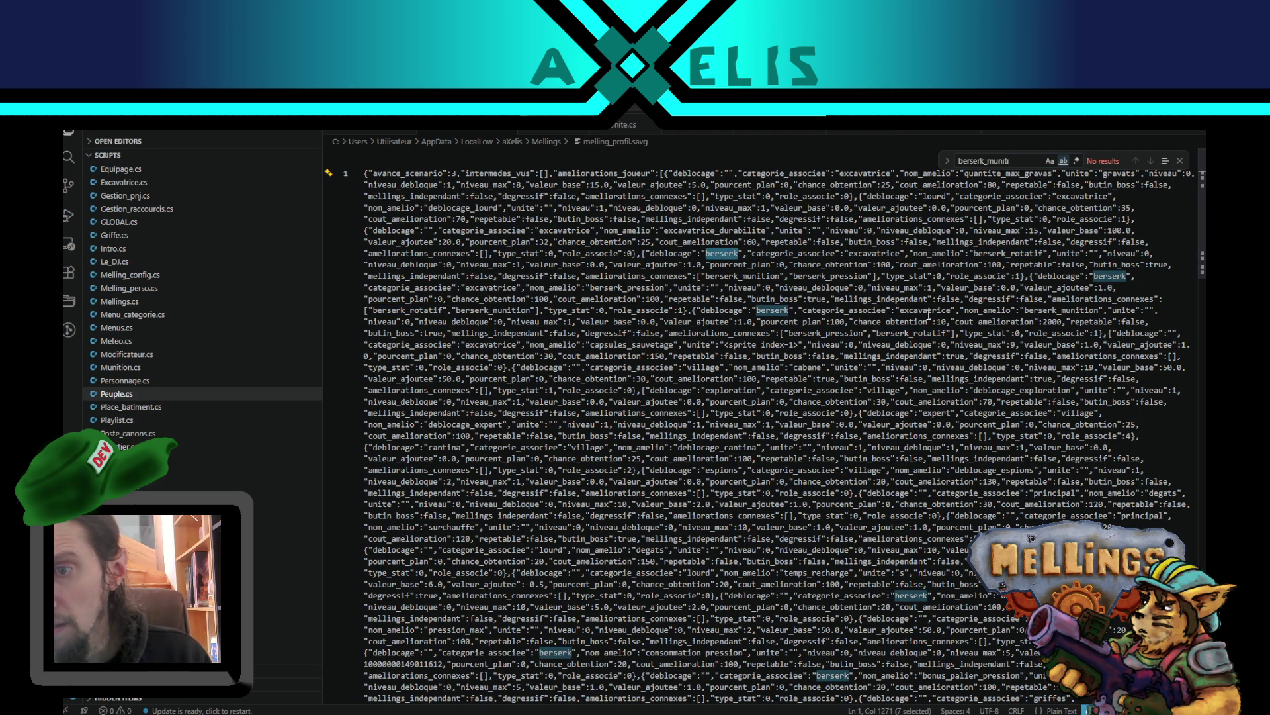
double_click(854, 310)
double_click(772, 311)
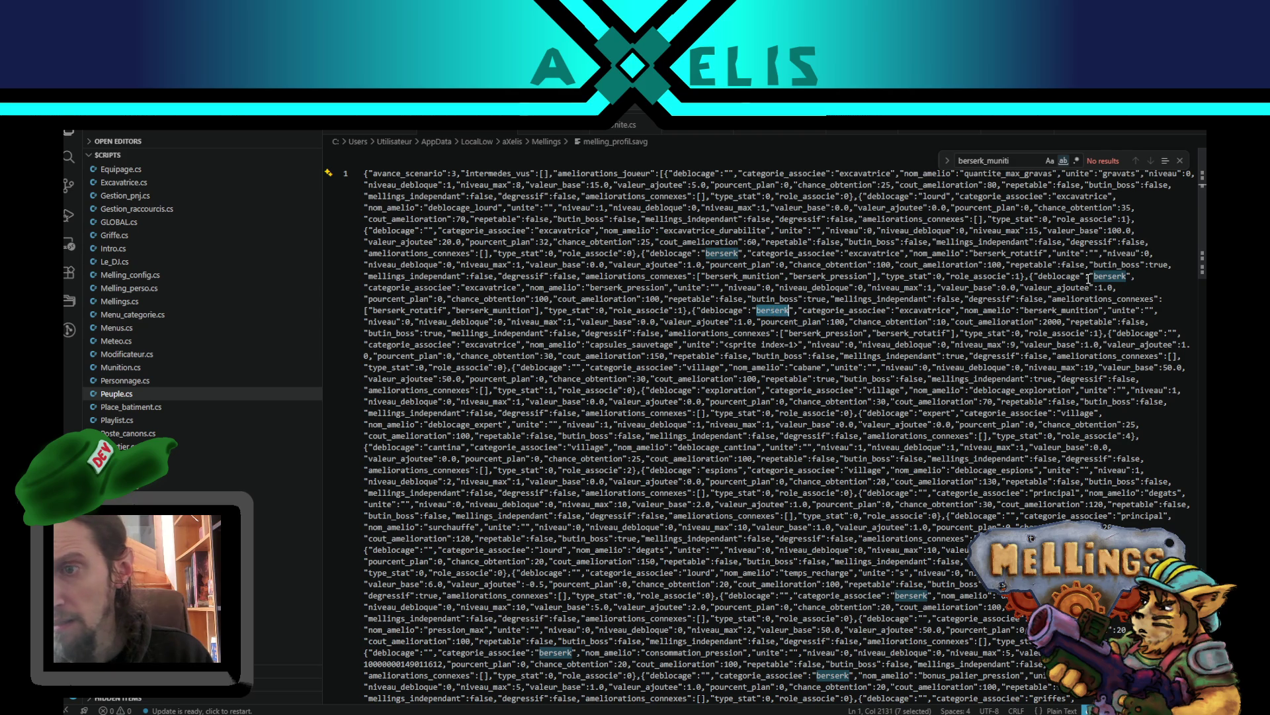
double_click(1062, 310)
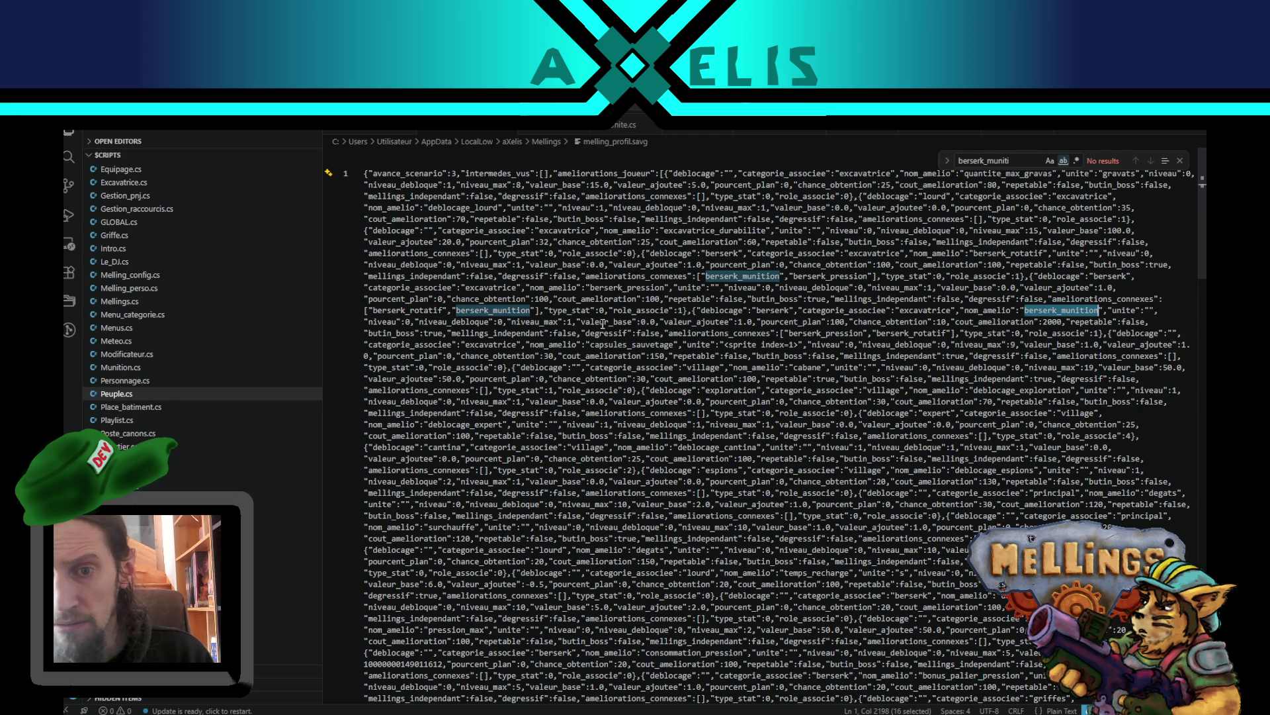
- Change pourcent_plan from 100 to 0, then start the game in Unity Play mode
left_click(841, 323)
key("BackSpace")
key("BackSpace")
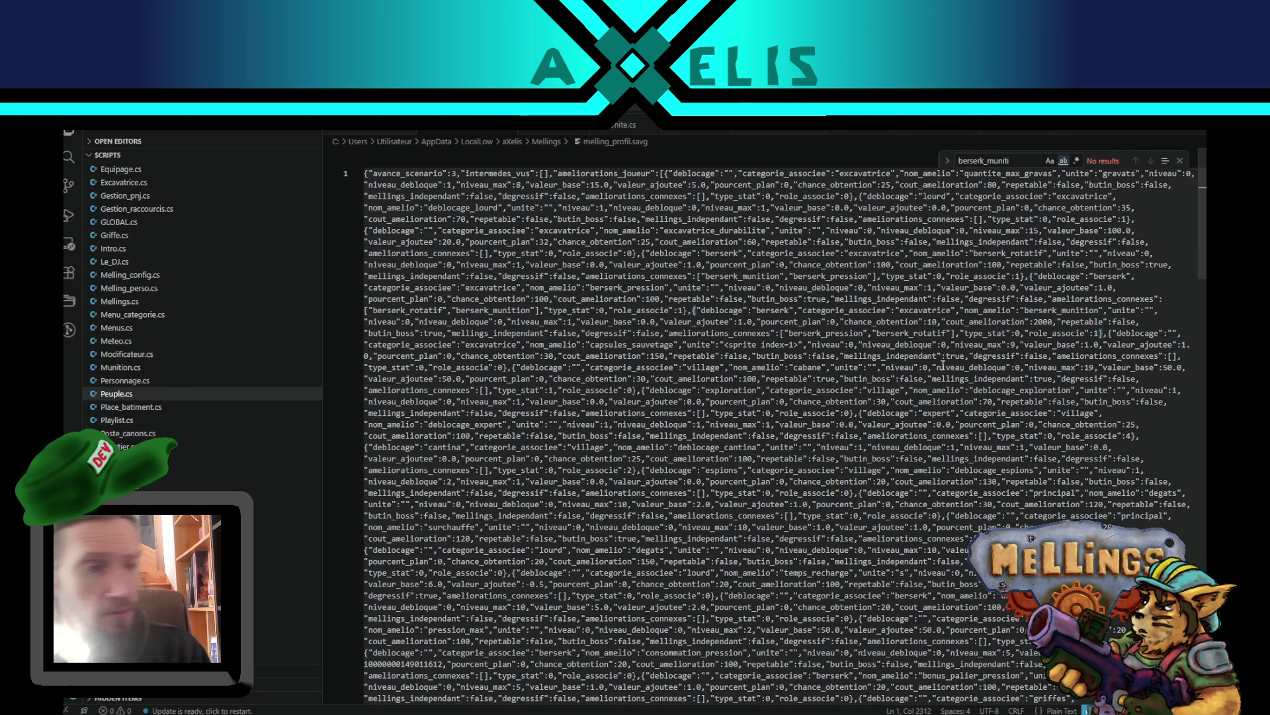
key("alt+Tab")
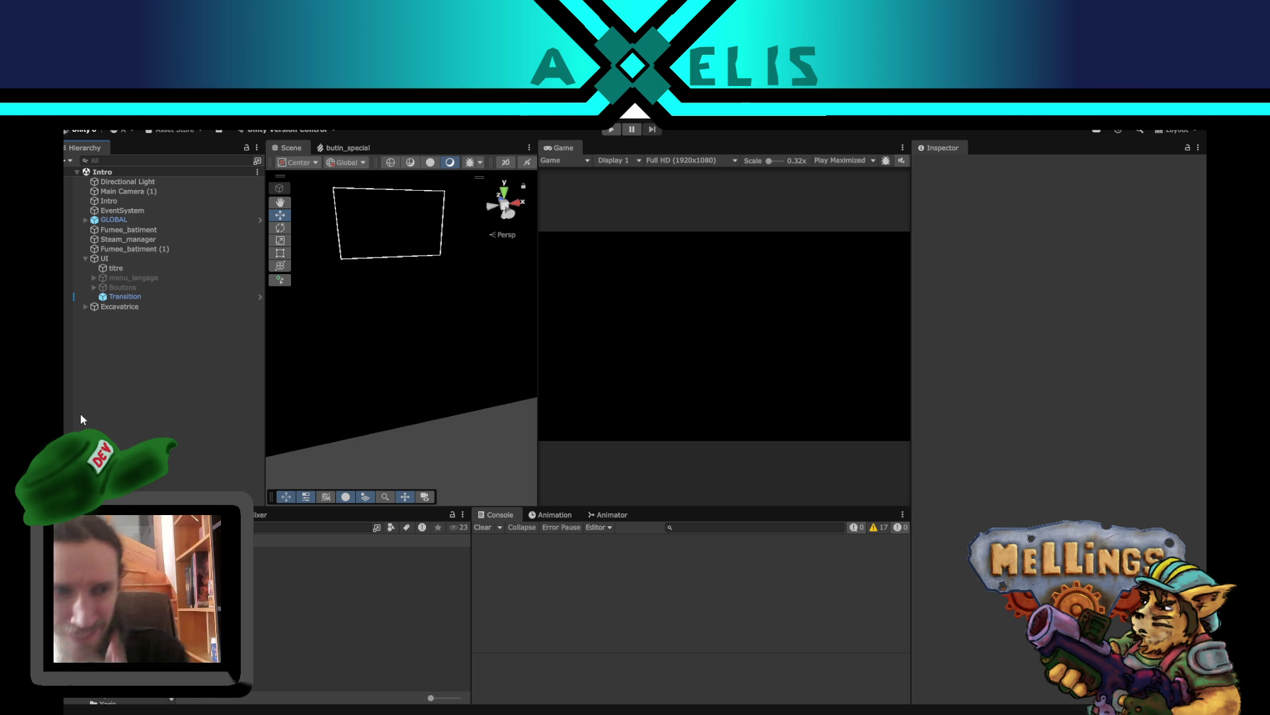
left_click(610, 129)
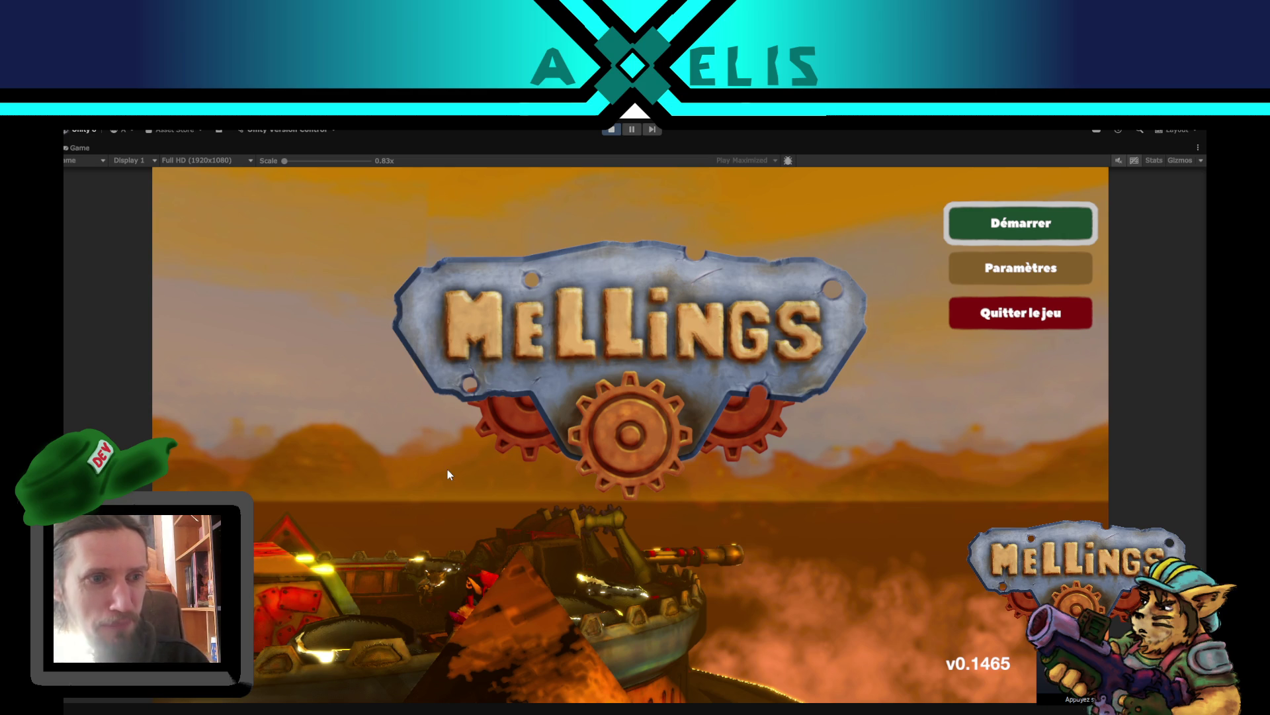
- From the title menu, activate the Raid sur des laboratoires Humains special mission and launch it
left_click(1047, 222)
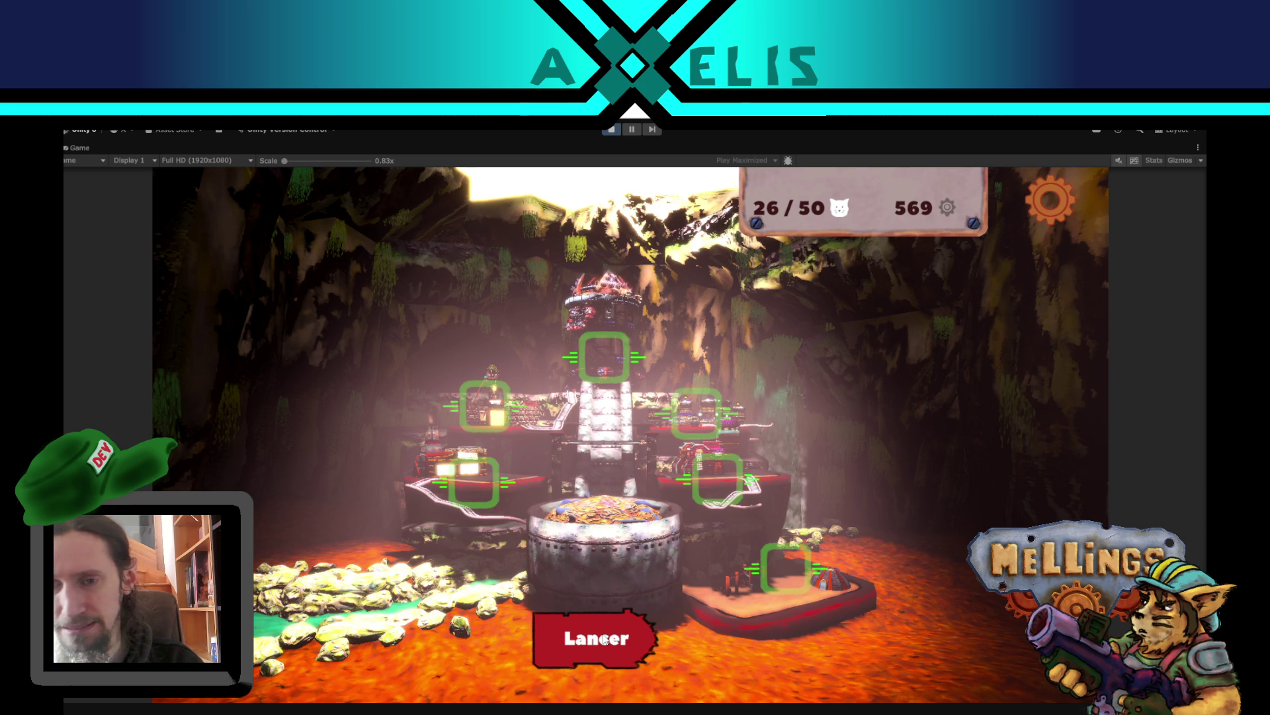
left_click(599, 642)
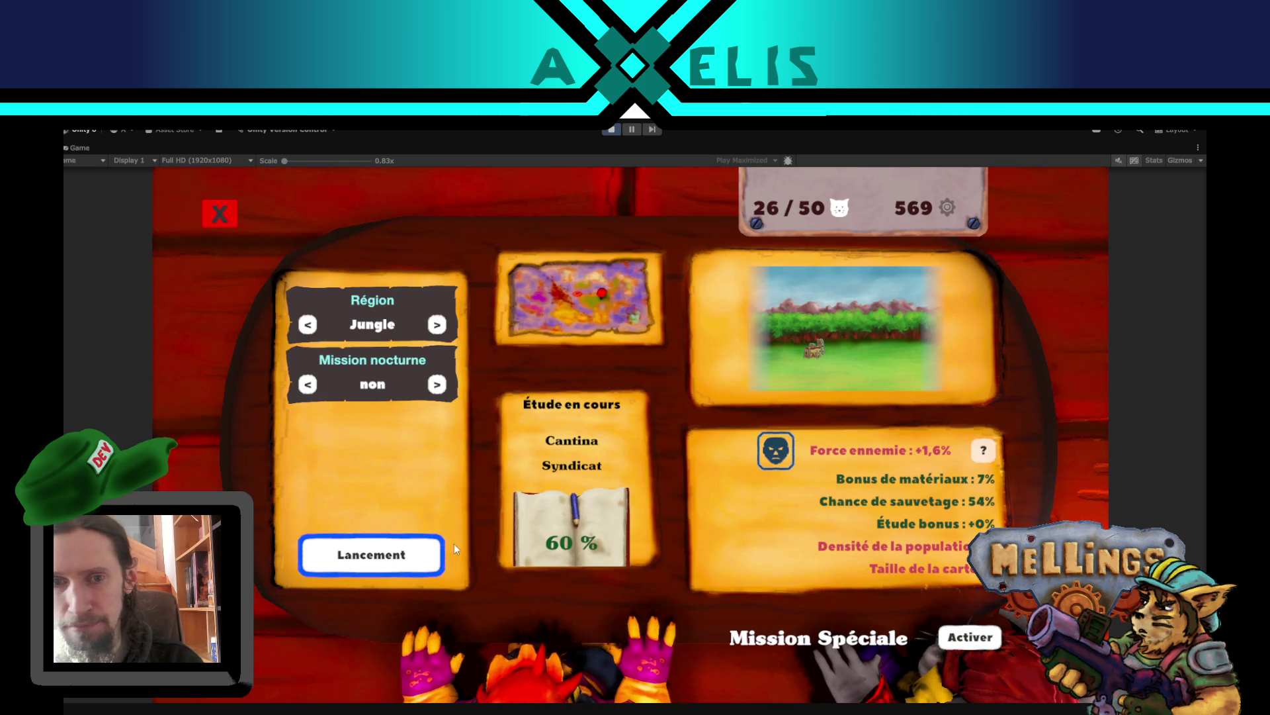
key("Right")
key("Return")
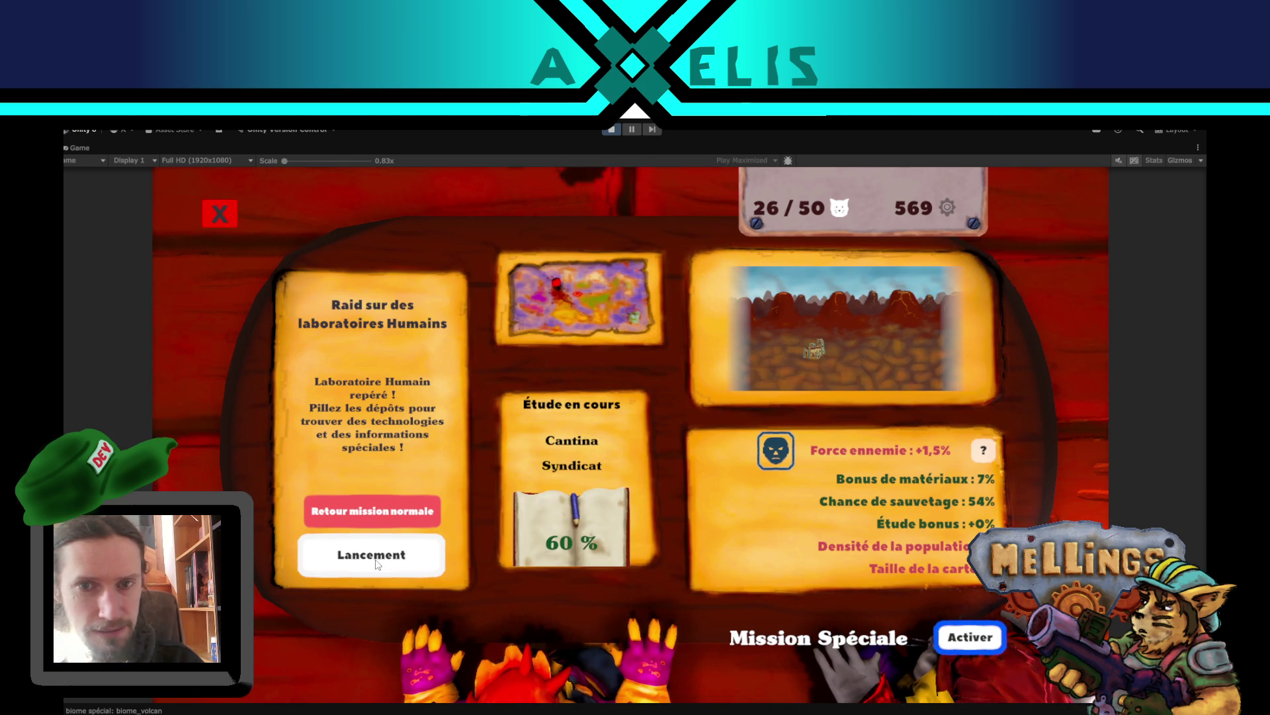
left_click(374, 562)
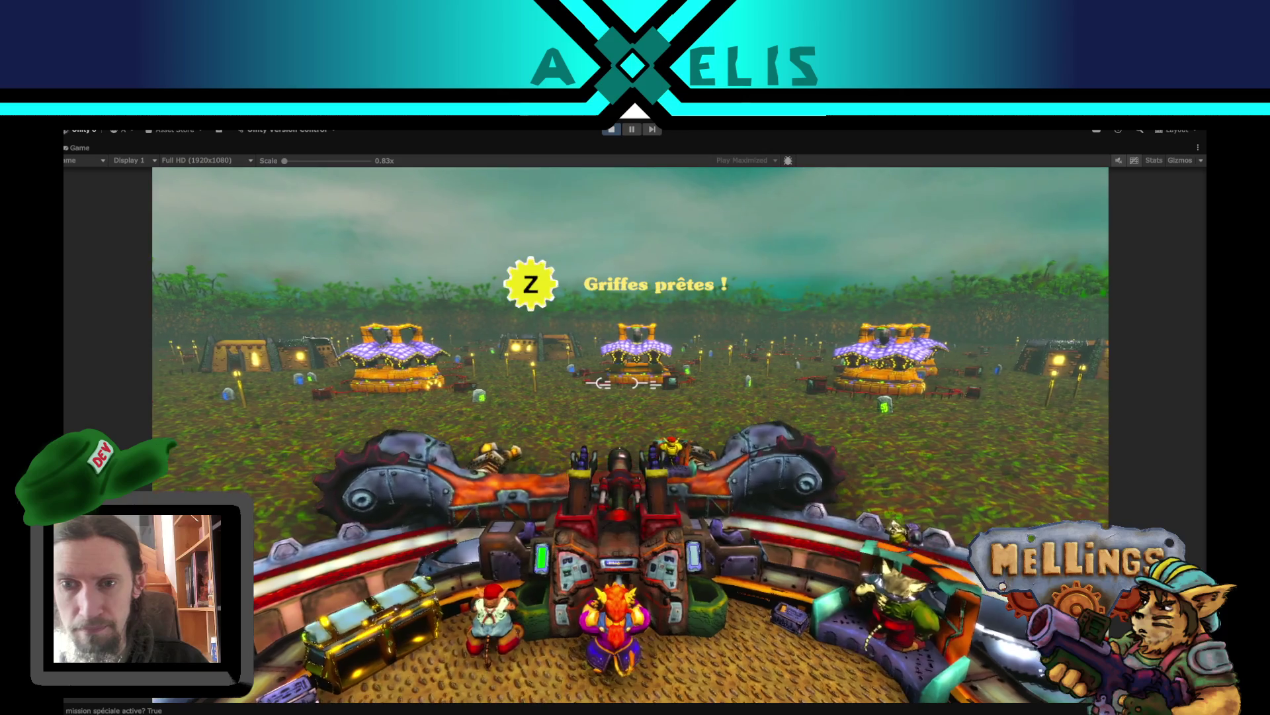
- Use the claws with Z, acknowledge the full debris tank, and return underground from the results
key("z")
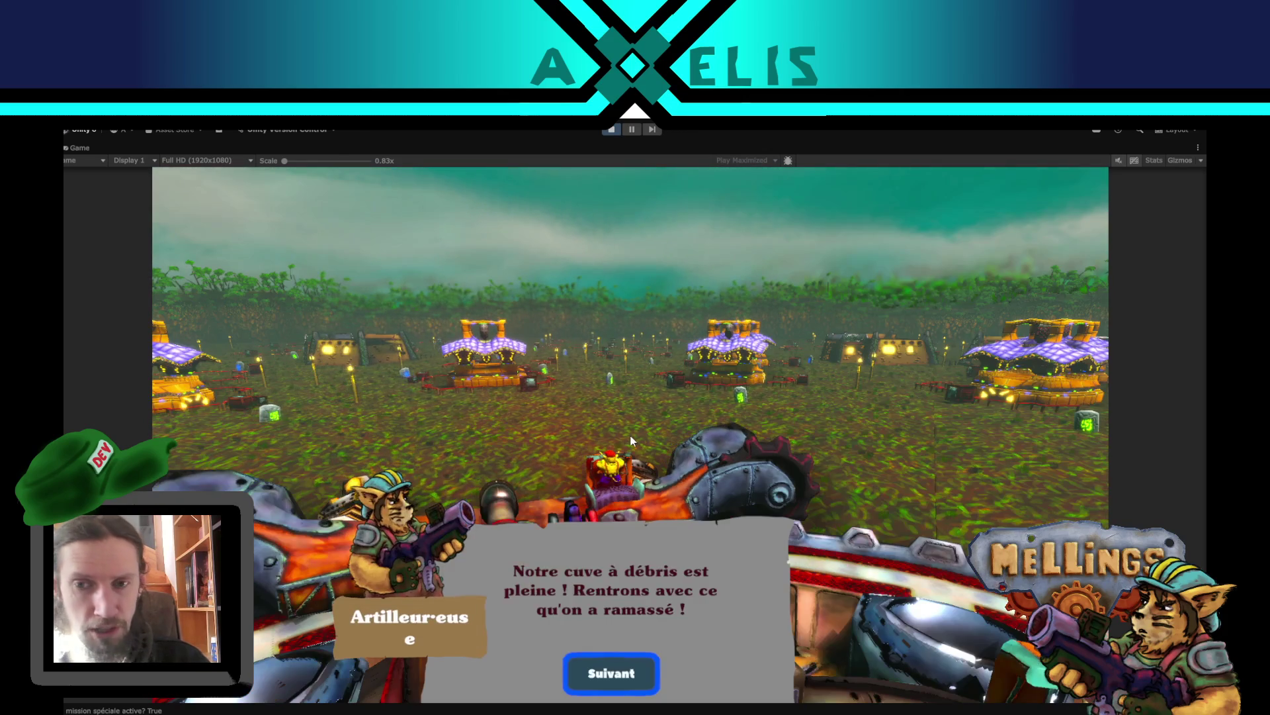
left_click(618, 673)
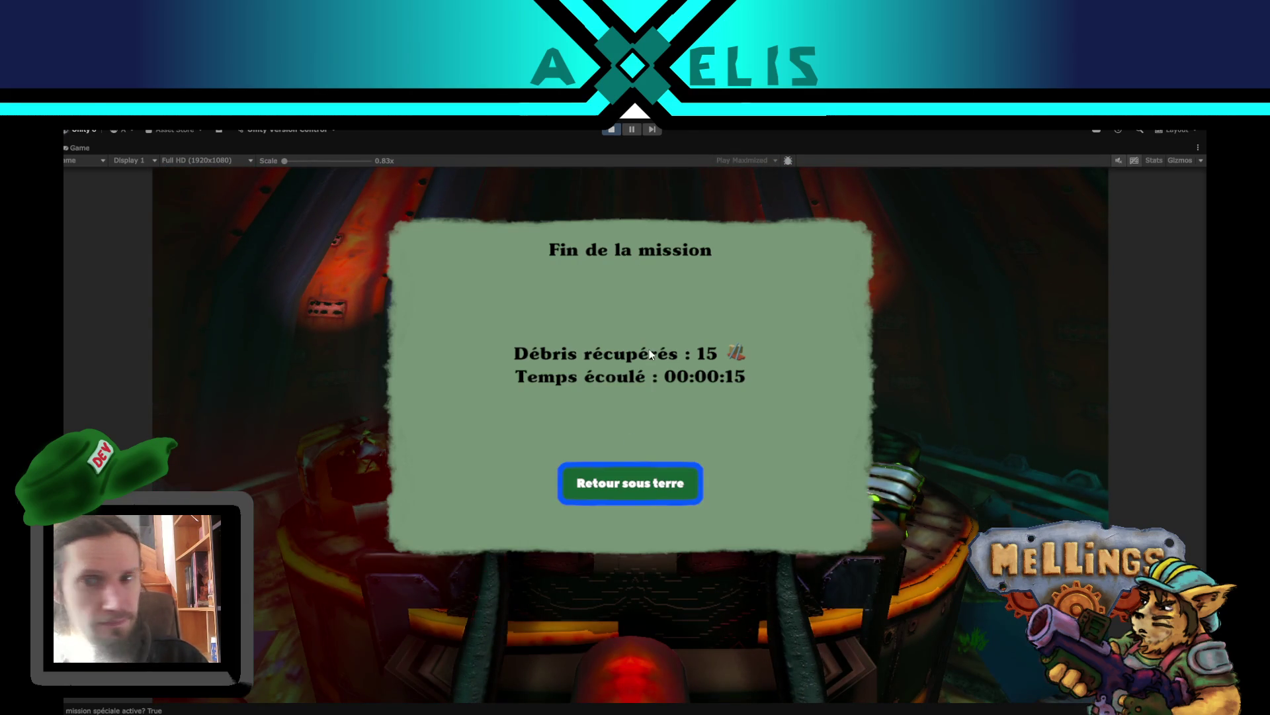
left_click(638, 489)
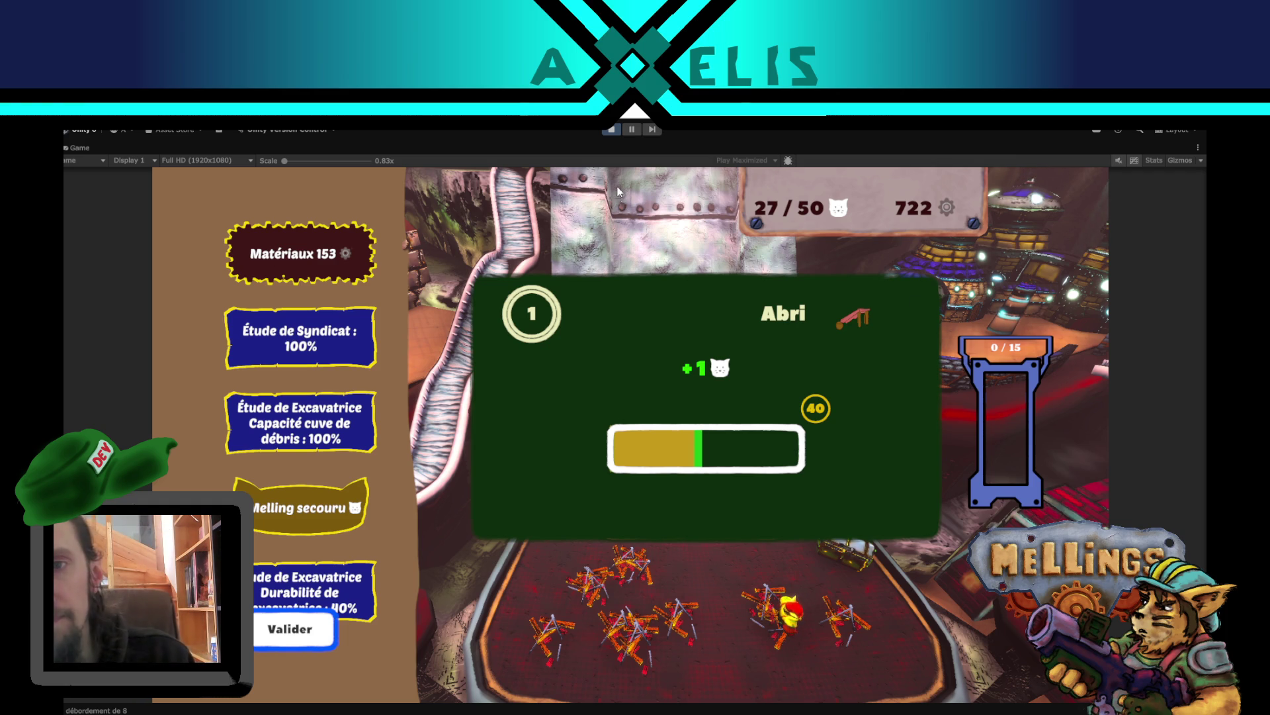
- Exit Play mode and open Find in GLOBAL.cs in Visual Studio Code
left_click(612, 130)
key("alt+Tab")
key("ctrl+f")
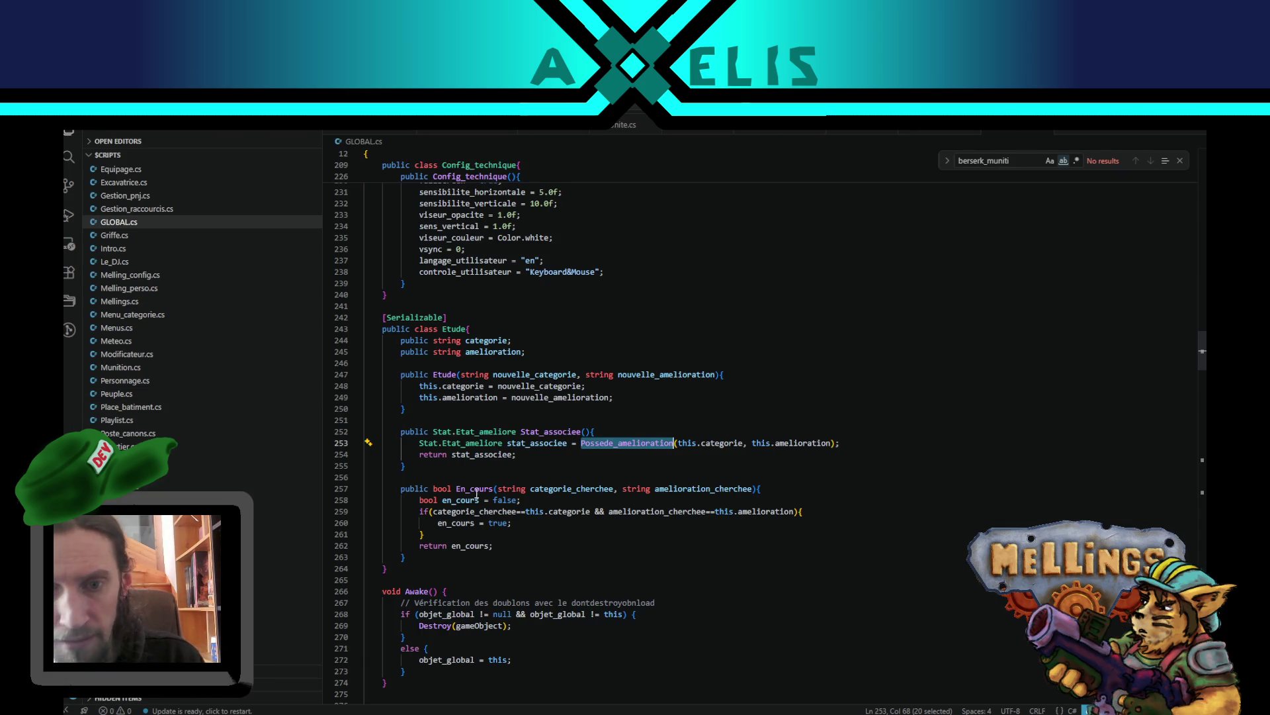
- Search for 'sauve_' with whole-word matching off and jump to the Sauve_fichier definition
left_click(1018, 154)
key("ctrl+a")
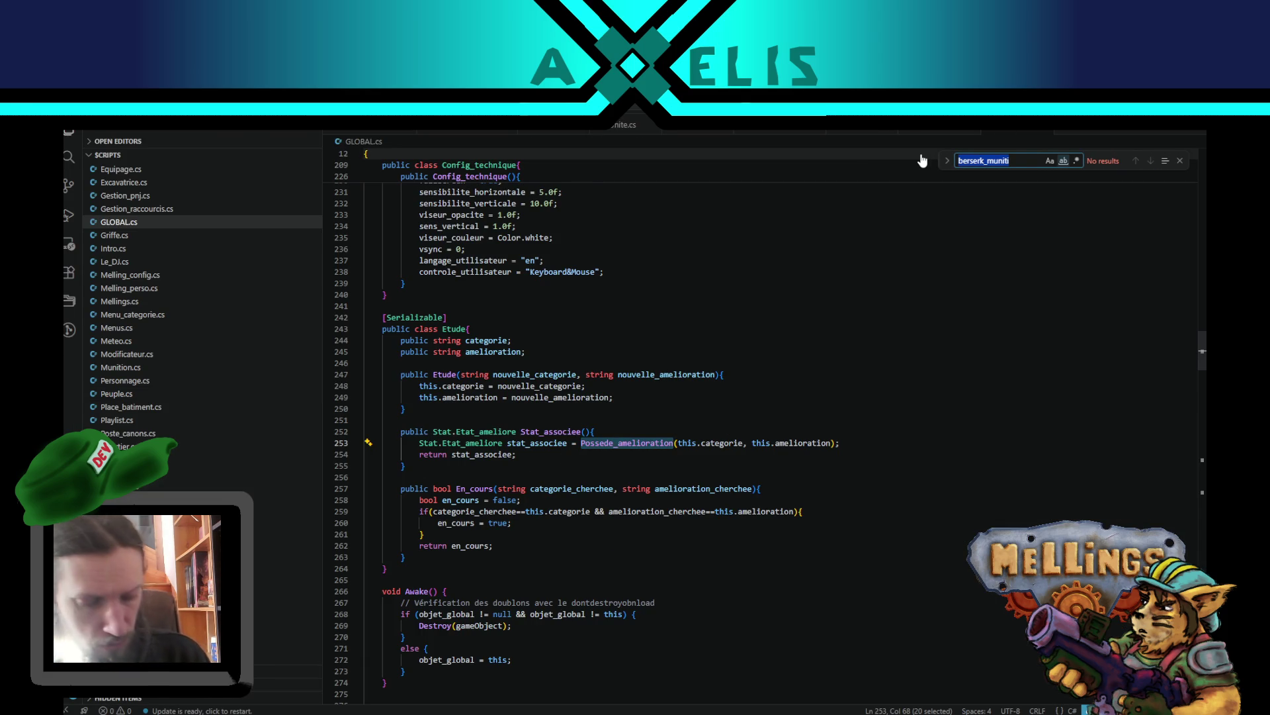
type("sua")
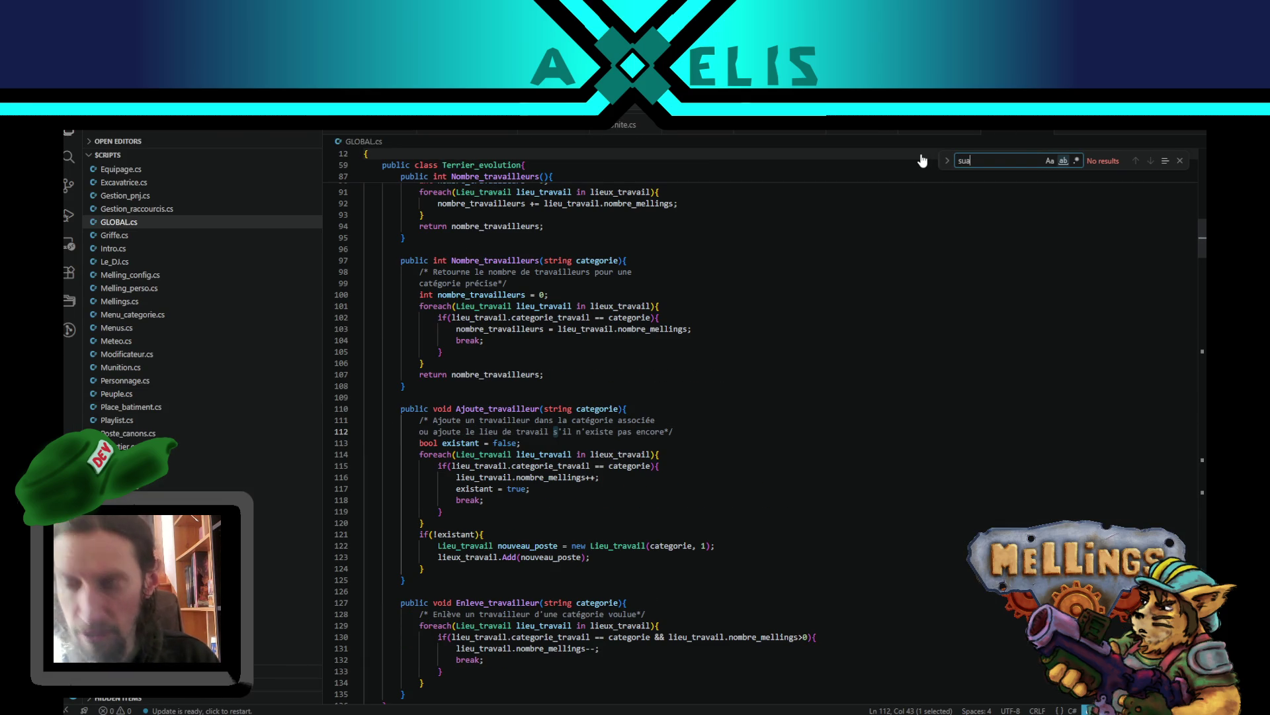
key("BackSpace")
key("BackSpace")
type("auve")
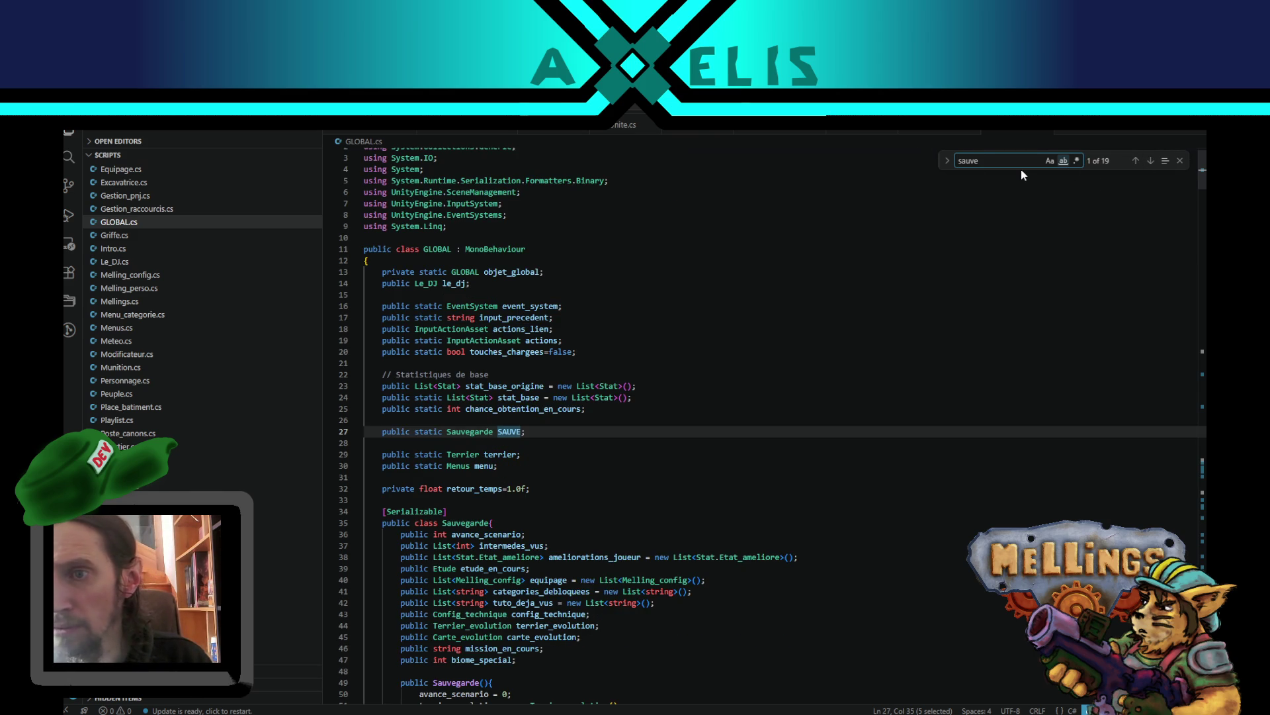
type("_t")
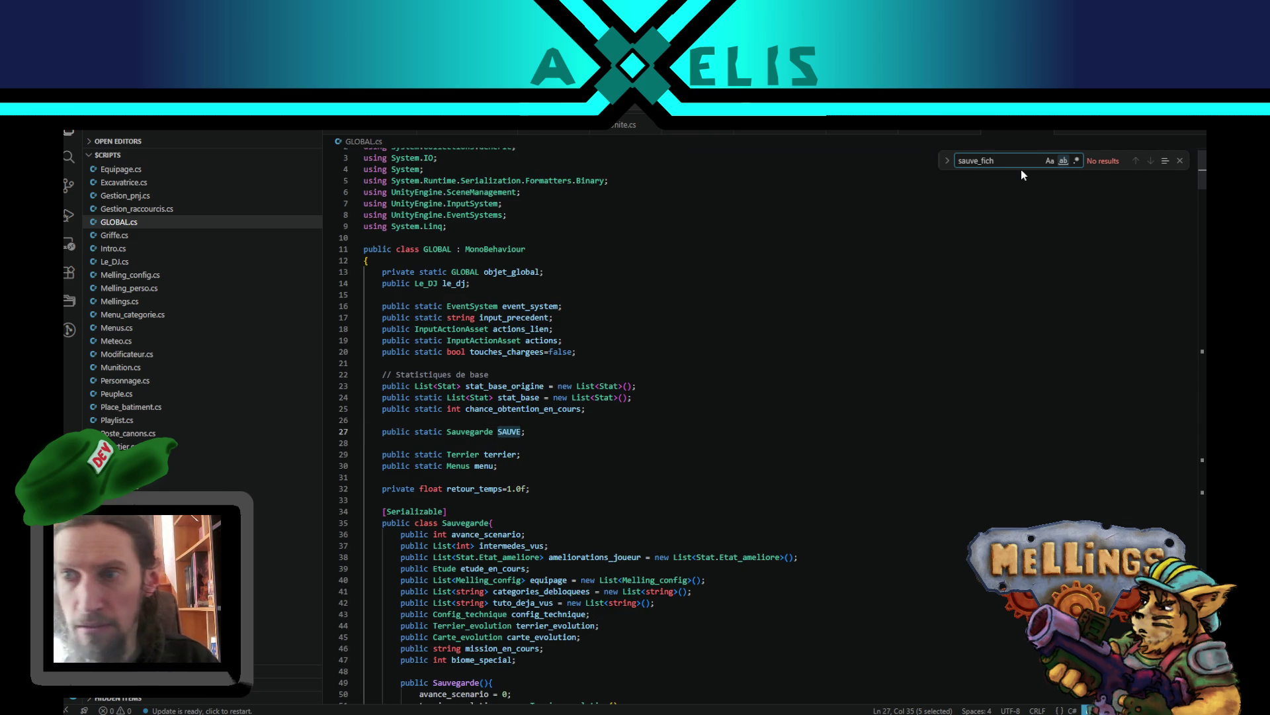
left_click(1064, 162)
left_click(1065, 162)
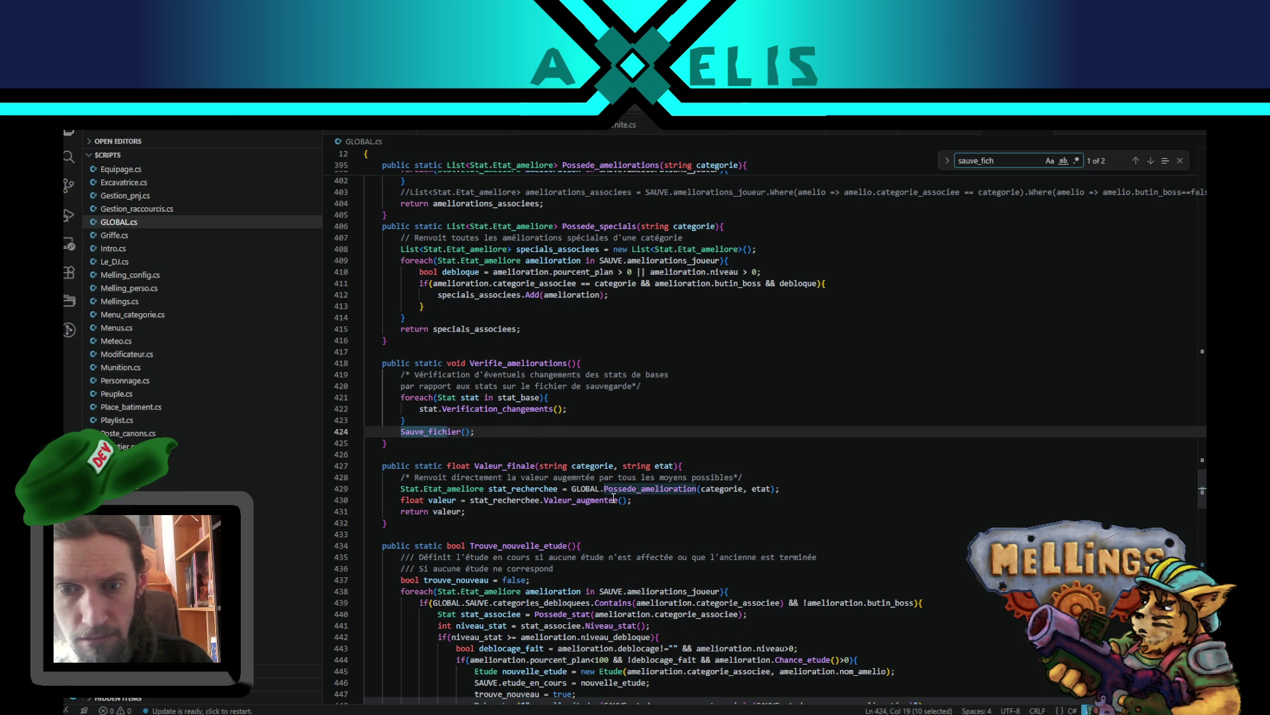
left_click(1148, 164)
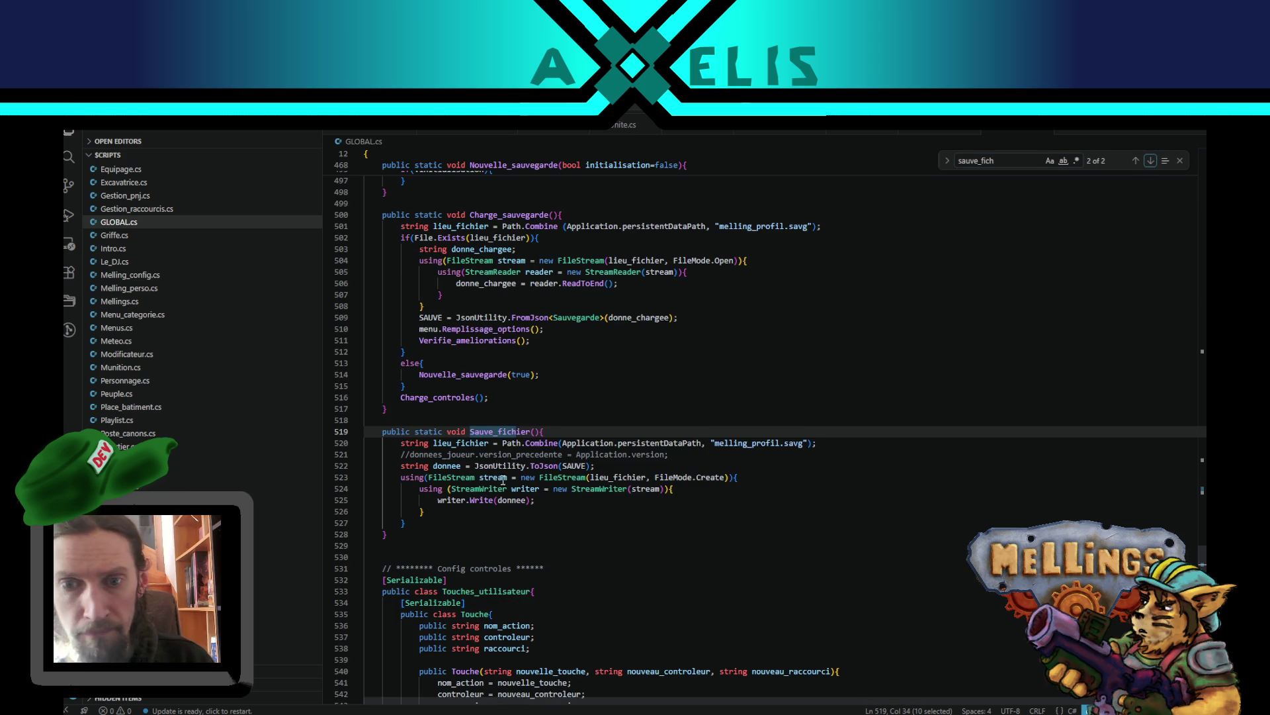
- Wrap the Sauve_fichier body in /* */ and switch to the melling_profil.savg save file
left_click(429, 523)
type("*/")
left_click(401, 444)
type("/*")
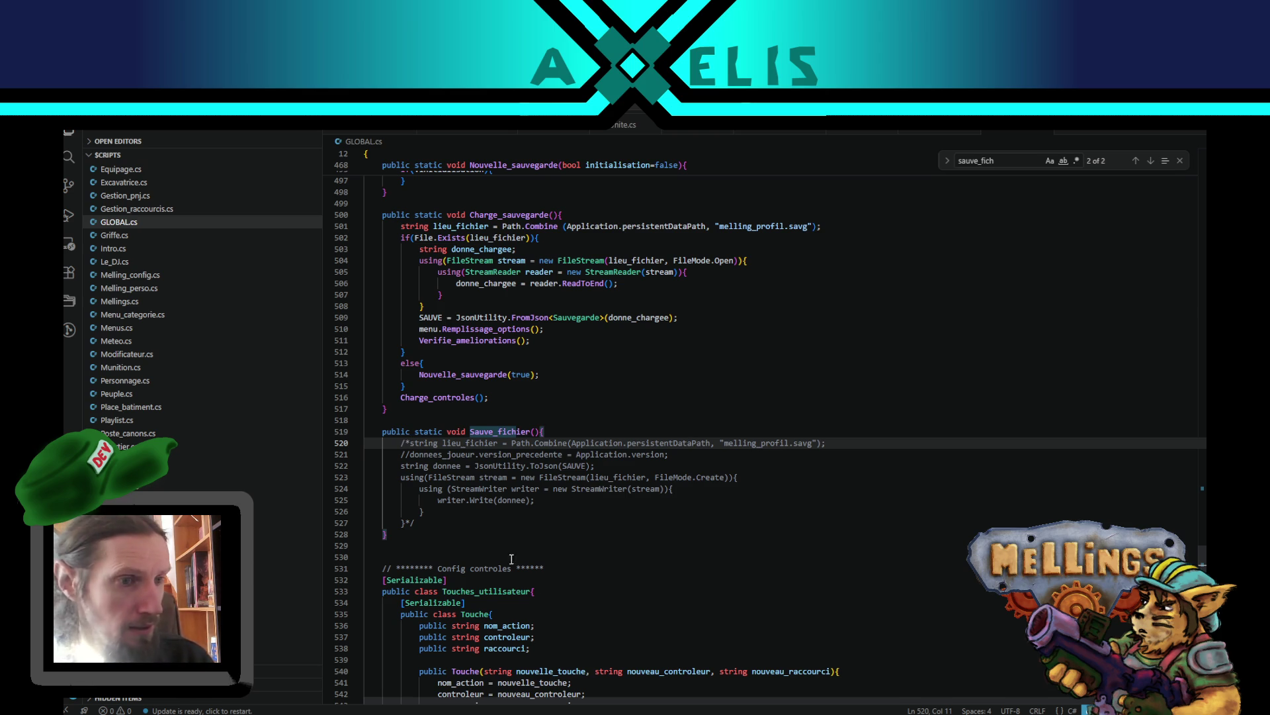
left_click(471, 132)
key("ctrl+f")
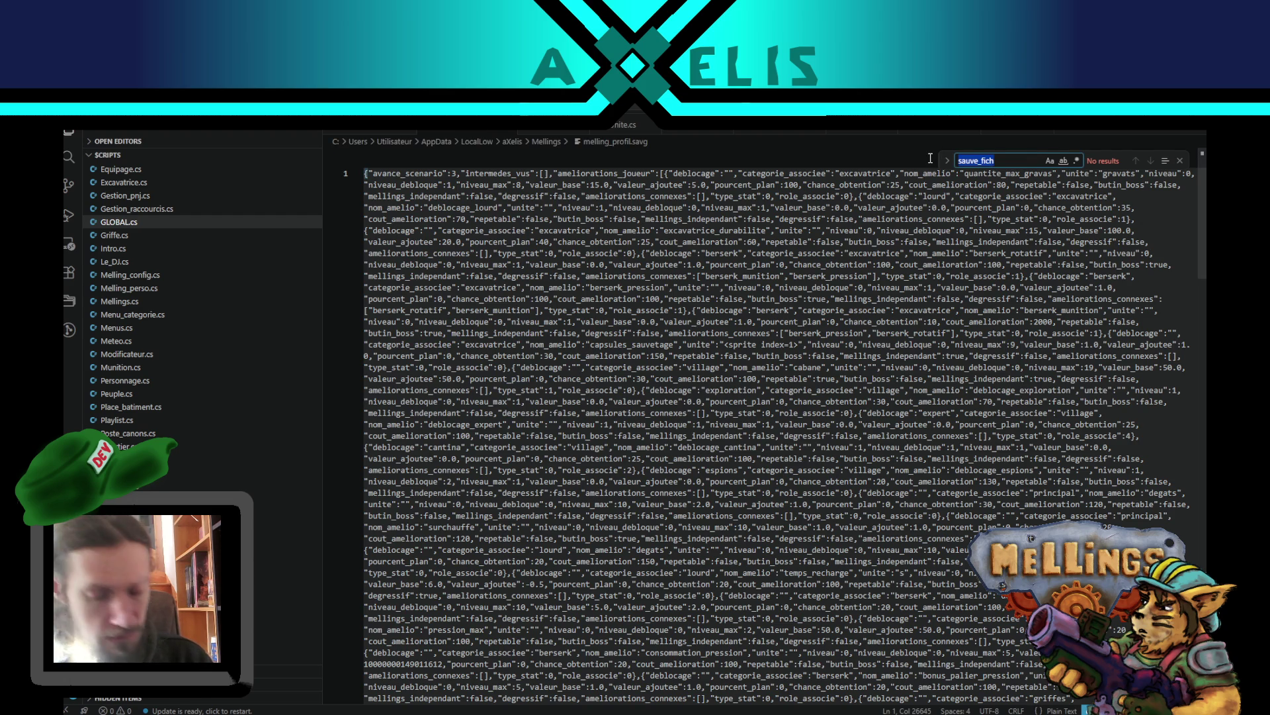
- Find mission_labo, set mission_labo_humain's pourcent_plan to 100, and return to Unity
type("mission")
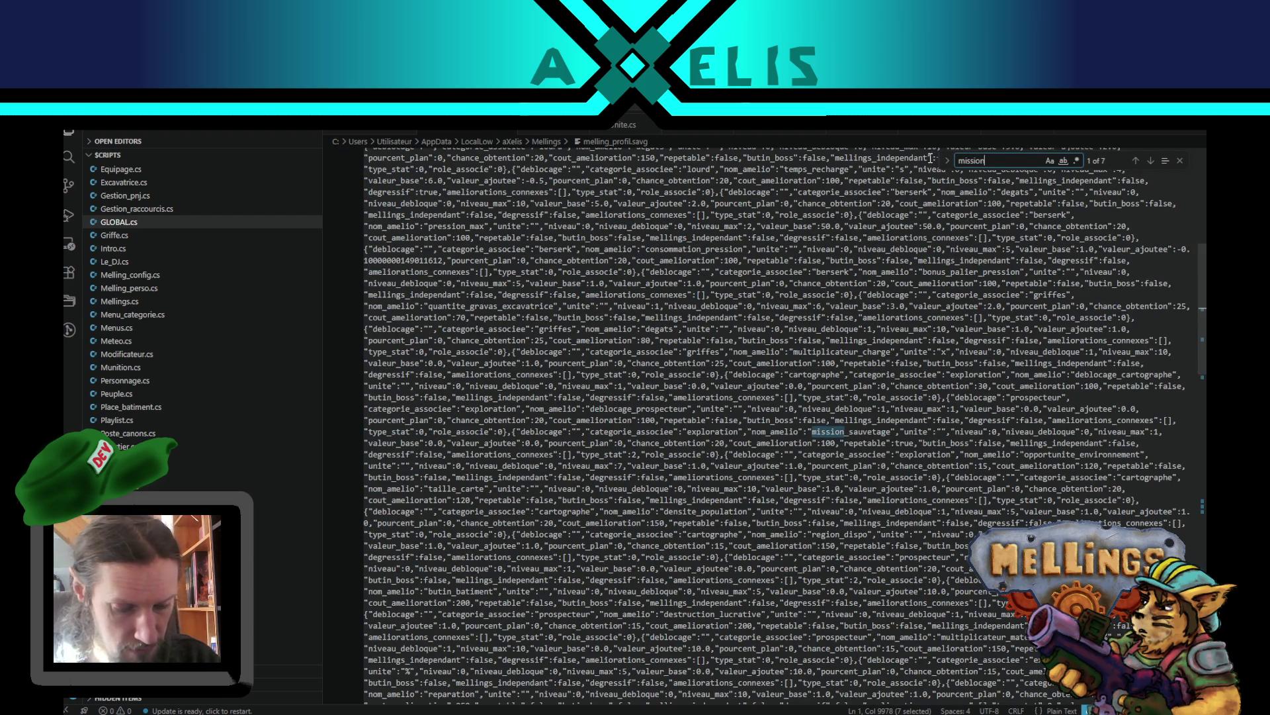
type("_labo")
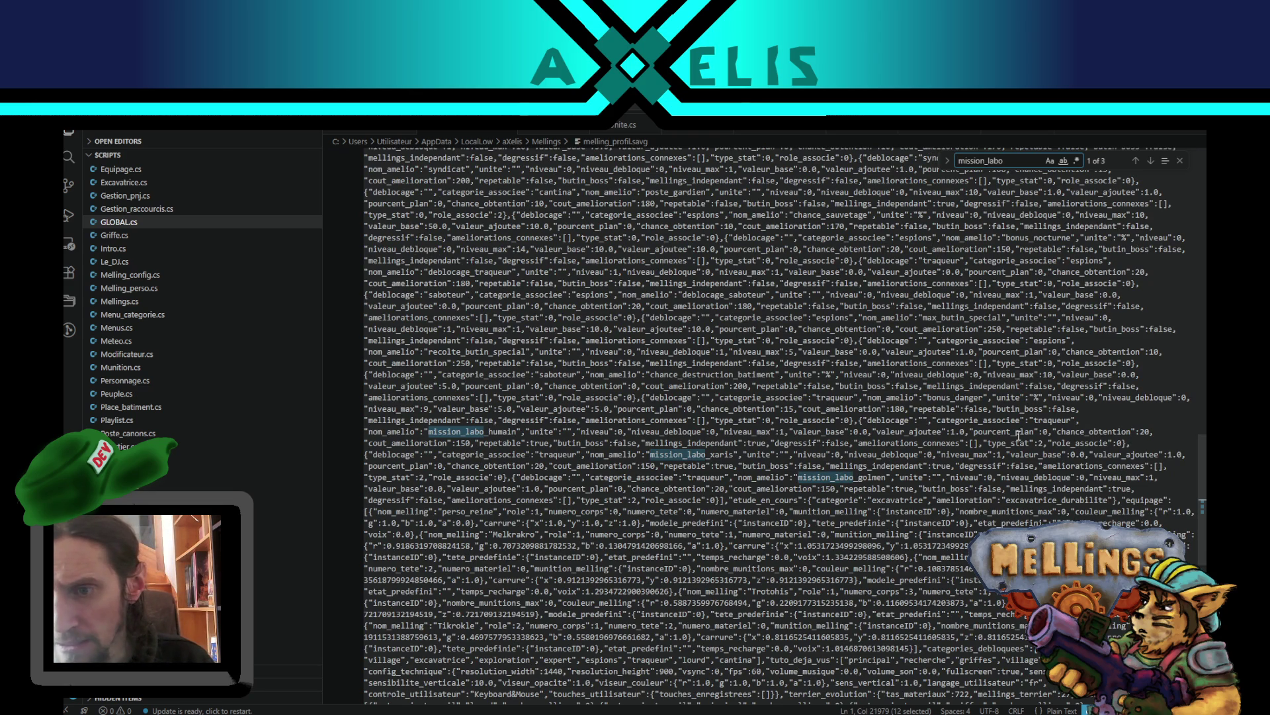
left_click(1043, 431)
type("10")
left_click(896, 568)
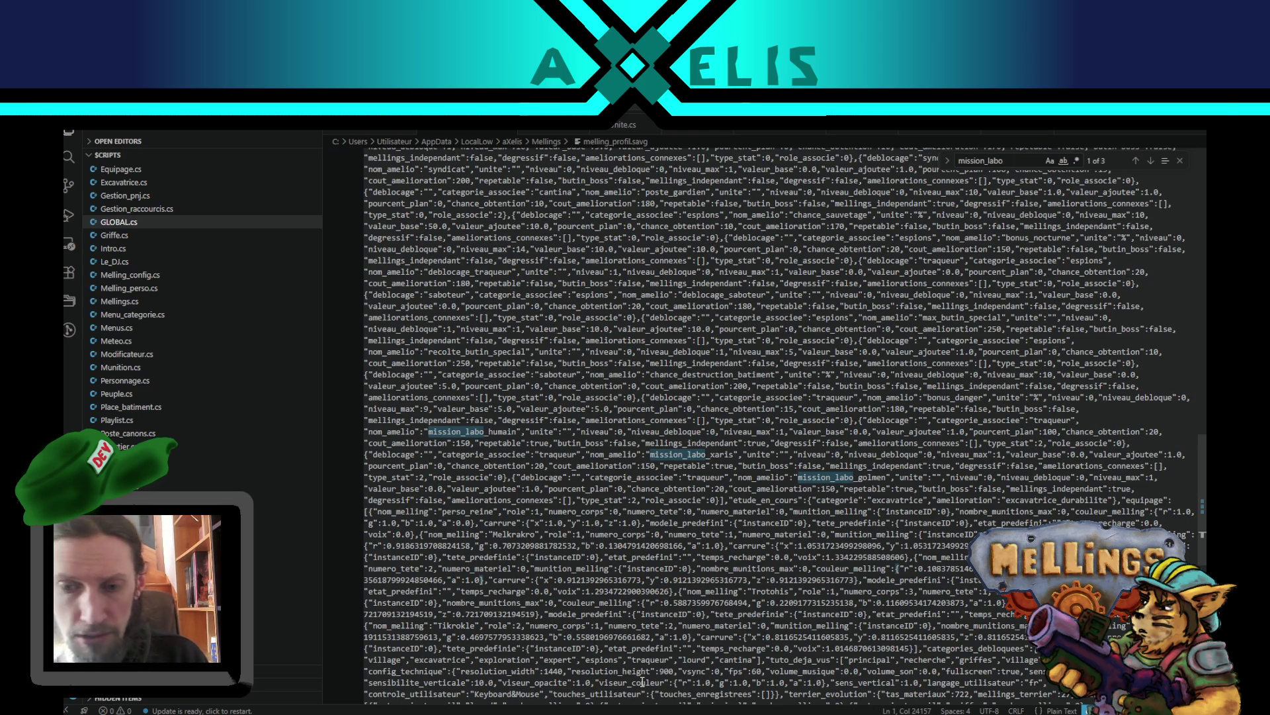
key("alt+Tab")
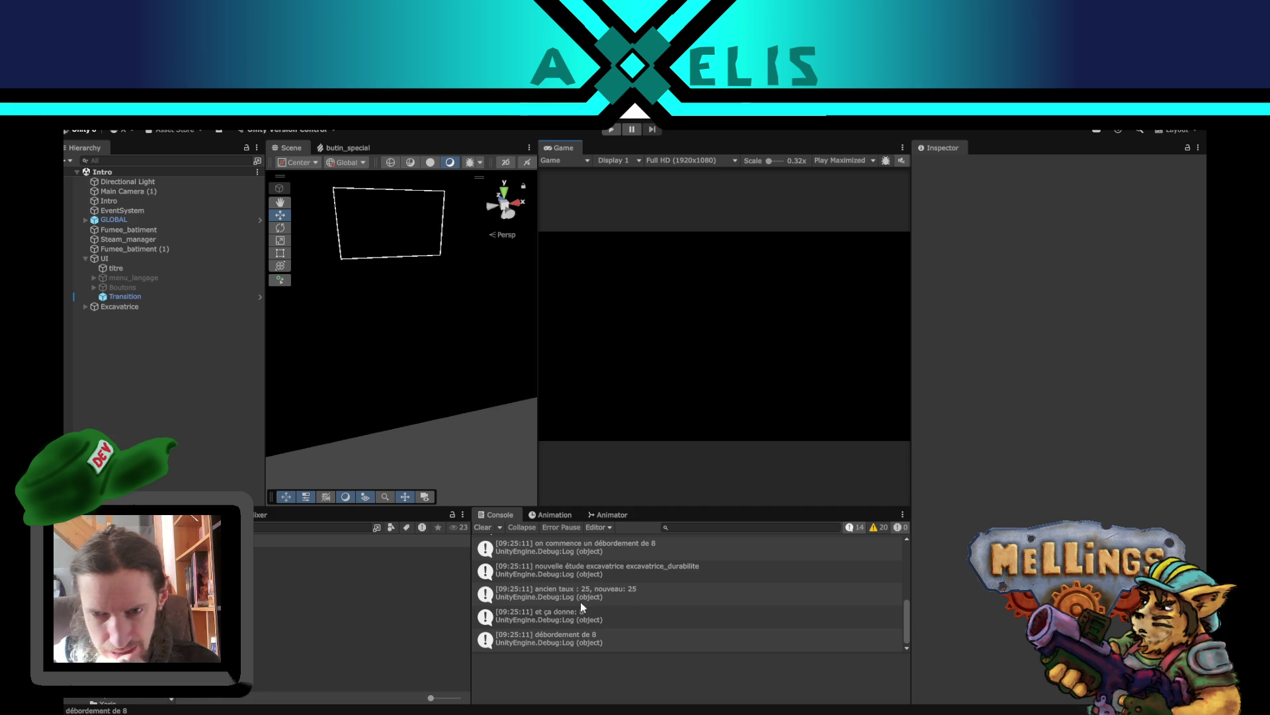
- Clear the Console, collapse espions, and expand principal in Stat_base_origine to review its surchauffe upgrade
left_click(476, 526)
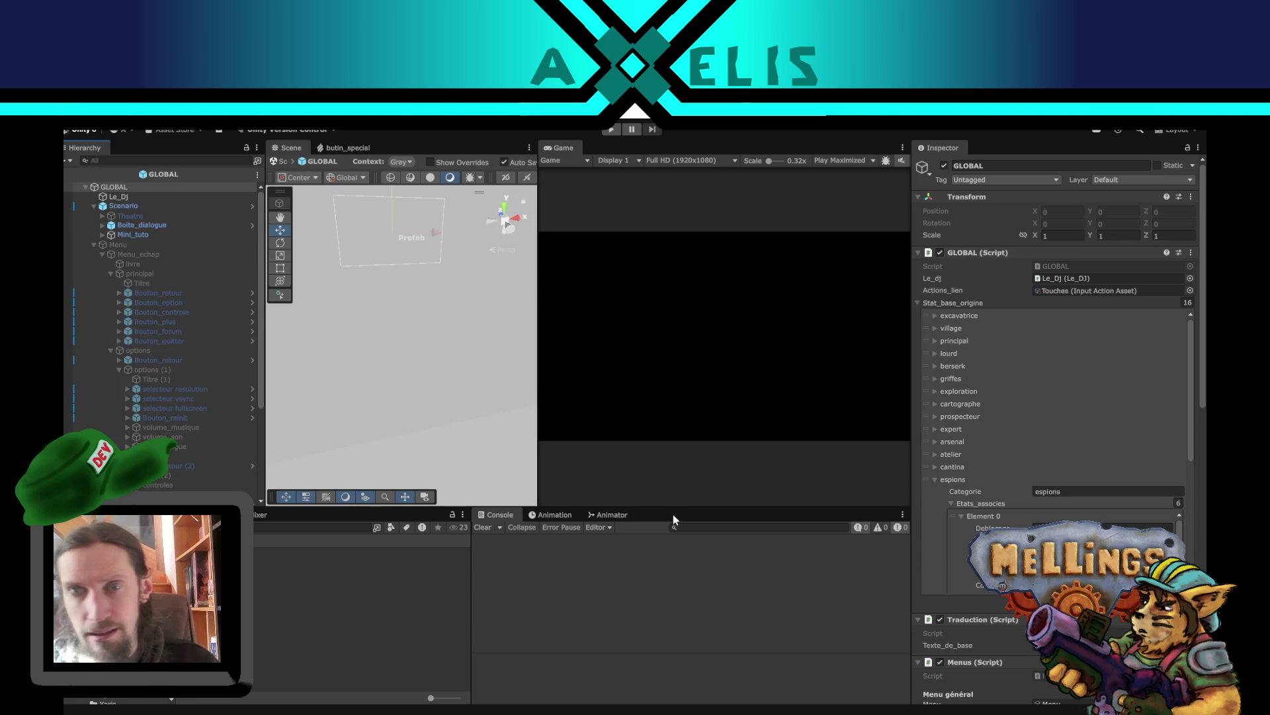
left_click(933, 479)
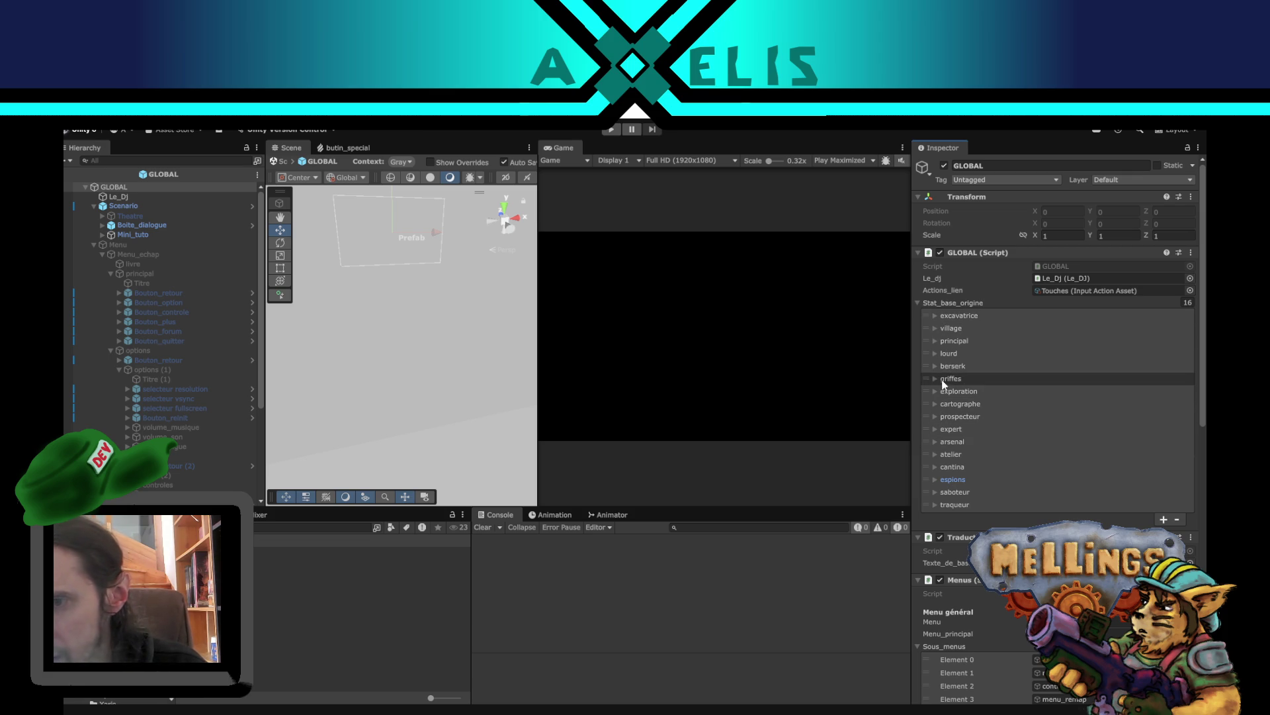
left_click(935, 340)
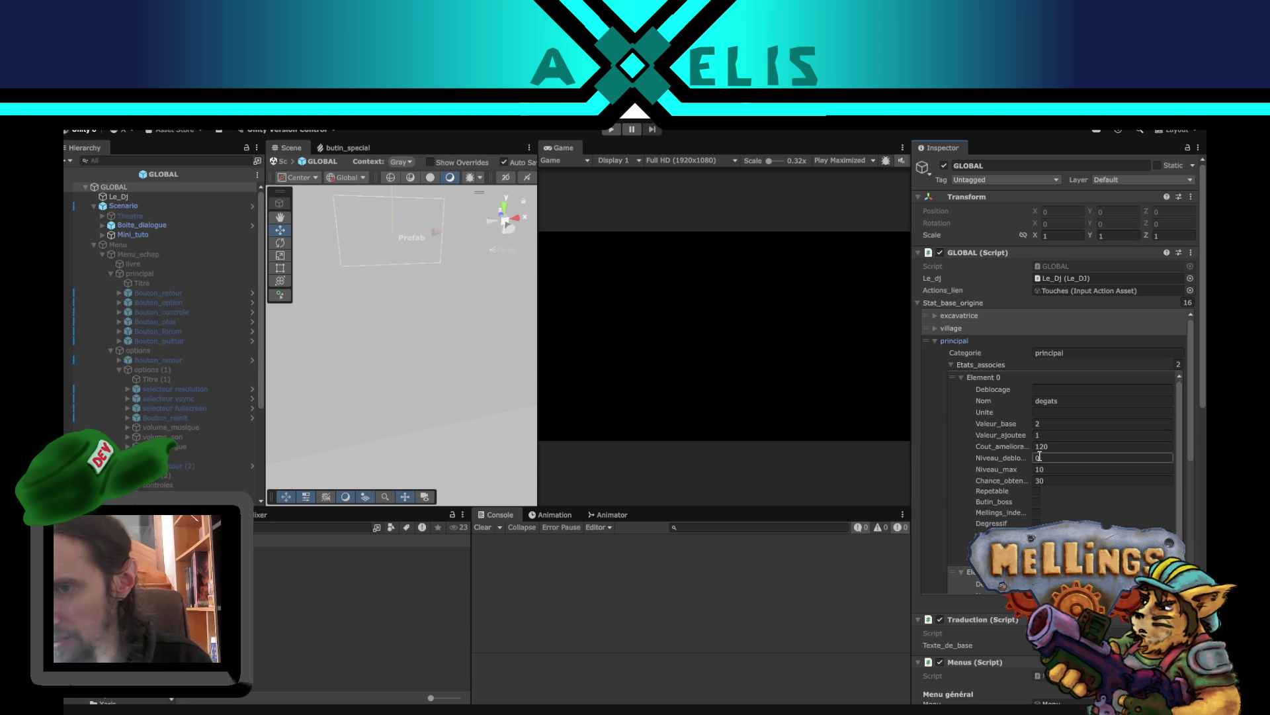
scroll(1072, 463, "down", 5)
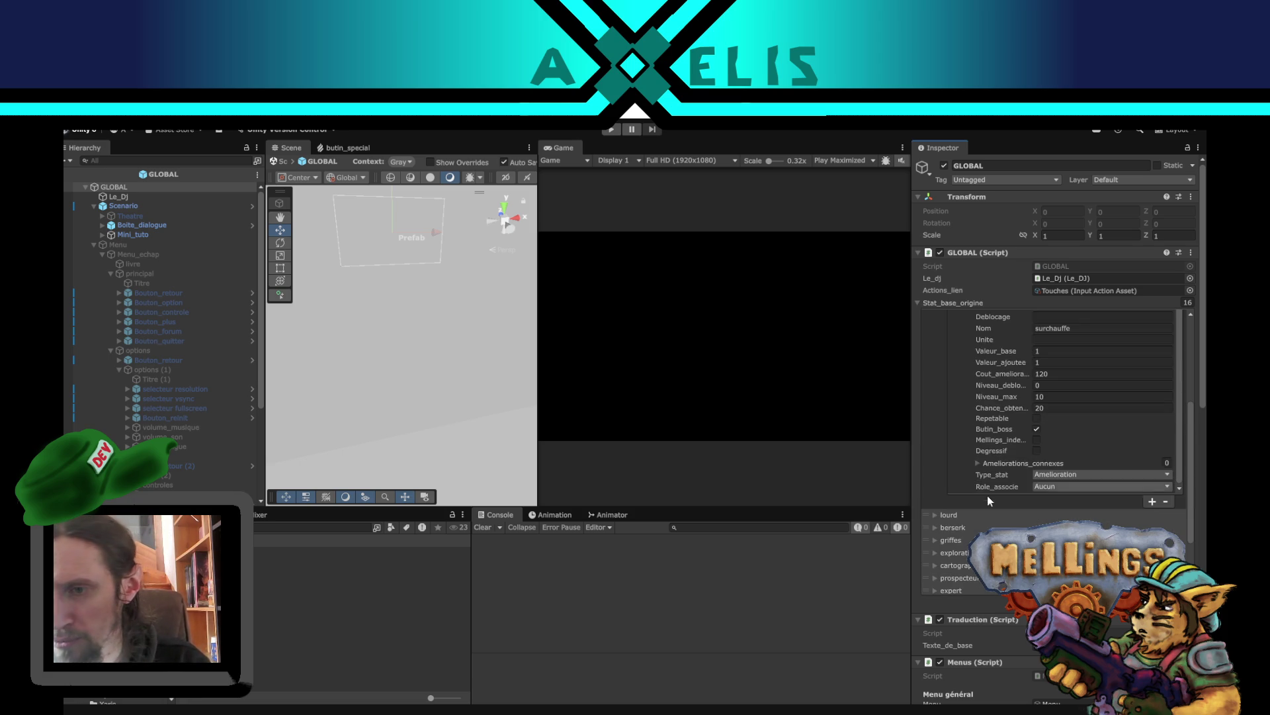
scroll(1014, 457, "up", 3)
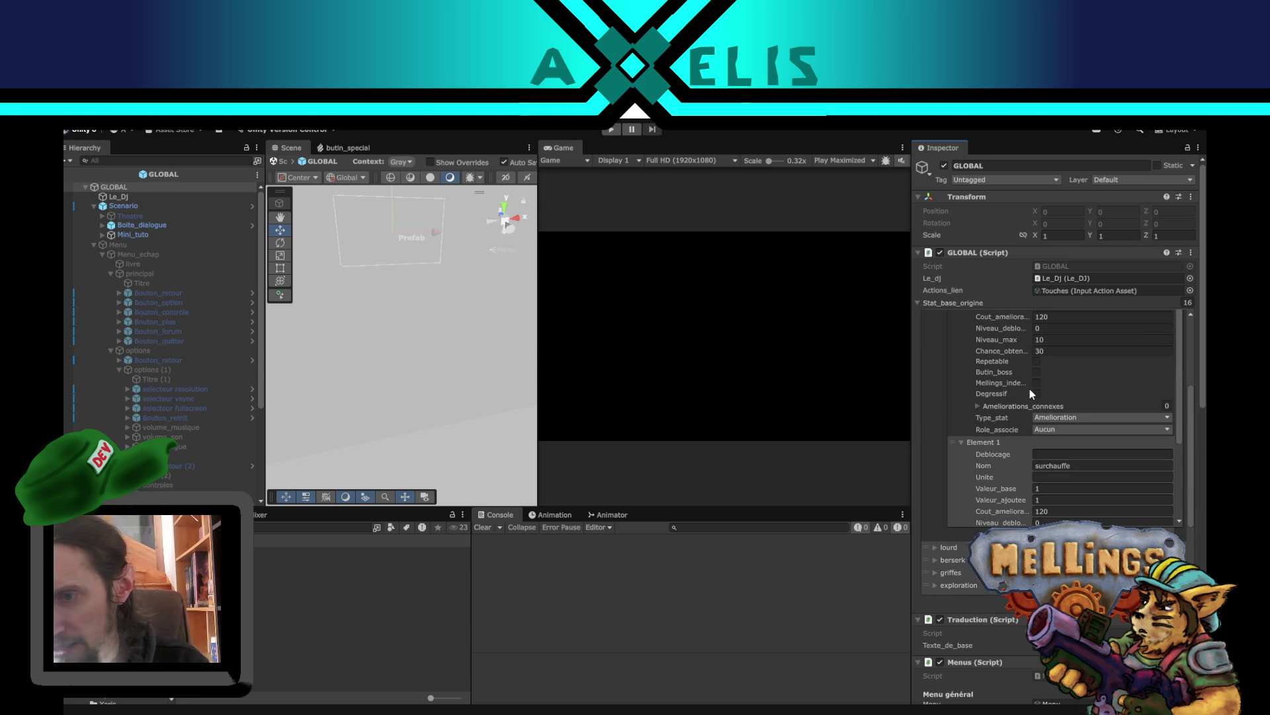
scroll(1030, 393, "down", 3)
left_click(1078, 368)
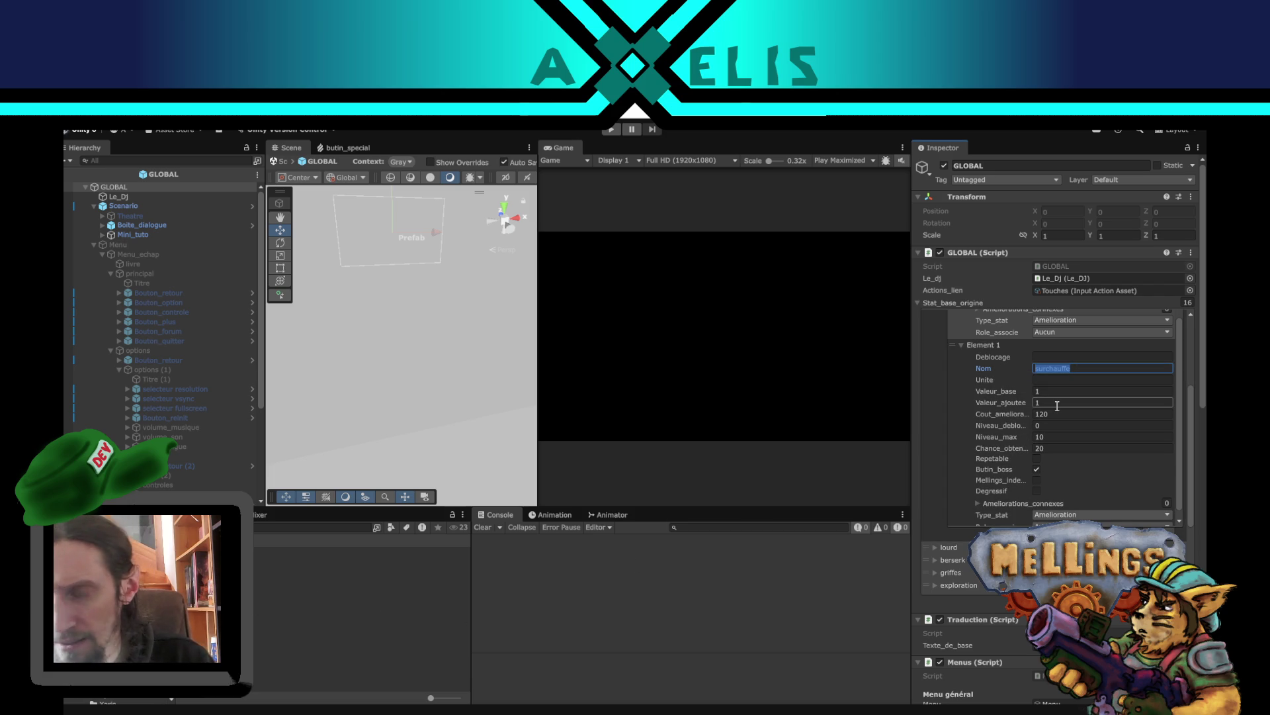
scroll(1017, 438, "down", 3)
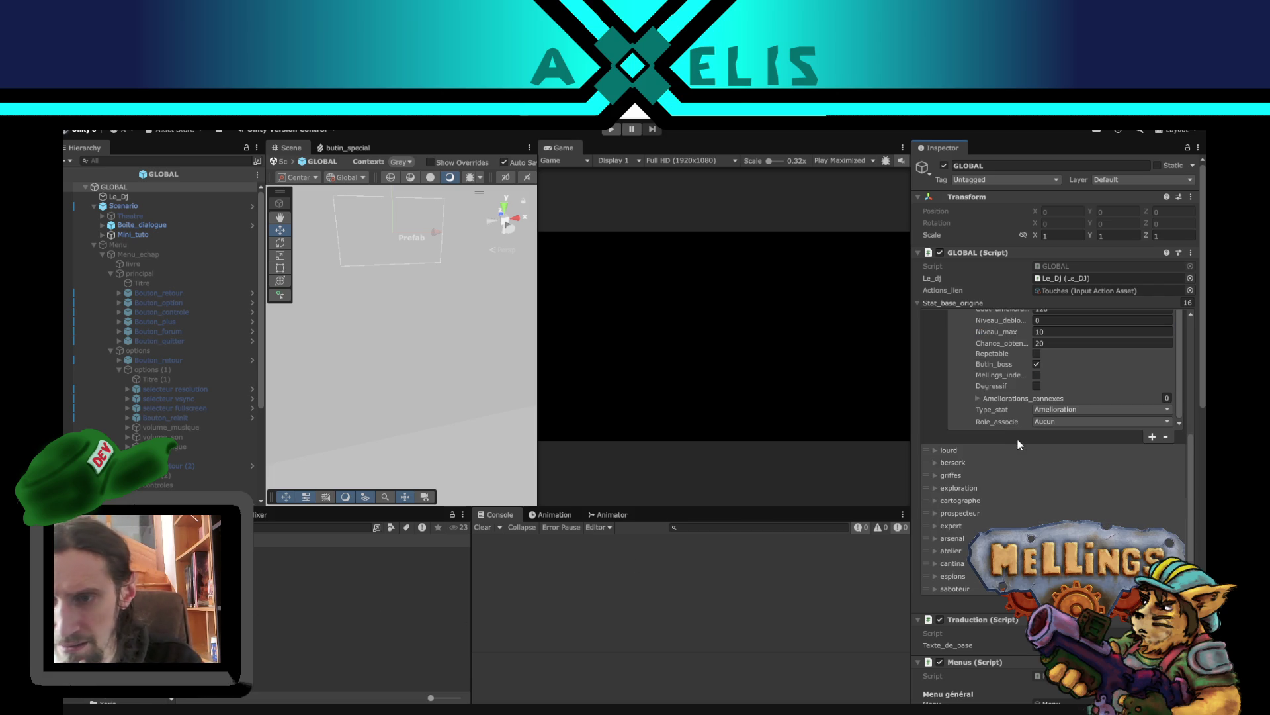
scroll(933, 433, "up", 4)
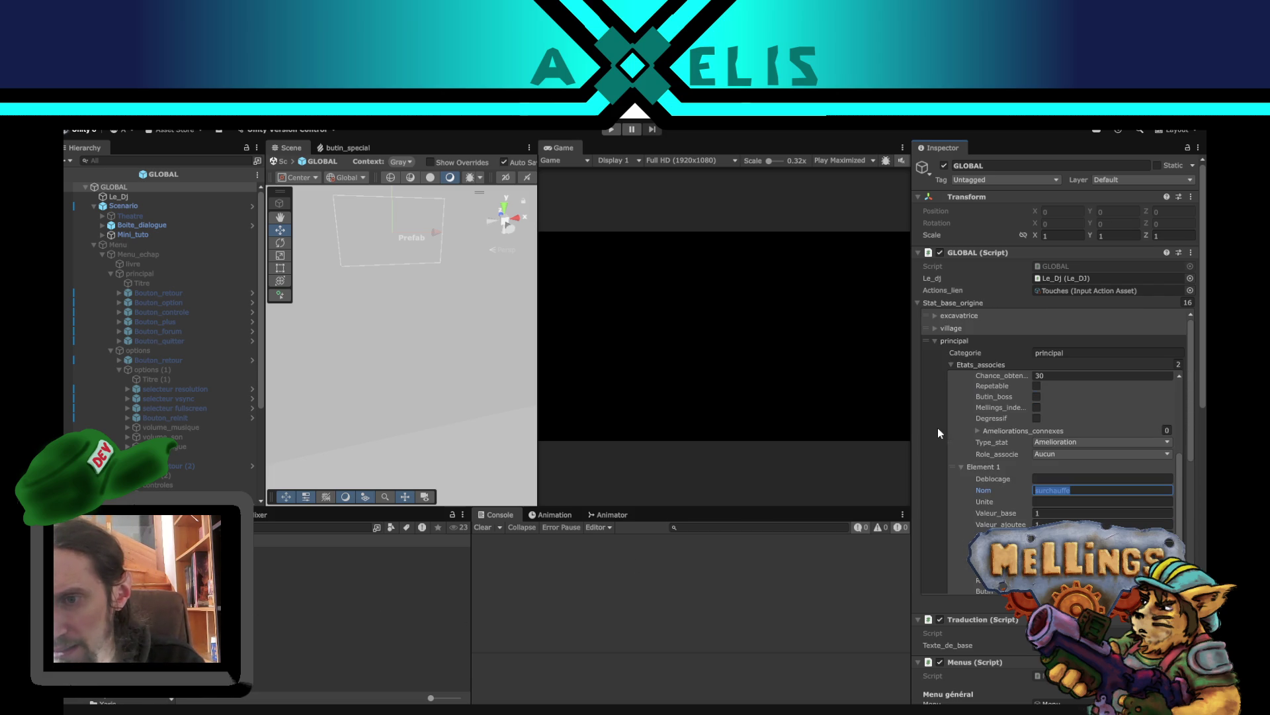
left_click(934, 341)
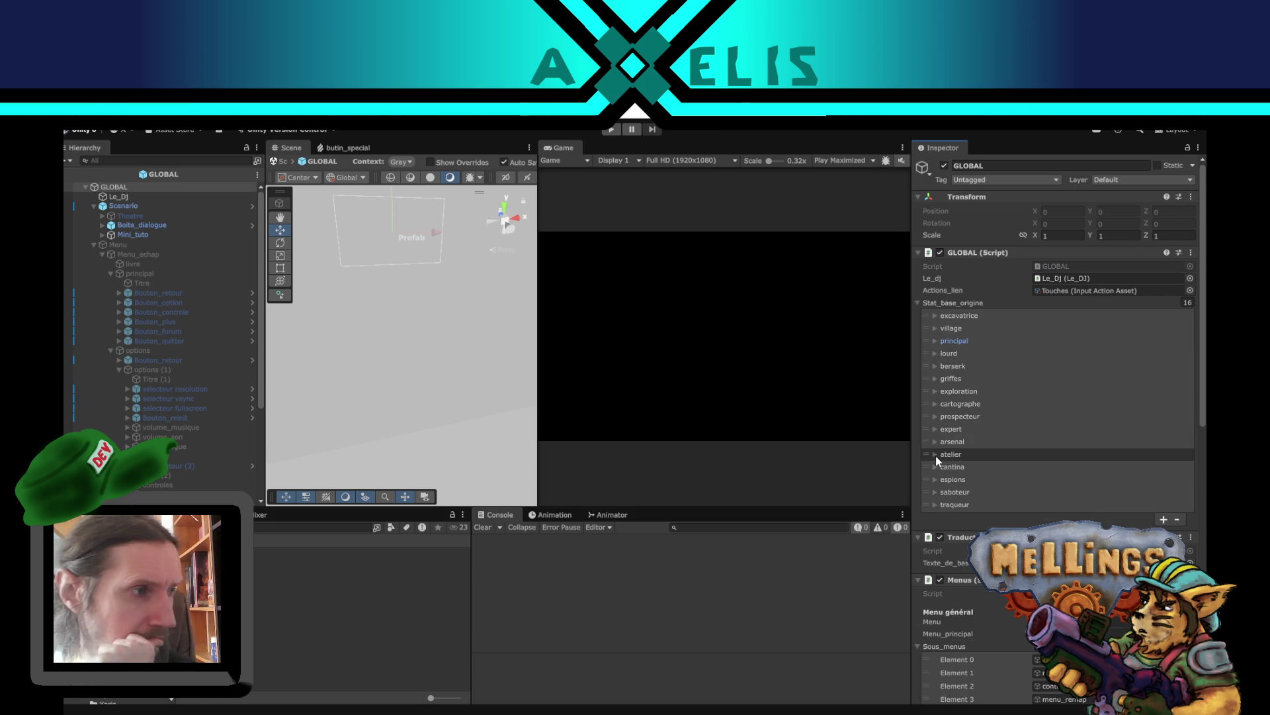
- Expand exploration to check its Chance_obtention value, glance at cantina, then reopen principal
left_click(935, 391)
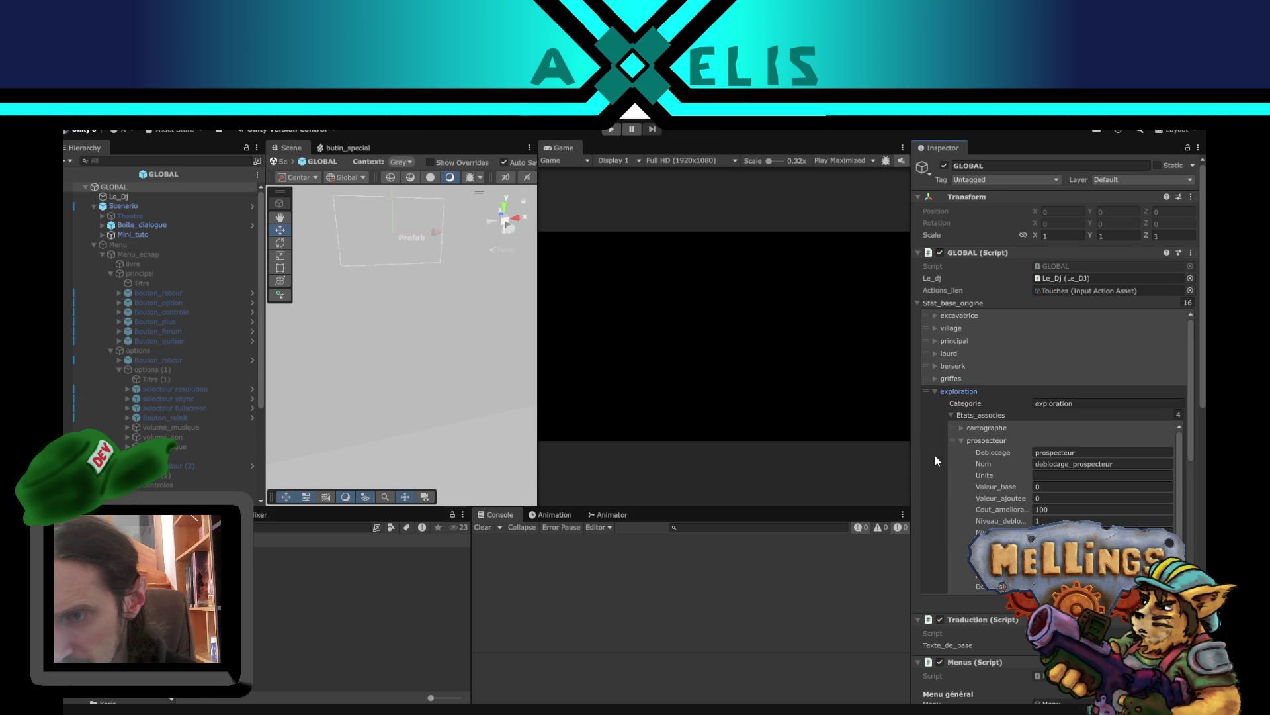
scroll(935, 455, "down", 5)
scroll(934, 454, "down", 10)
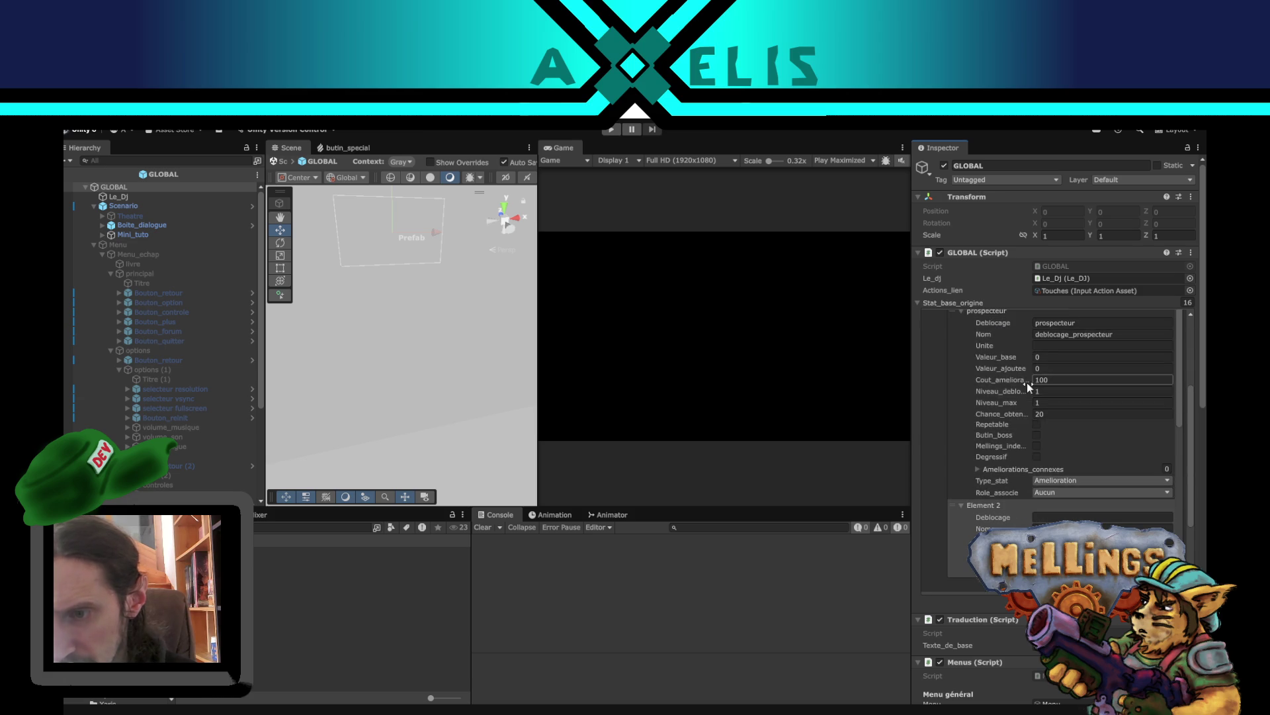
left_click(999, 423)
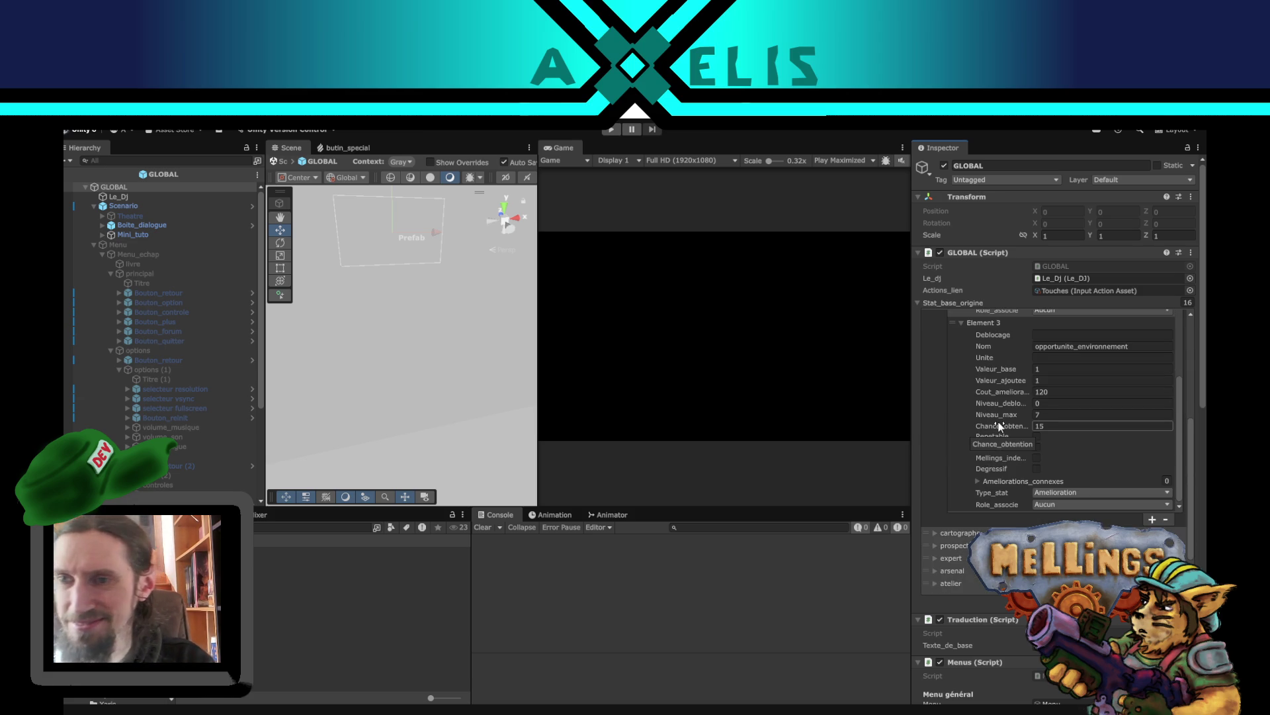
scroll(999, 423, "up", 5)
scroll(999, 422, "up", 3)
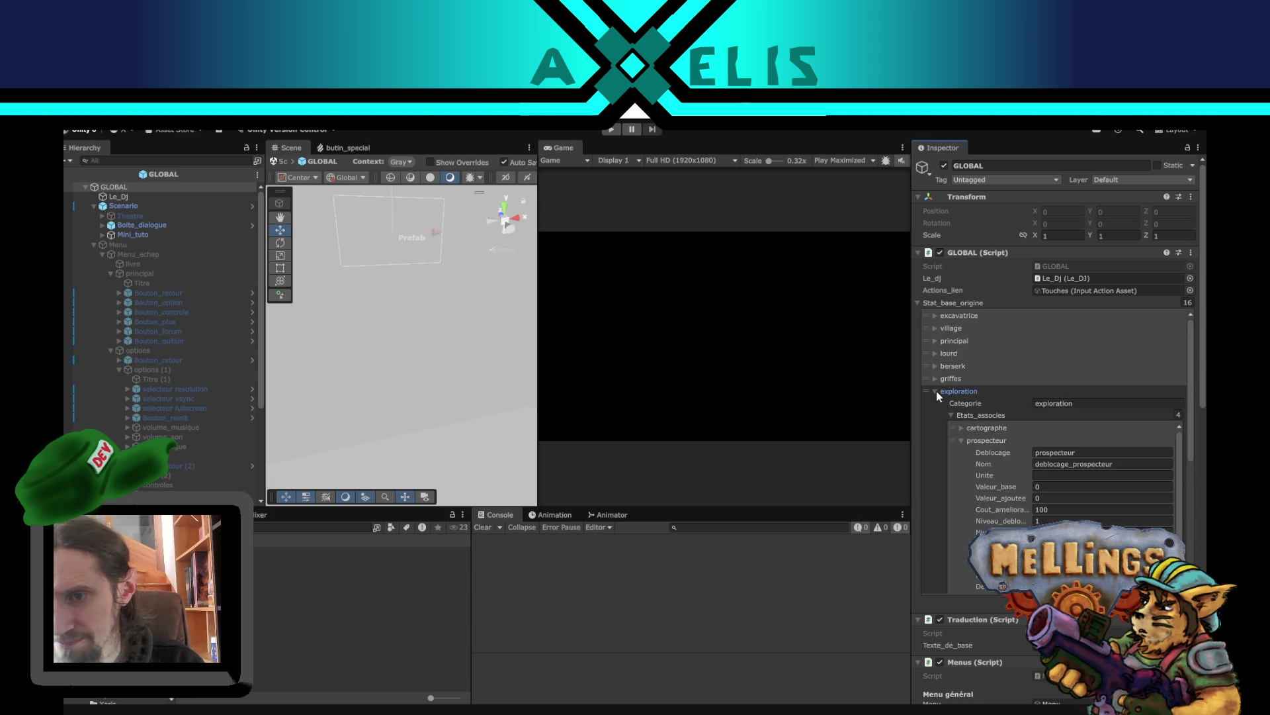
left_click(935, 391)
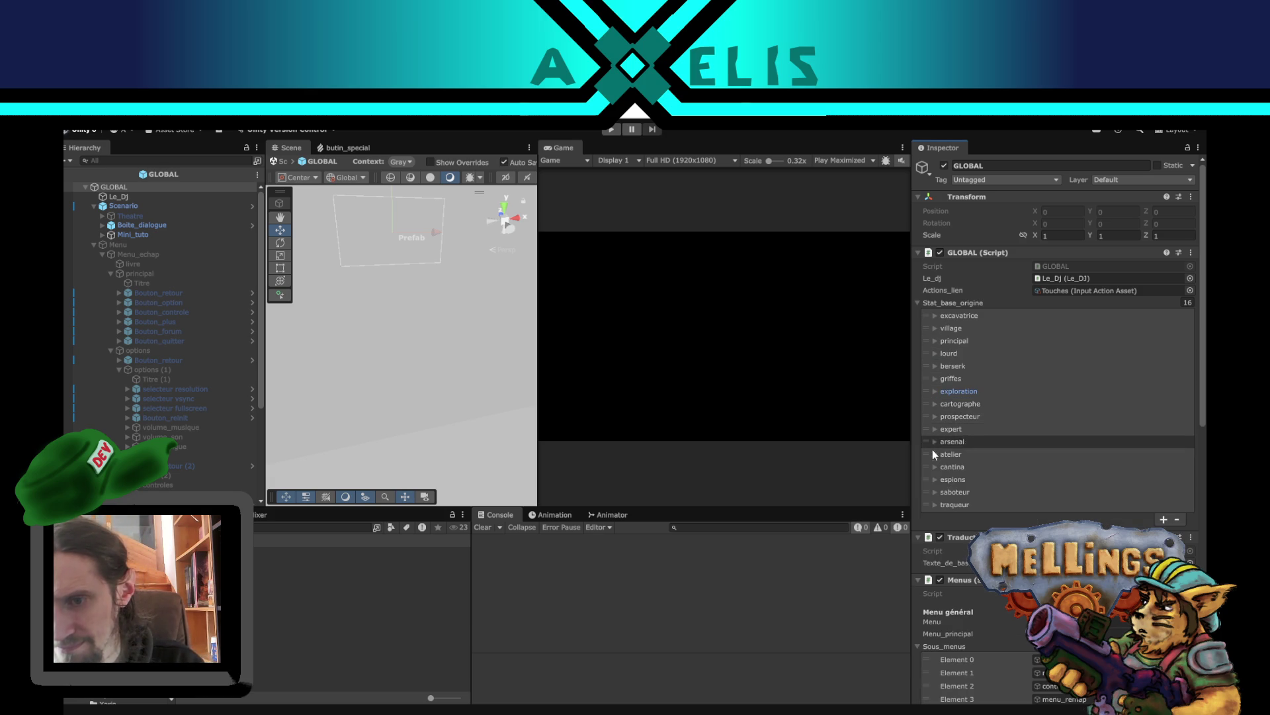
left_click(934, 467)
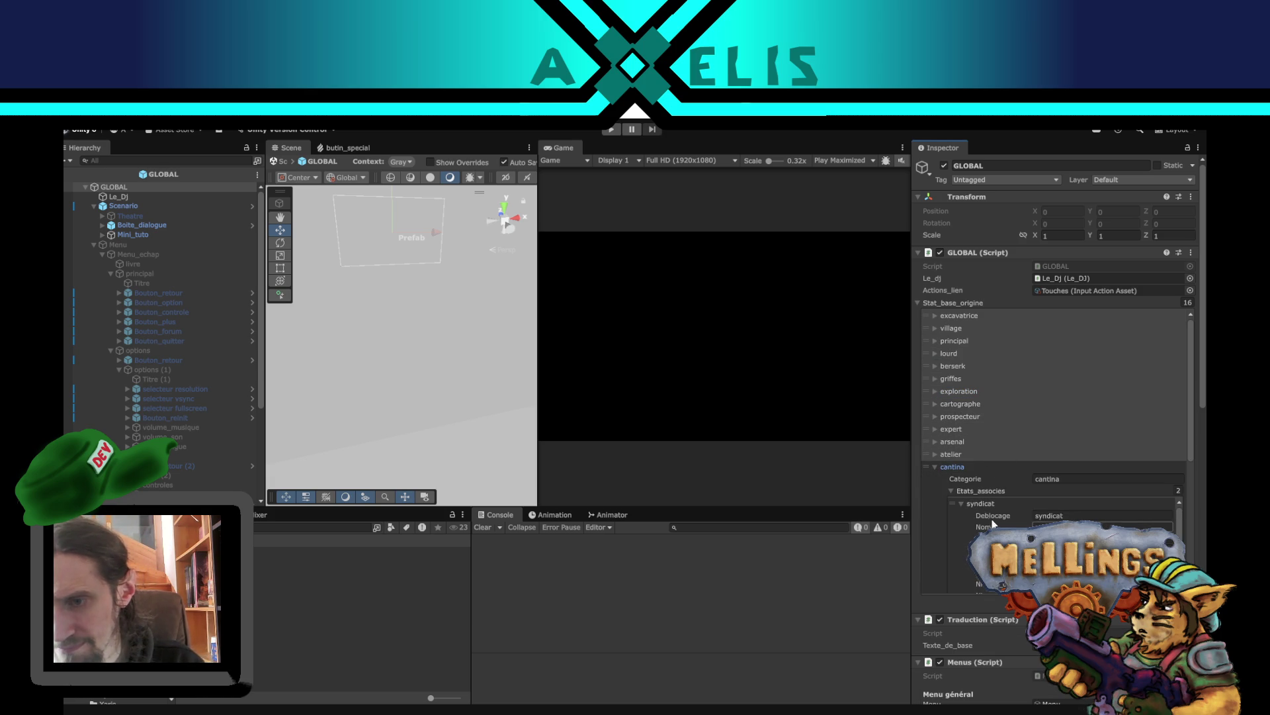
left_click(937, 467)
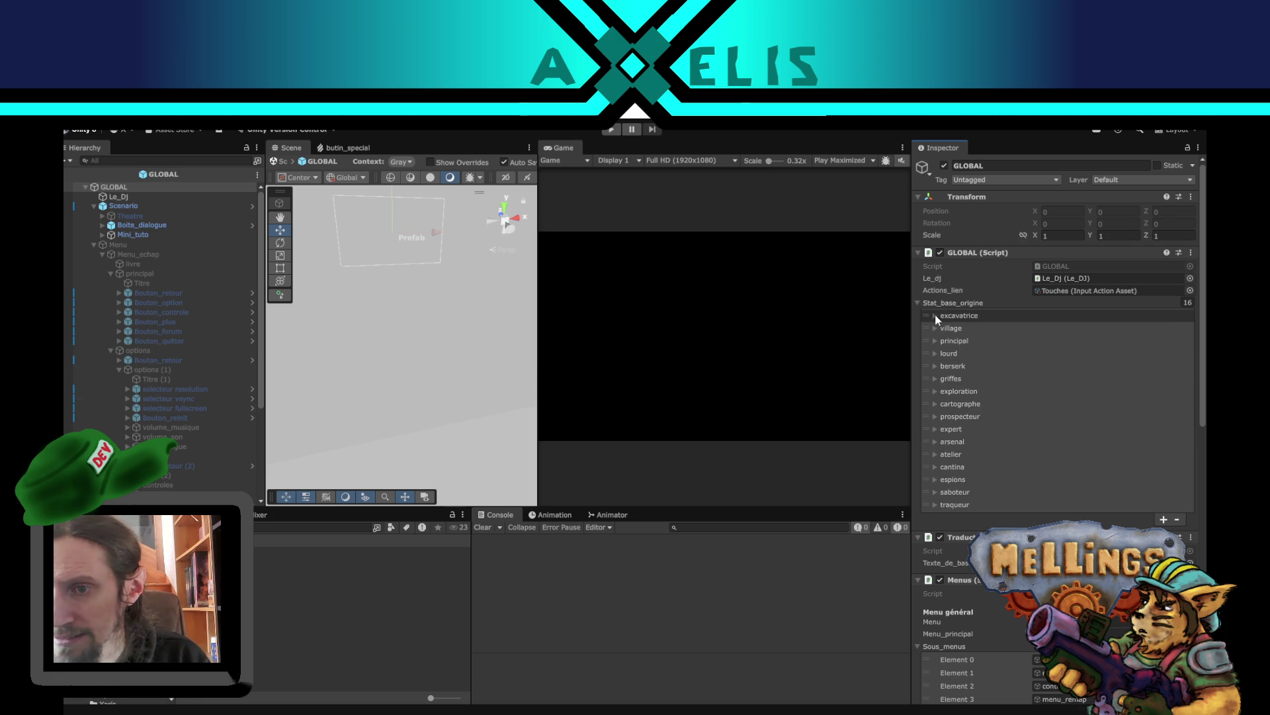
left_click(935, 341)
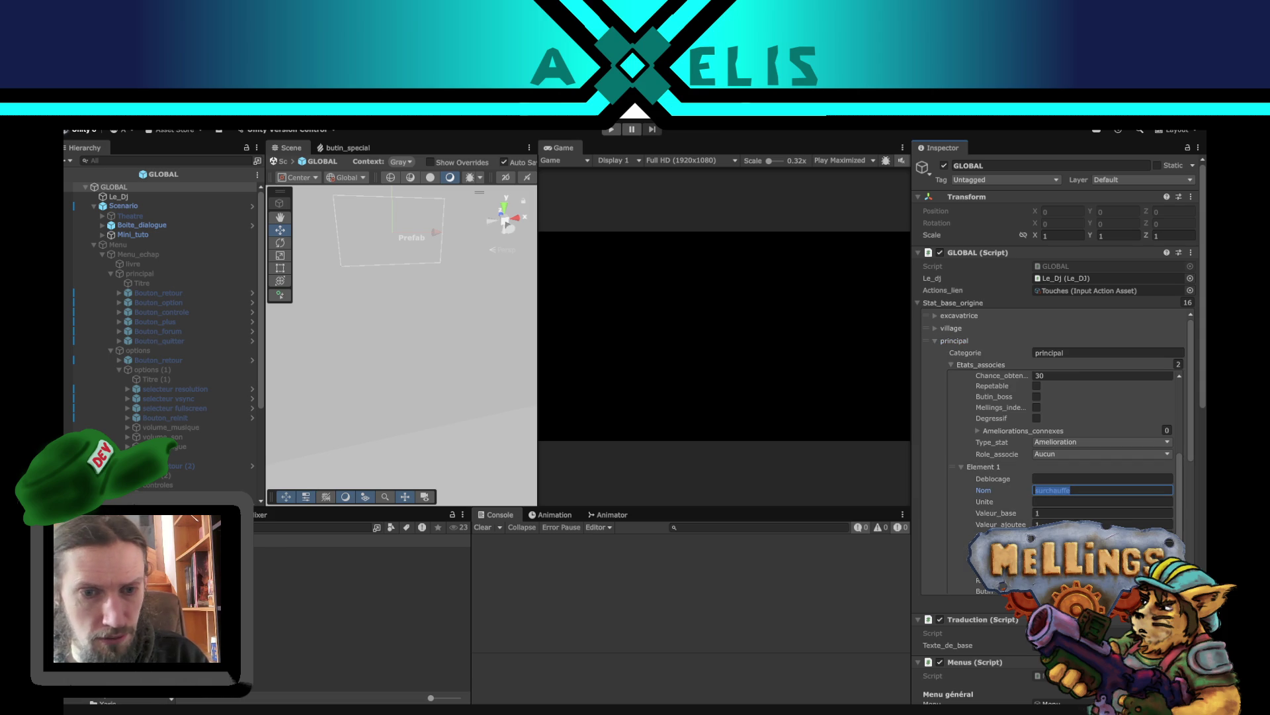
- Add Butins_speciaux Element 0 named 'principal' to the Humains people asset, then deselect it
left_click(362, 581)
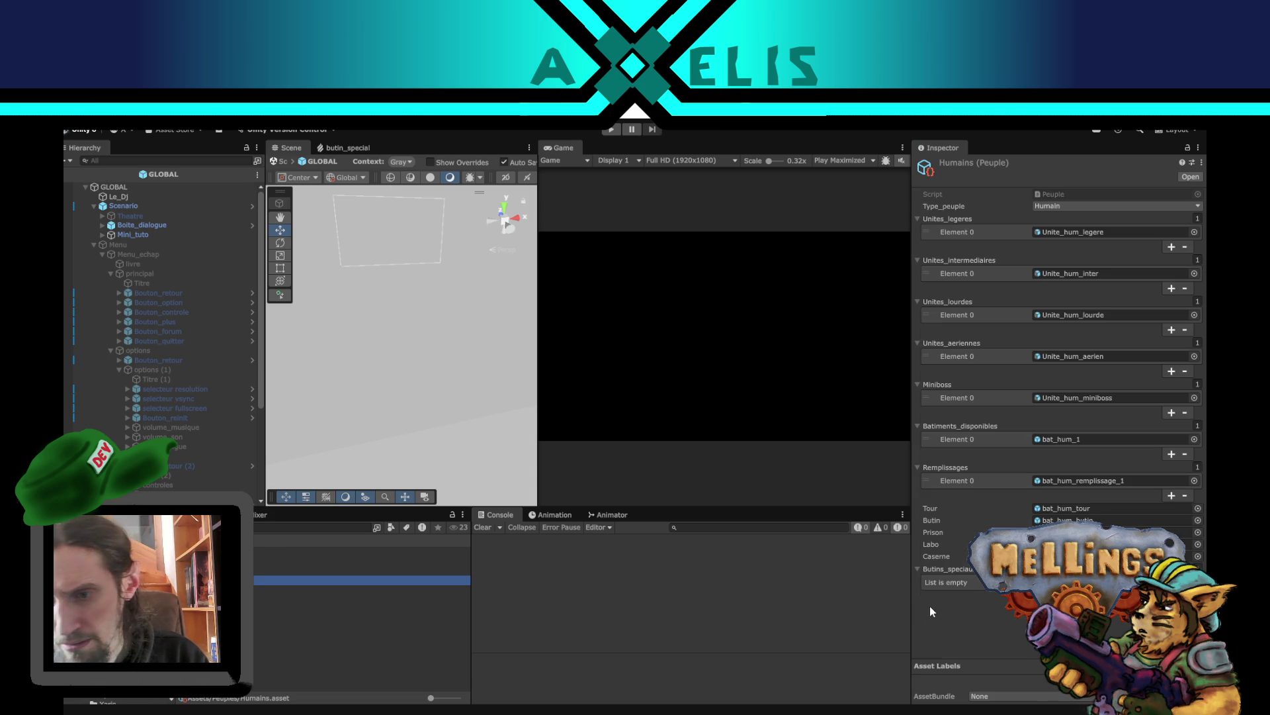
left_click(1171, 596)
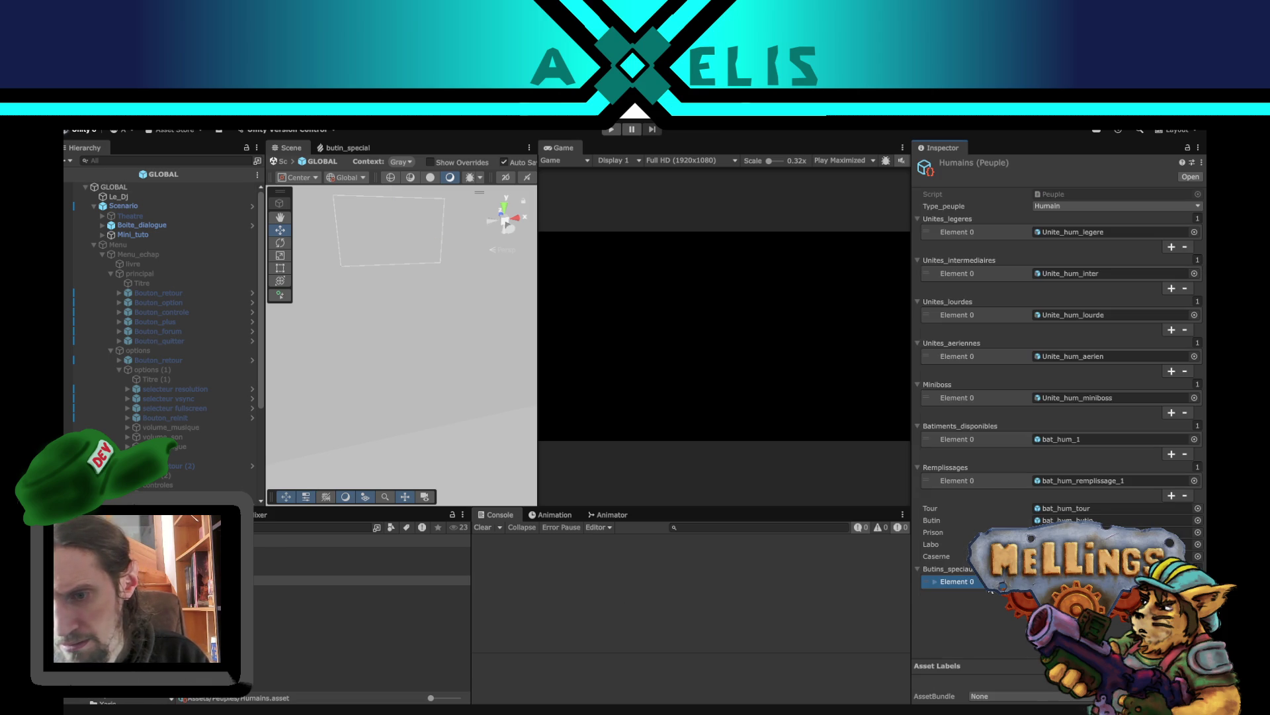
left_click(970, 583)
type("p")
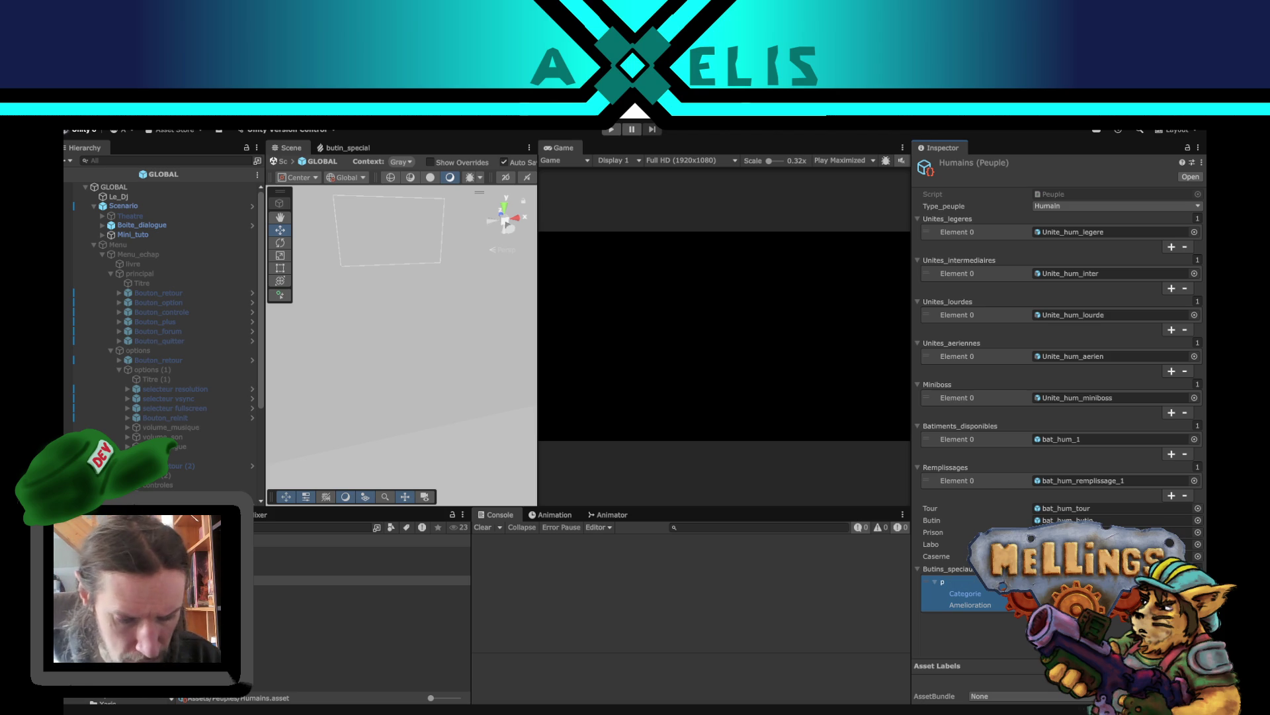
type("rincipal")
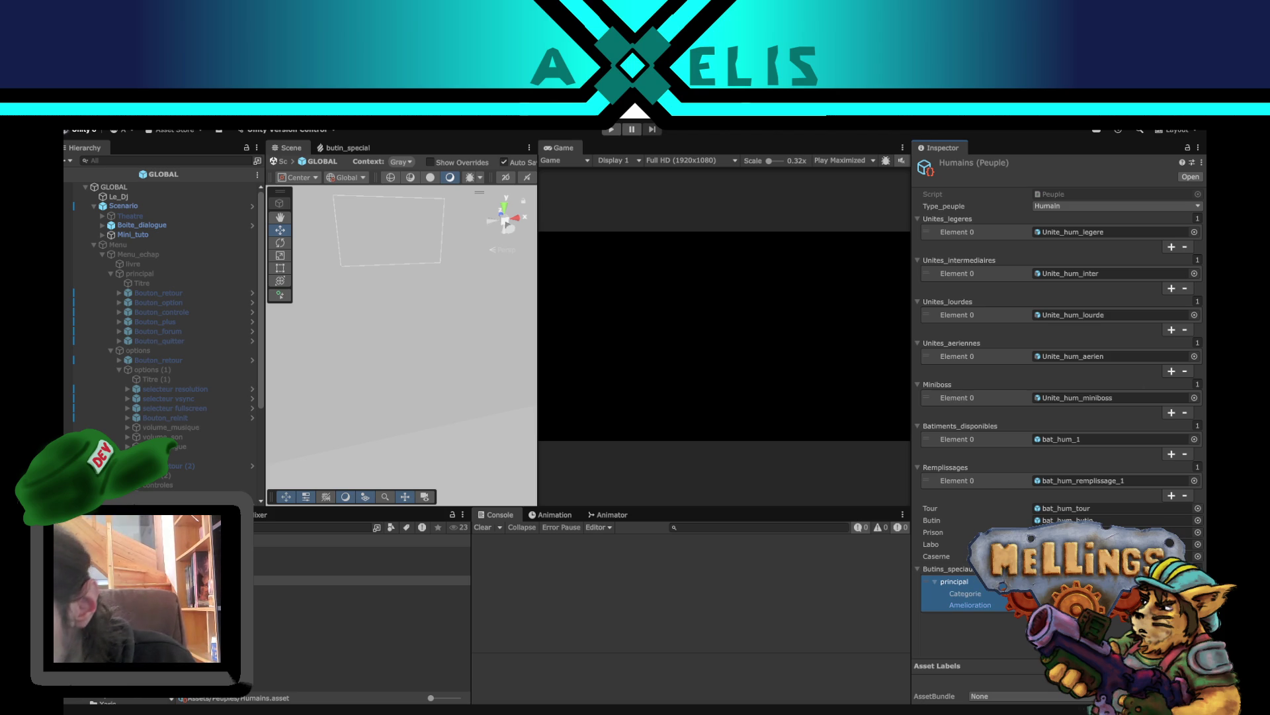
key("Return")
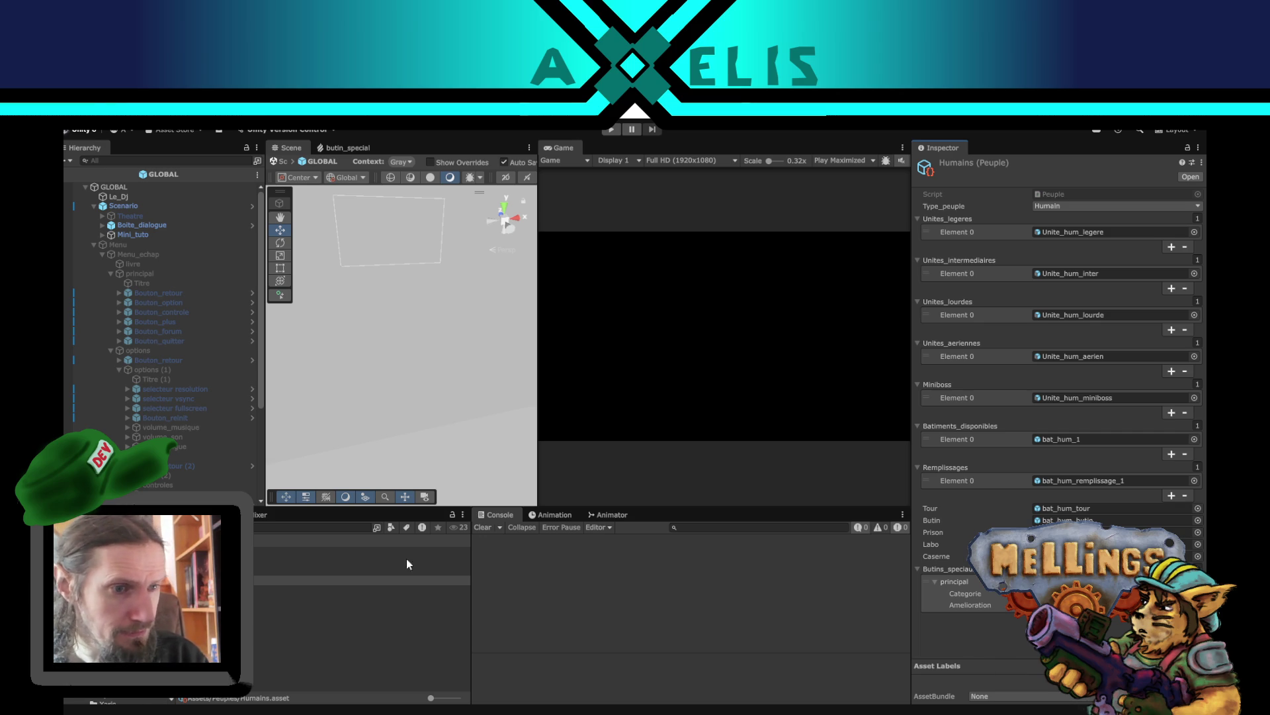
left_click(274, 642)
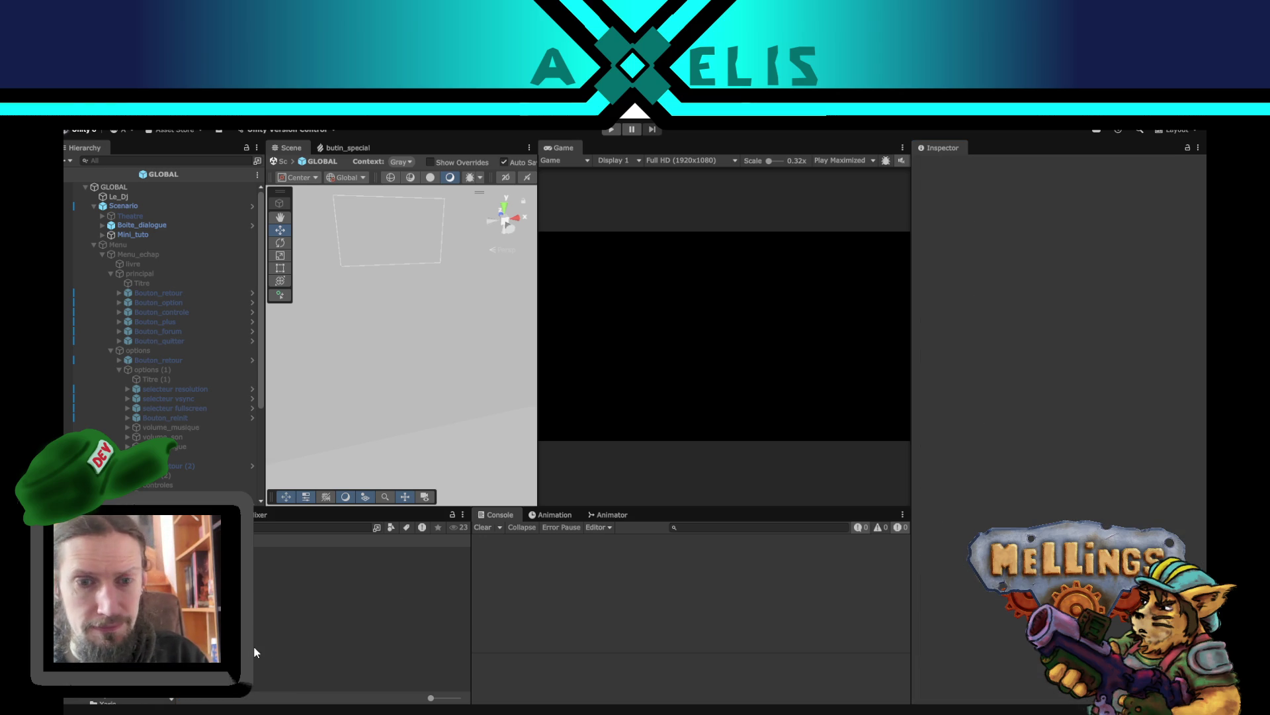
- Exit the GLOBAL prefab to the Intro scene and run the game to the Mellings title menu
left_click(70, 174)
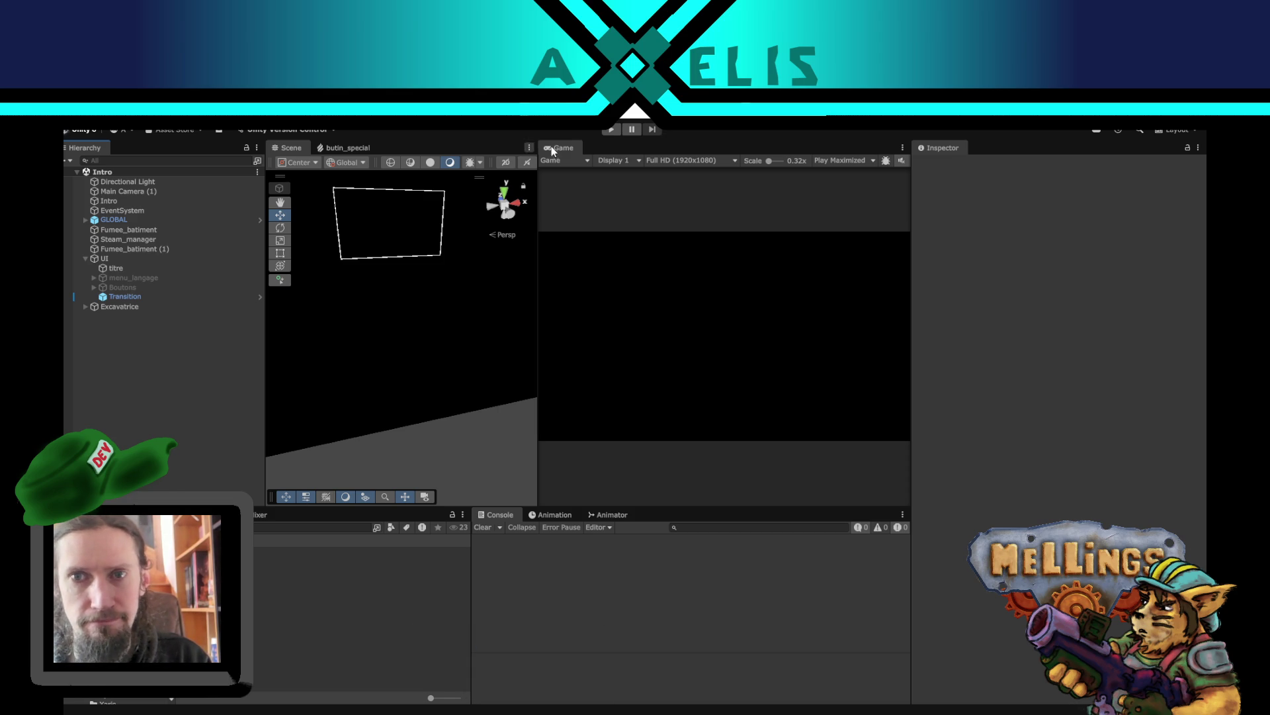
left_click(611, 133)
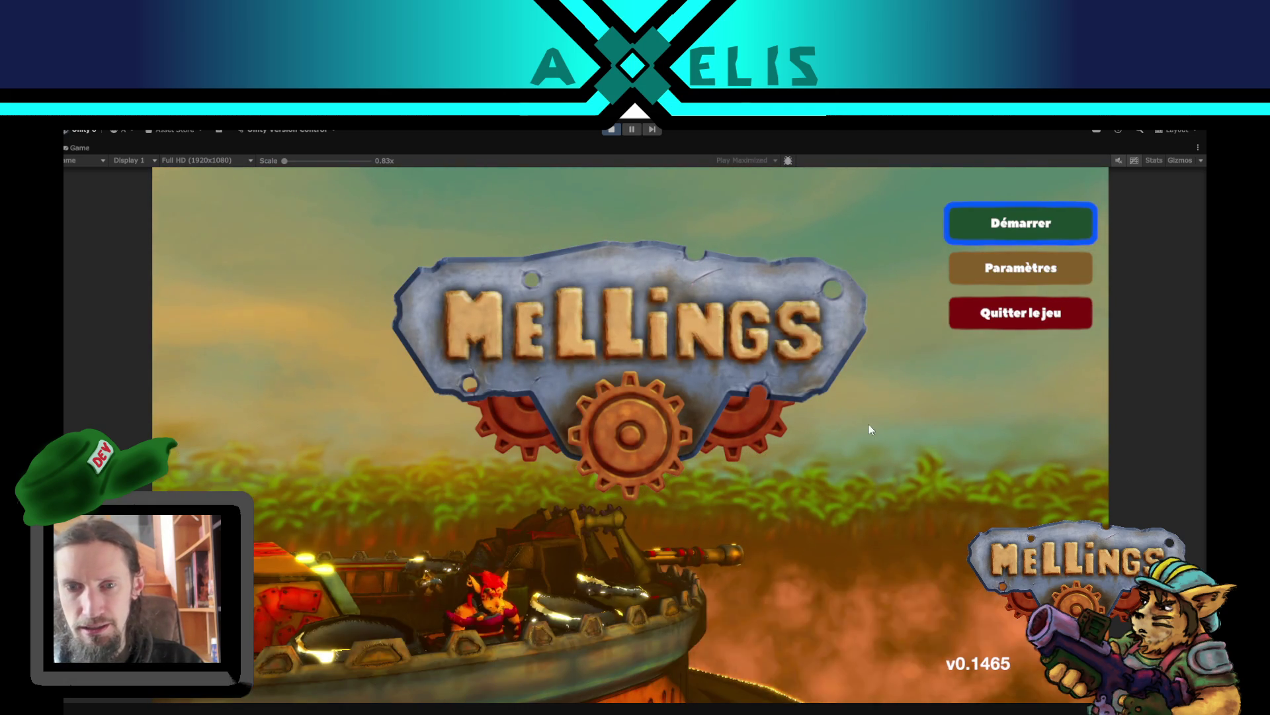
- Start the game and buy the Humains labs raid at the Loge des espions for 150 materials
left_click(1021, 223)
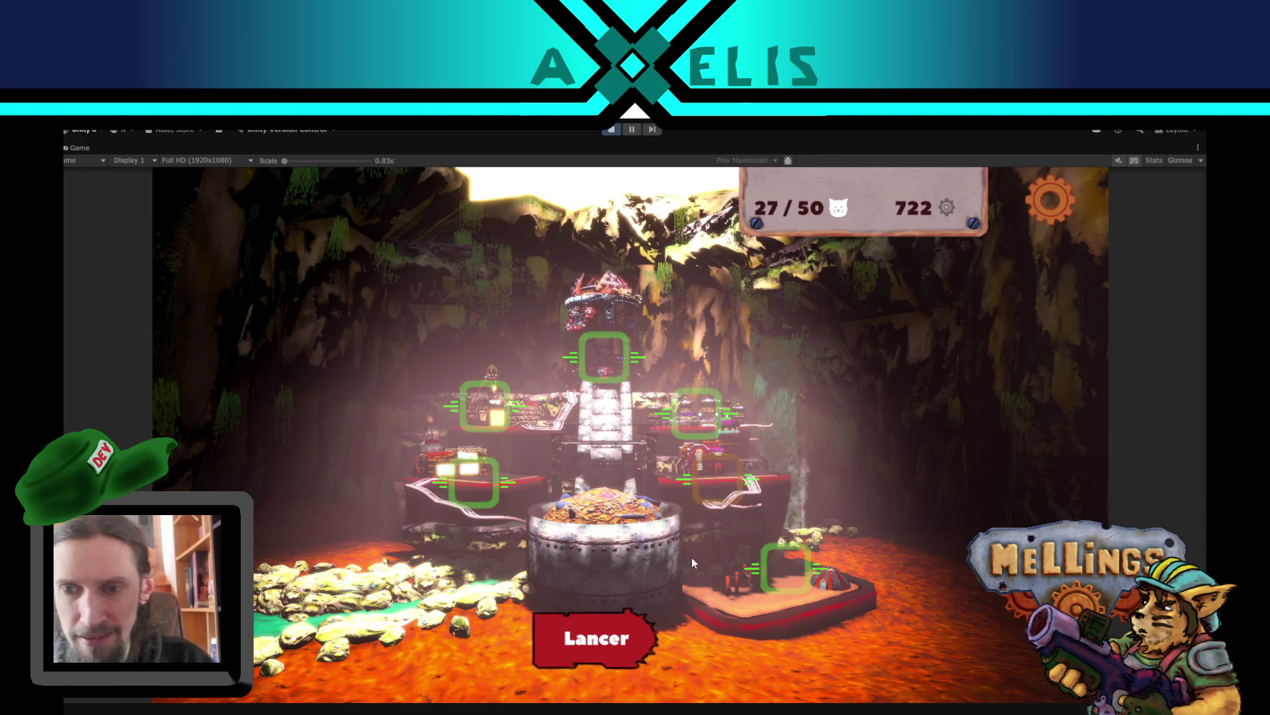
left_click(610, 643)
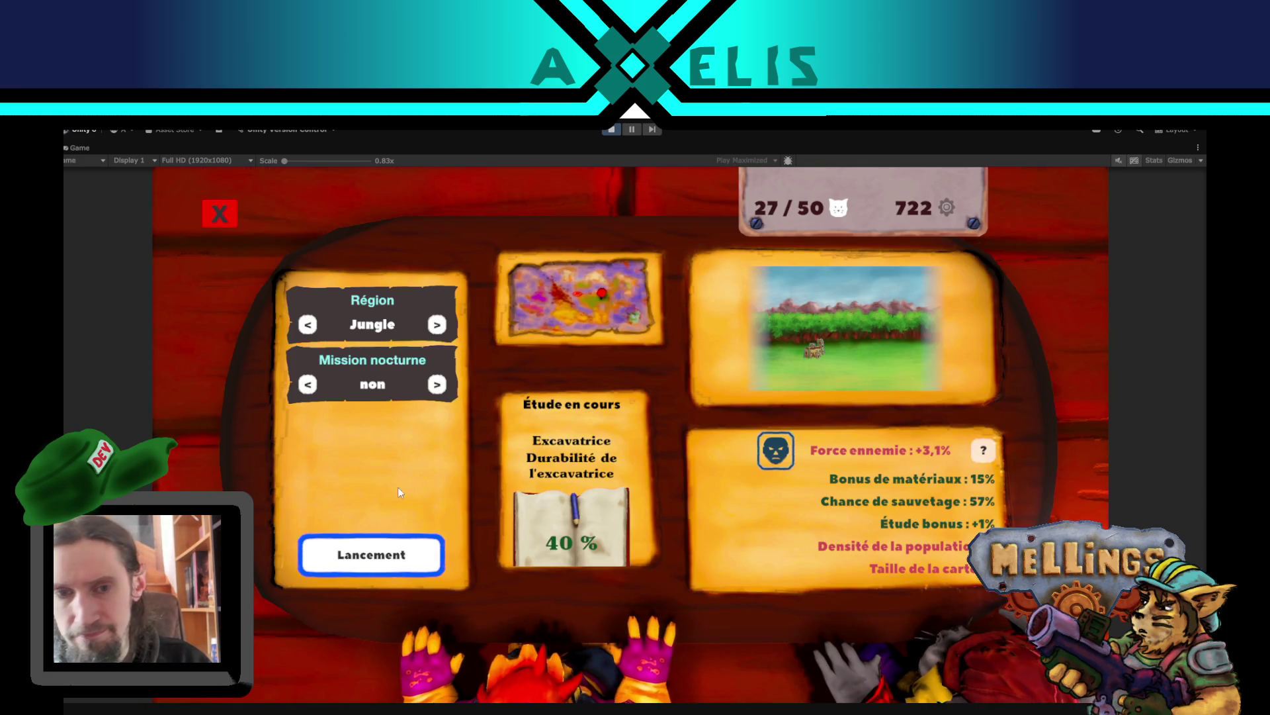
left_click(371, 554)
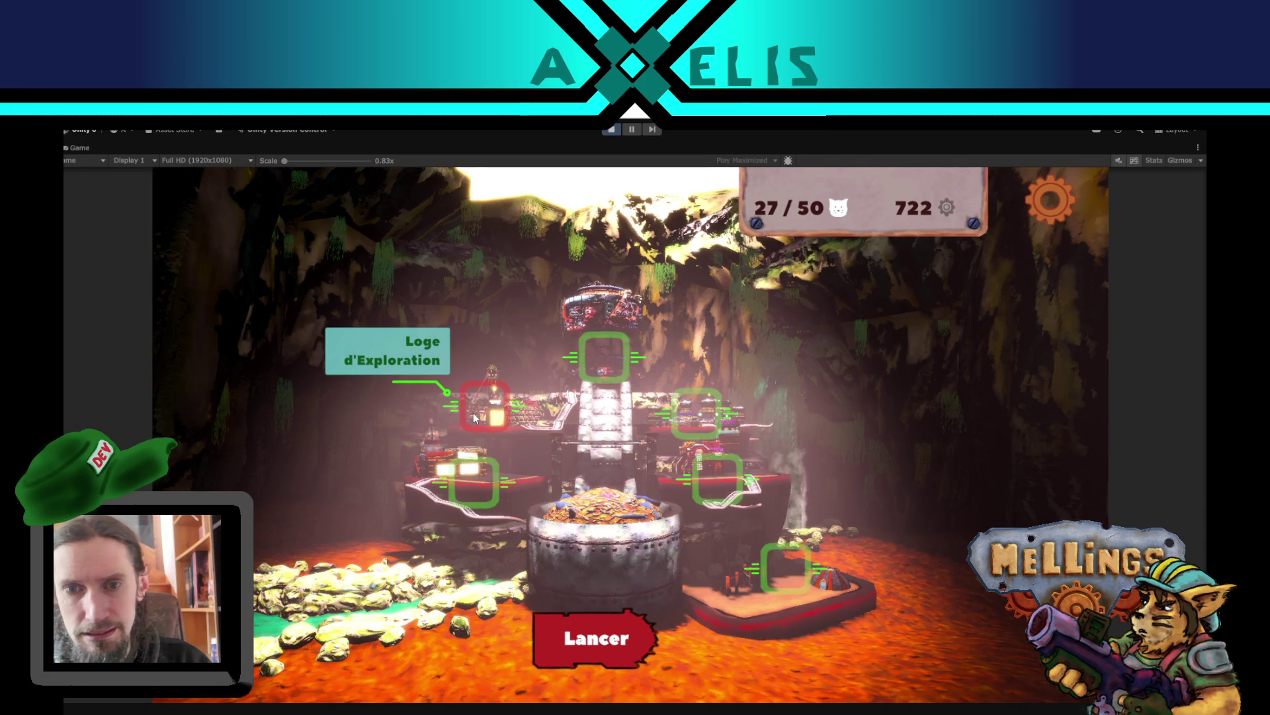
left_click(703, 405)
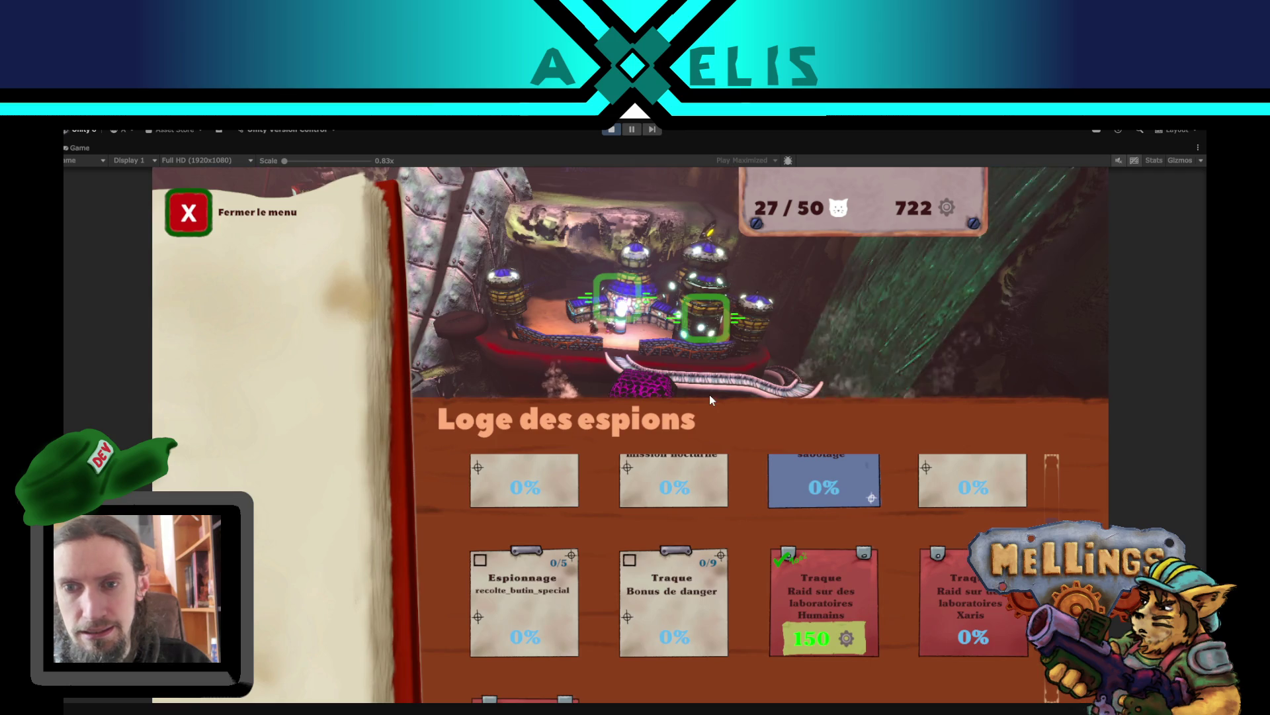
left_click(839, 610)
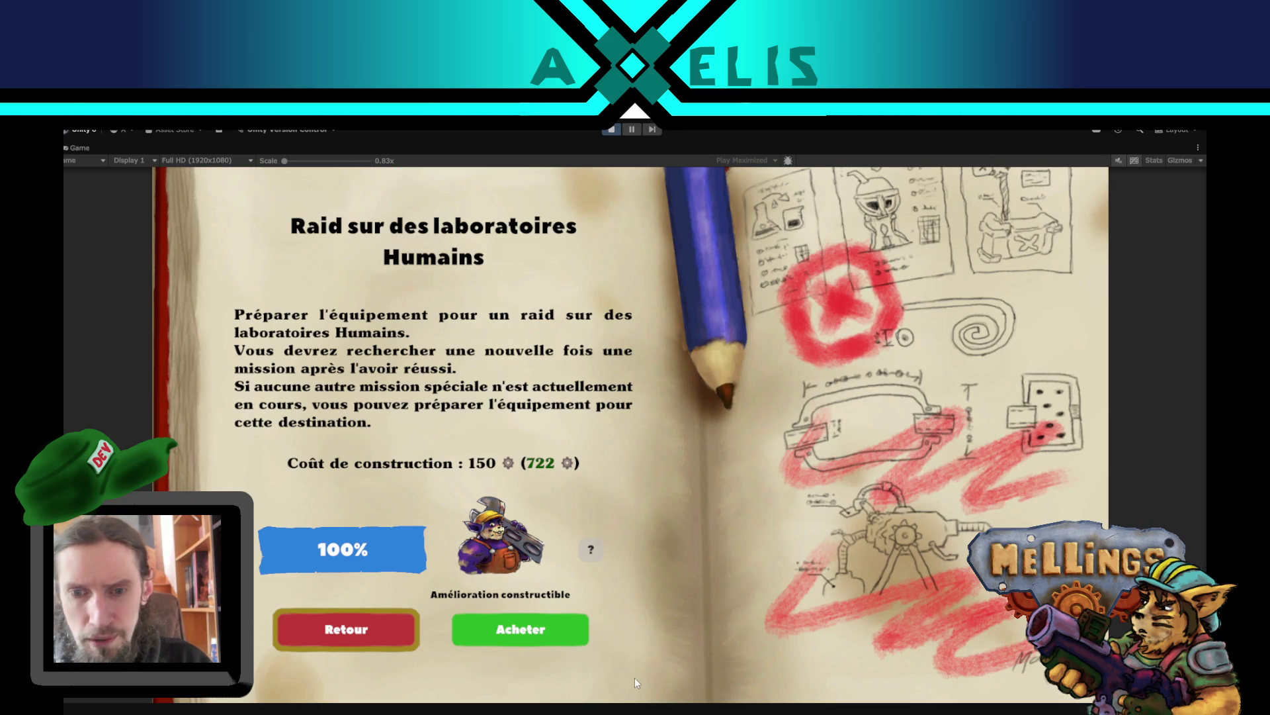
left_click(535, 639)
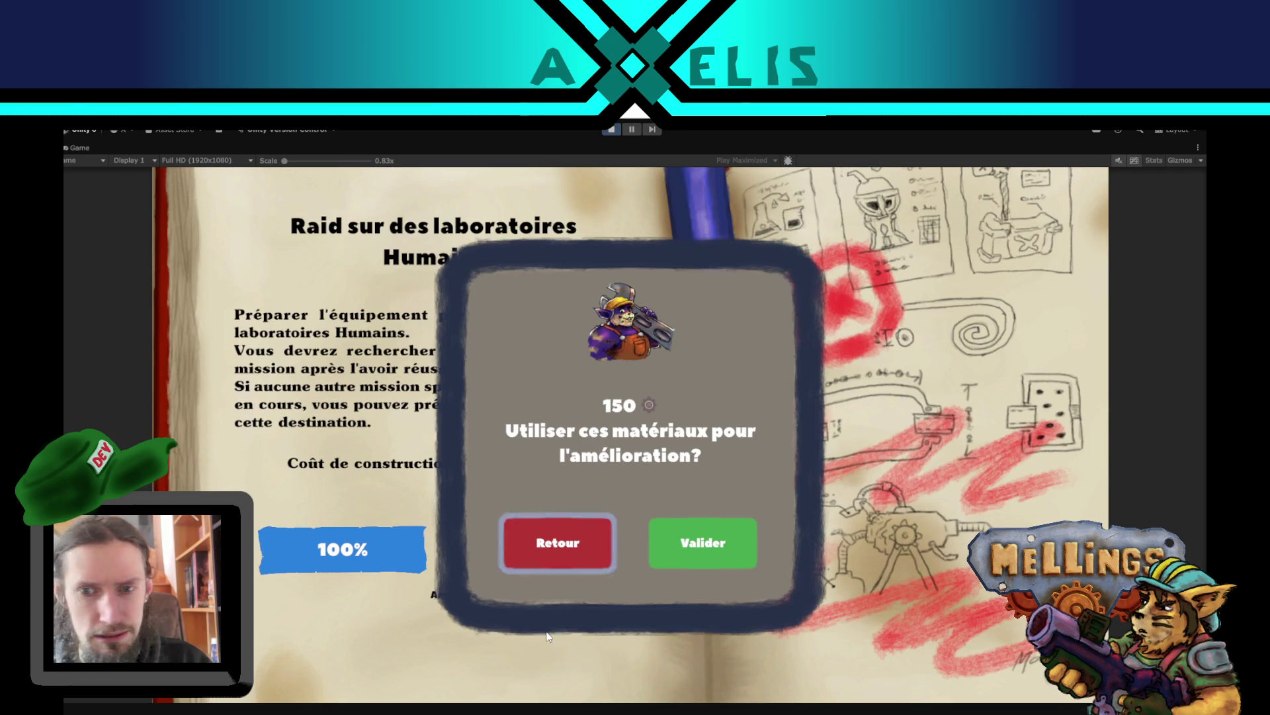
left_click(704, 554)
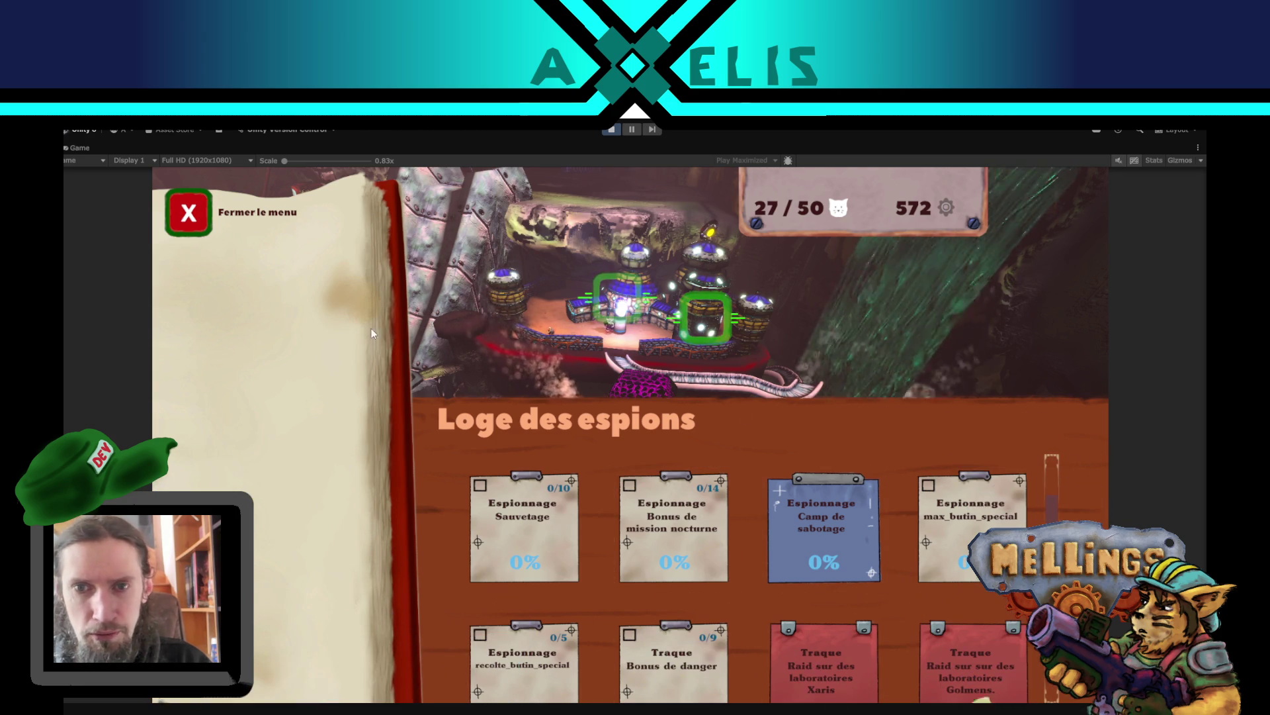
- Close the spy lodge, activate the Humains labs raid as Mission Spéciale, and launch it
left_click(190, 215)
left_click(583, 637)
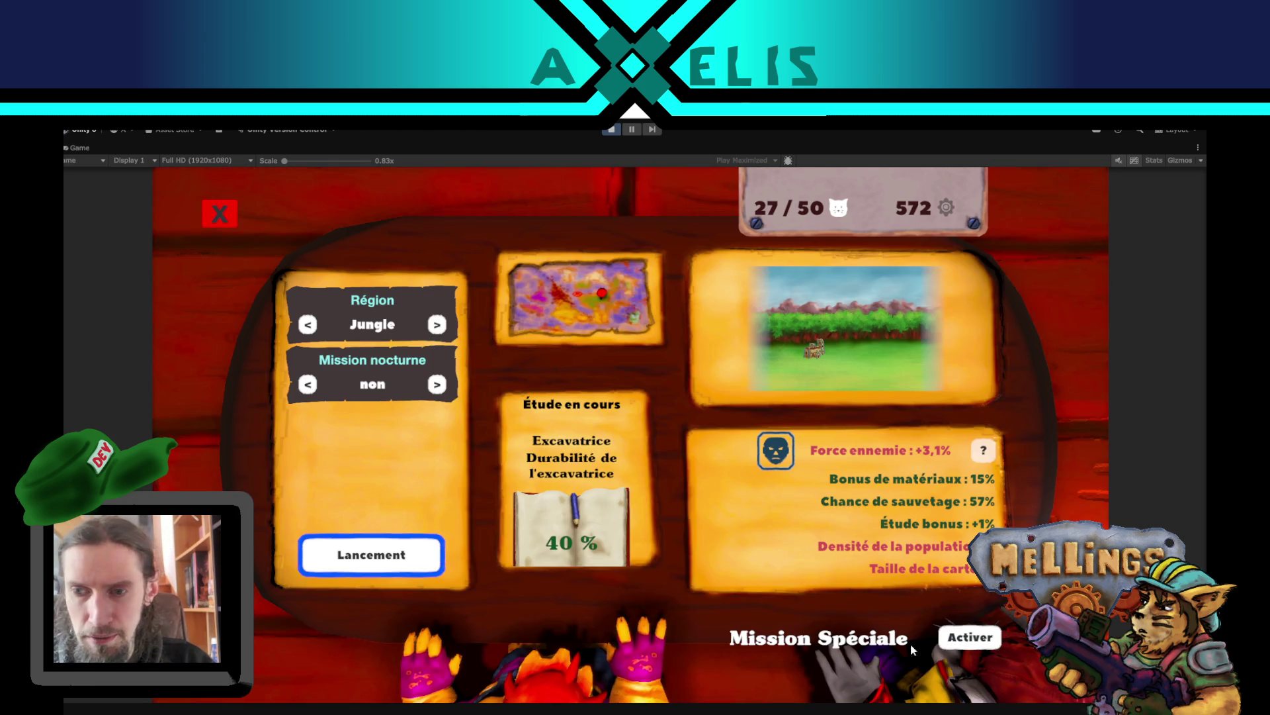
left_click(968, 637)
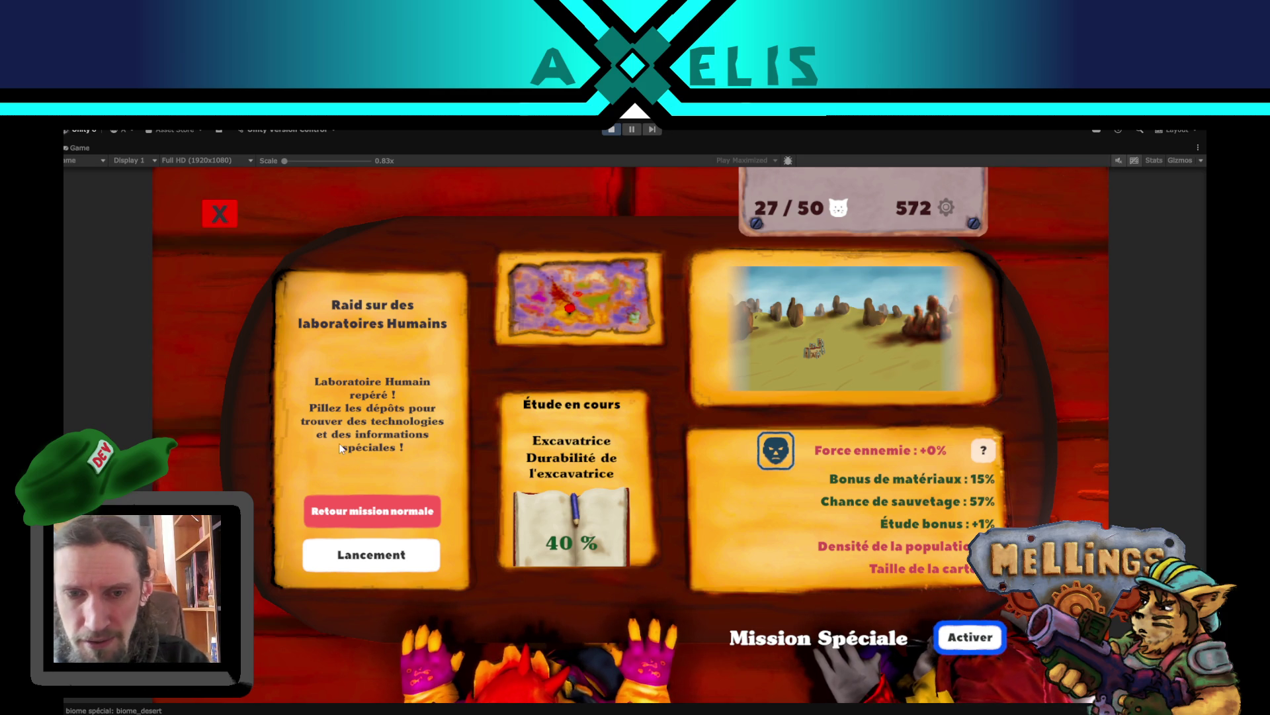
left_click(364, 561)
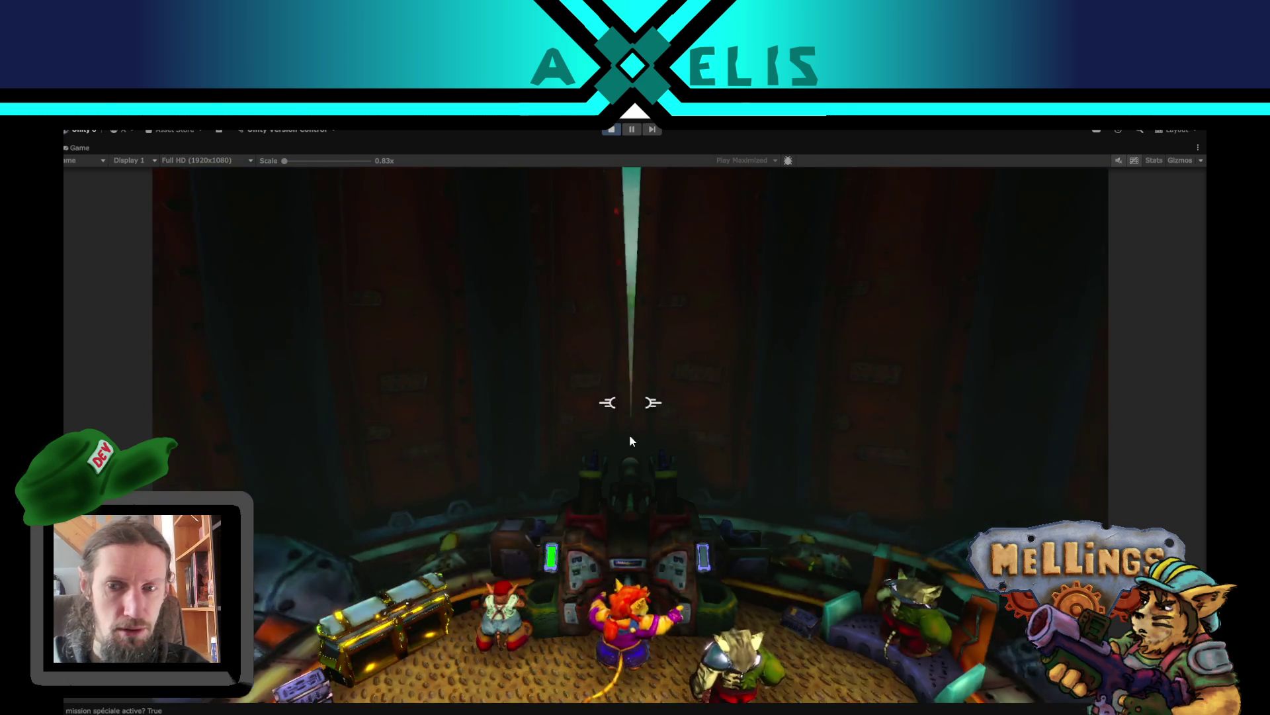
- Advance the dialogue and, at 'Fin de la mission', choose Retour sous terre for the rewards recap
key("Return")
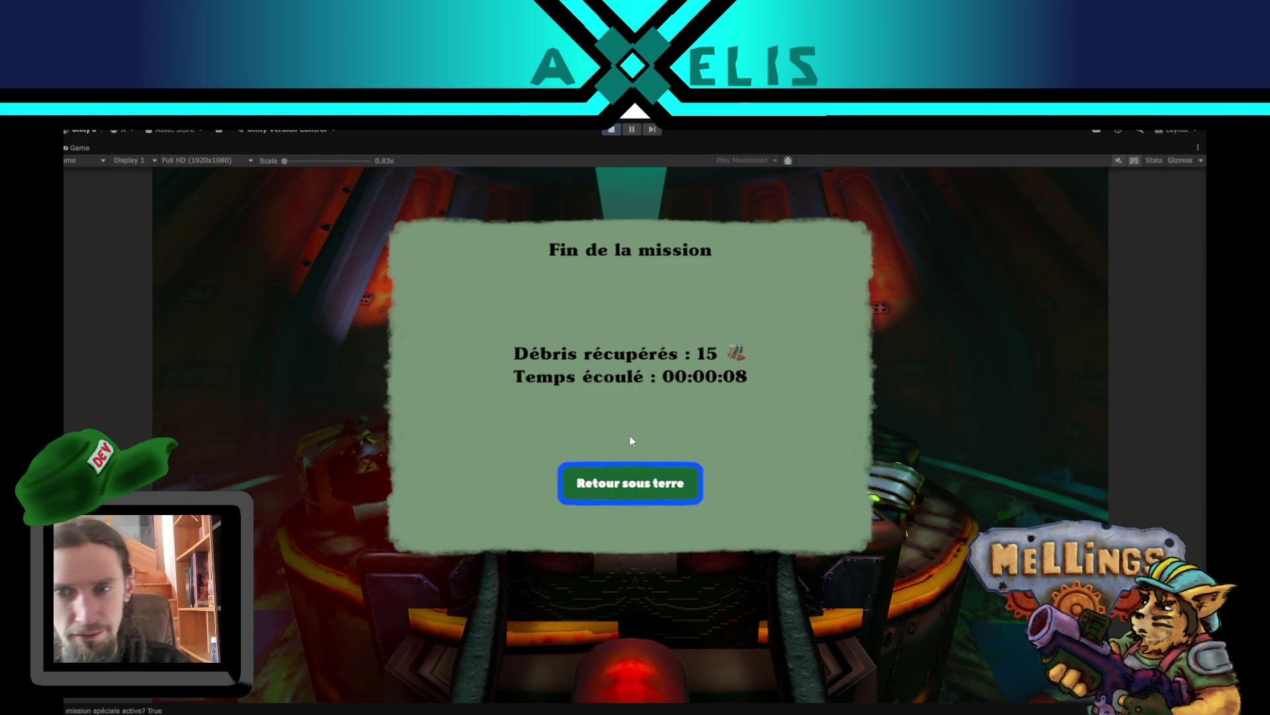
key("Return")
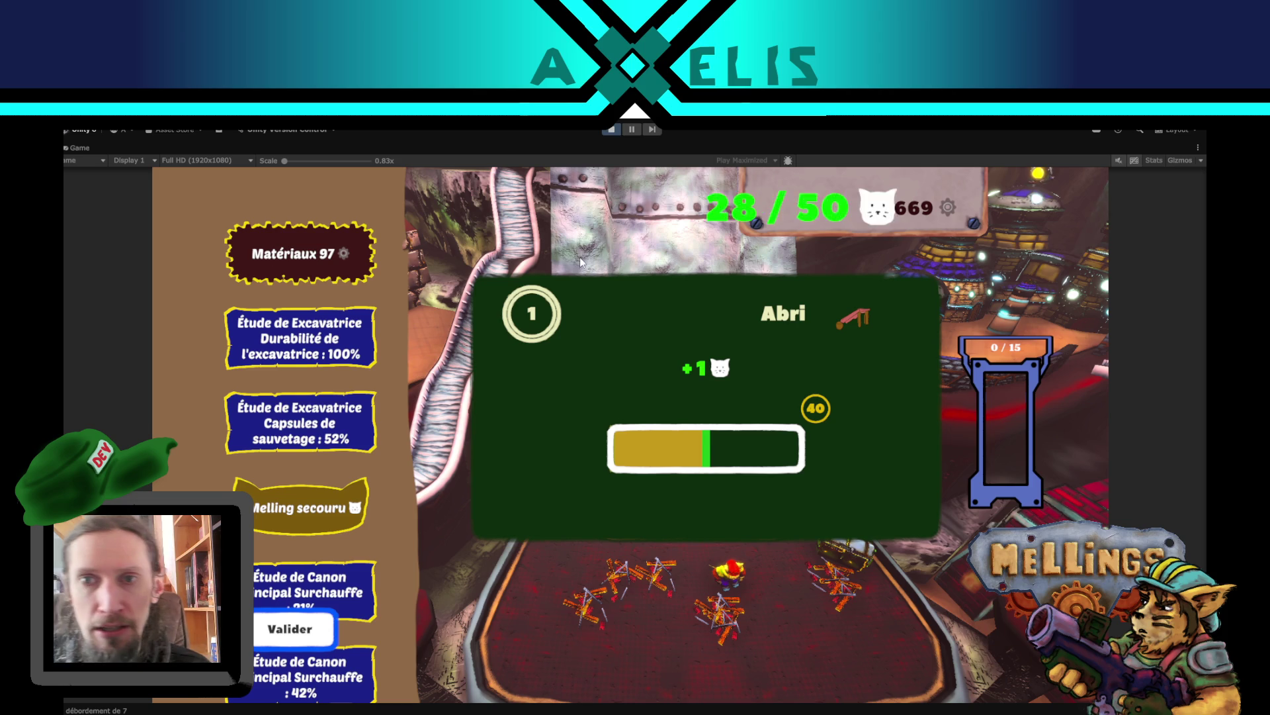
- Pause the game, inspect the stacked study recap panels in the Scene view, then stop and switch to VS Code
left_click(630, 130)
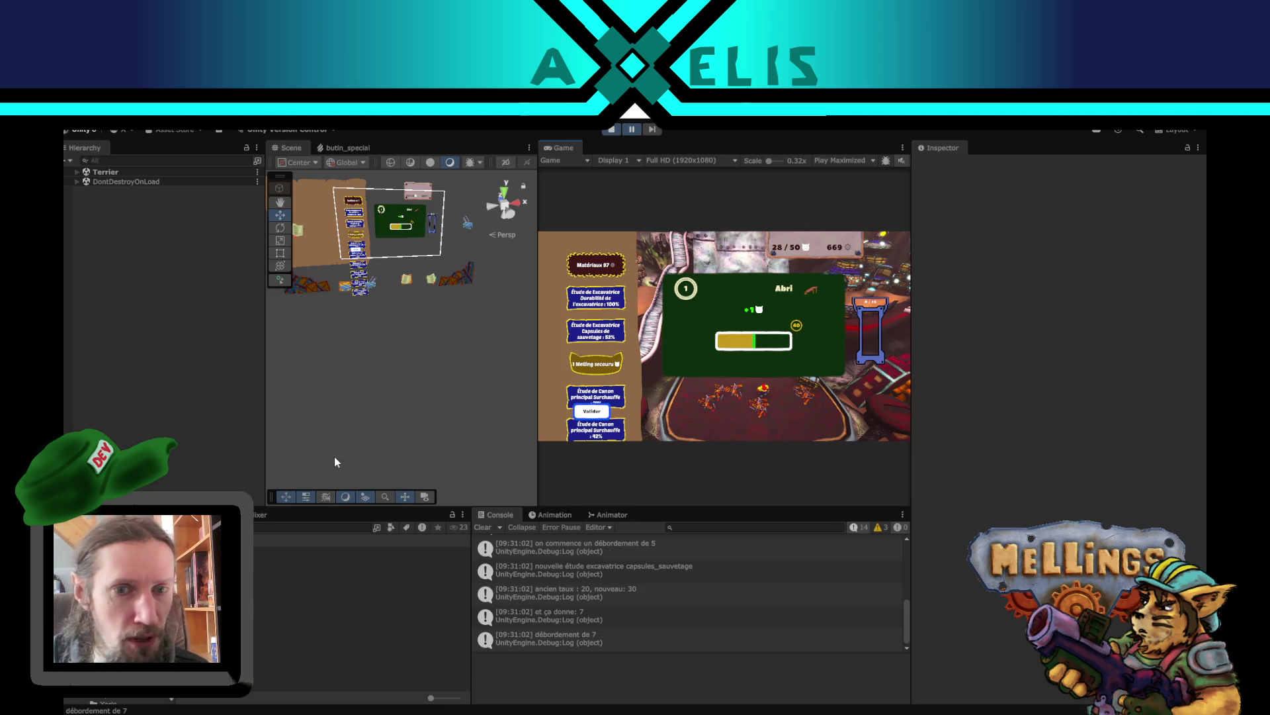
scroll(355, 300, "up", 3)
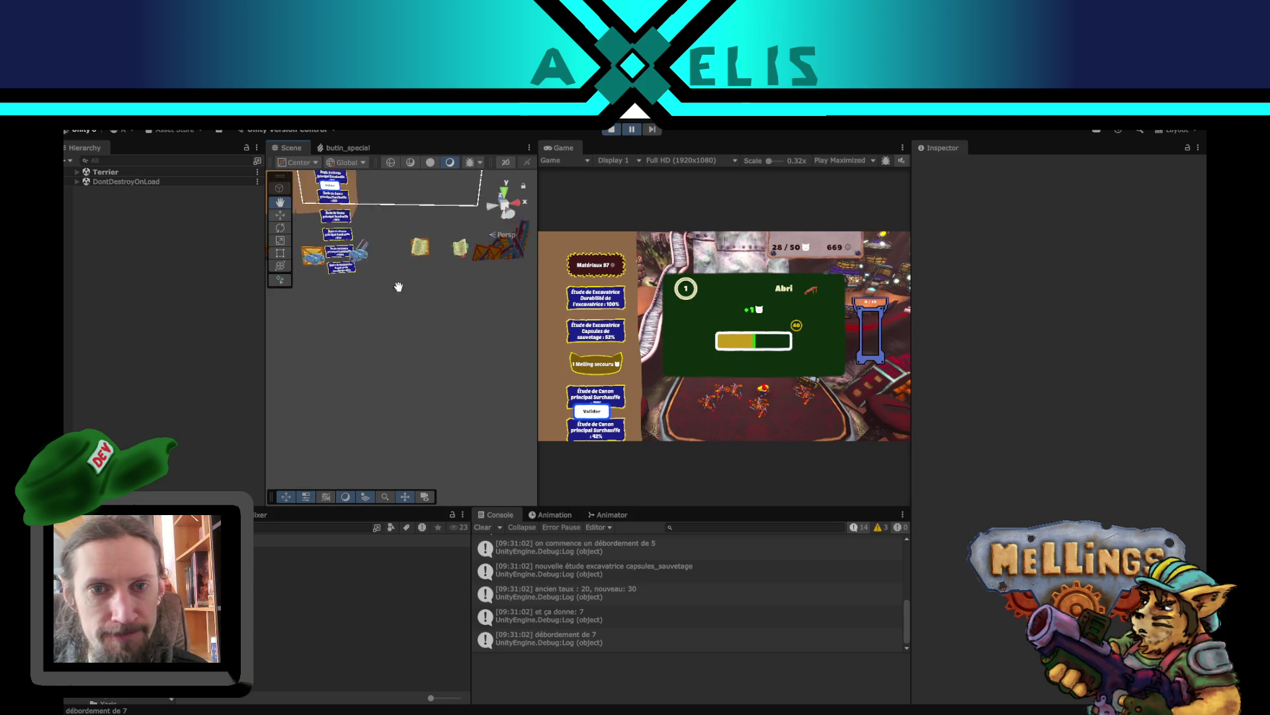
scroll(427, 354, "up", 5)
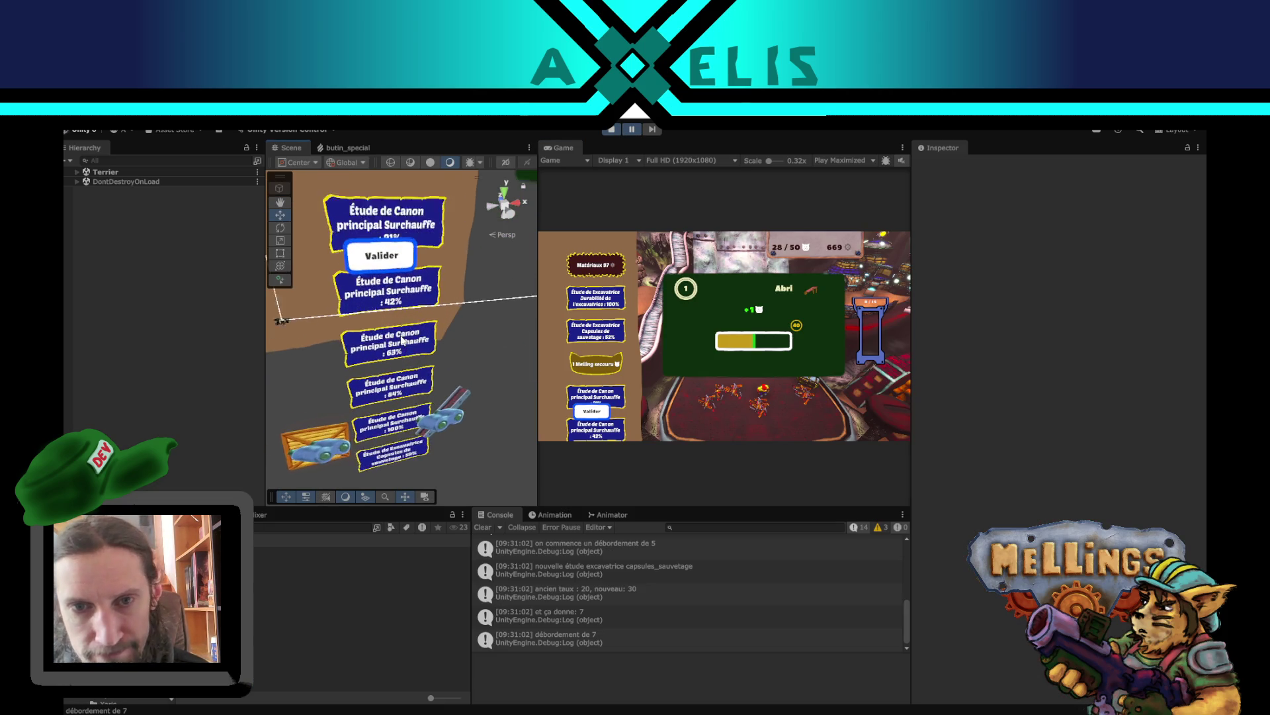
left_click_drag(392, 363, 382, 306)
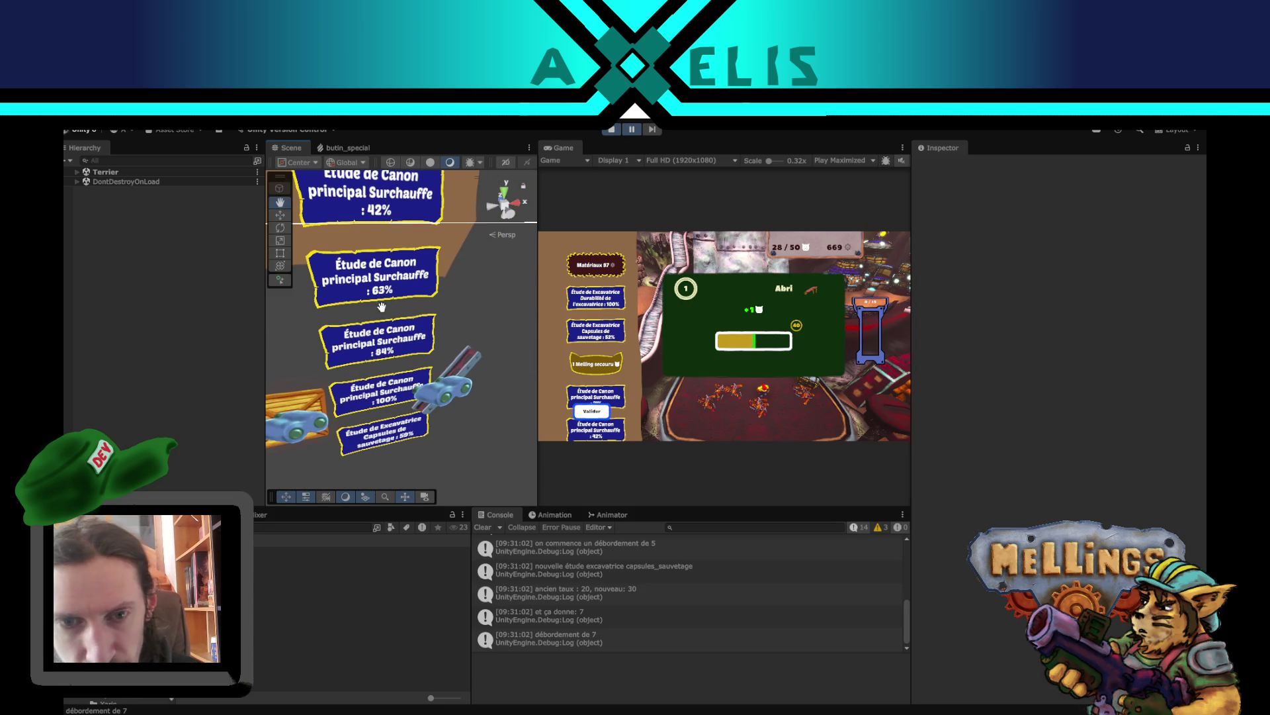
left_click(379, 442)
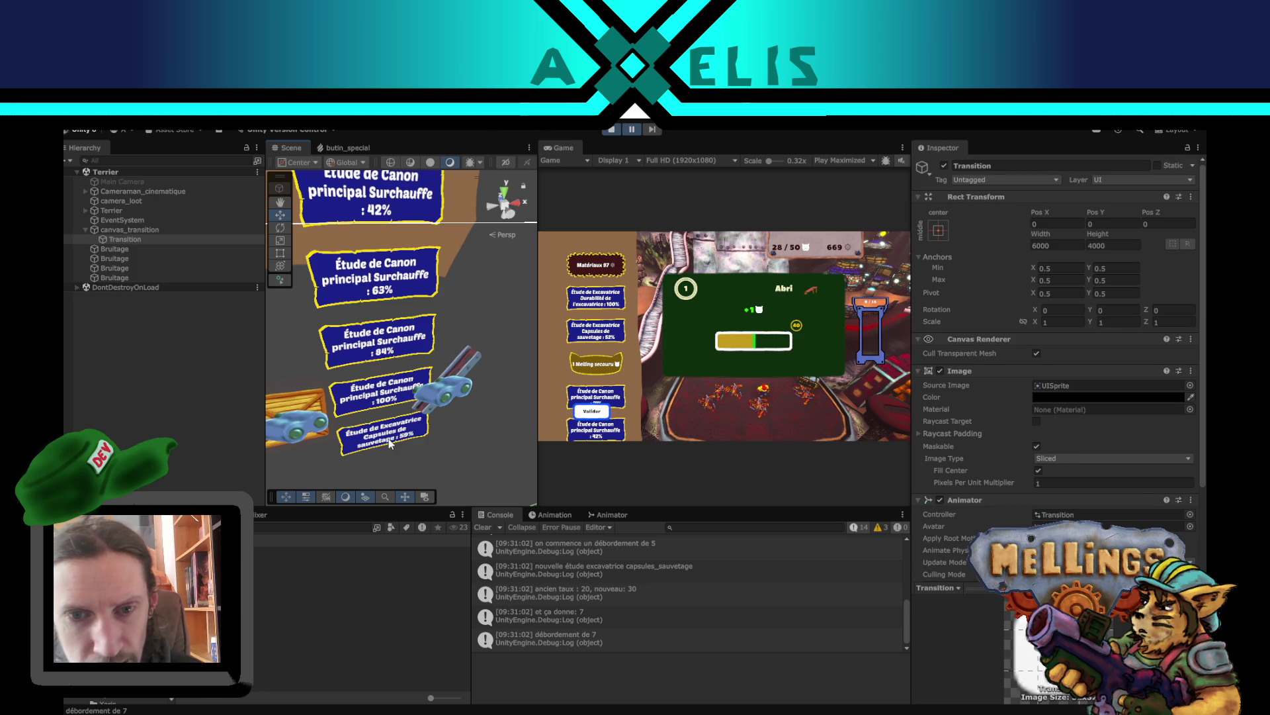
left_click(390, 443)
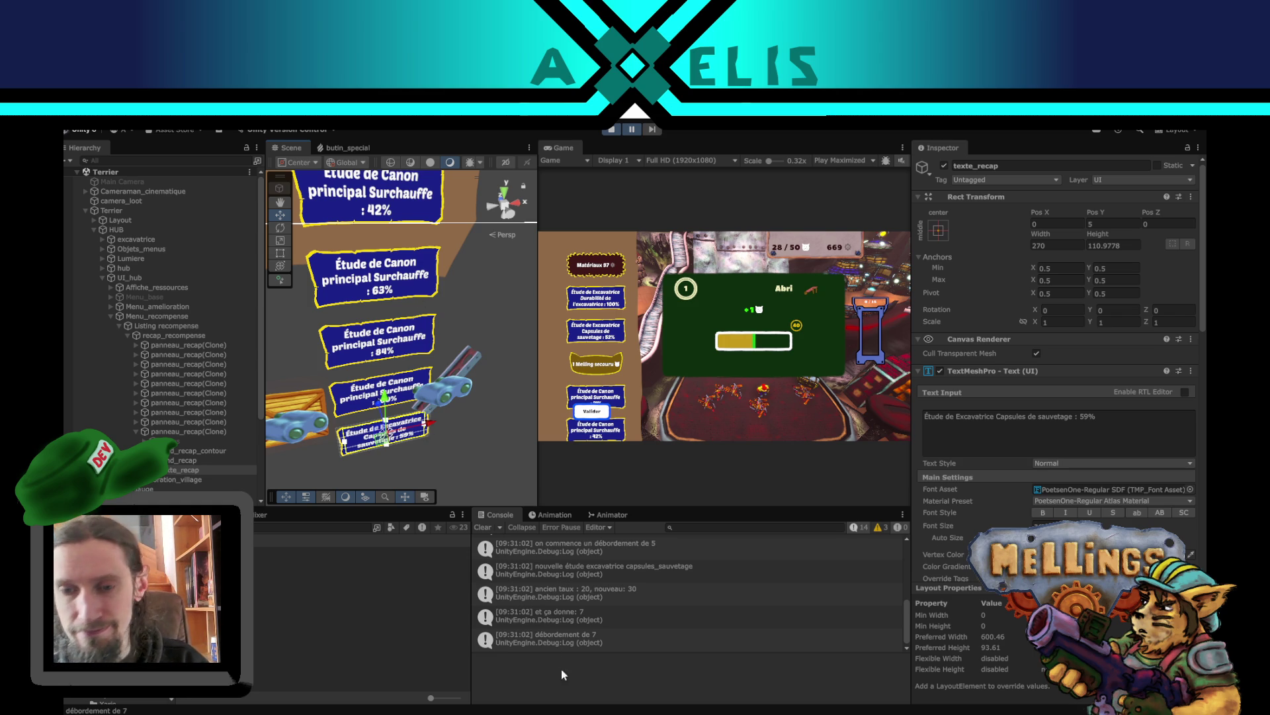
left_click(611, 130)
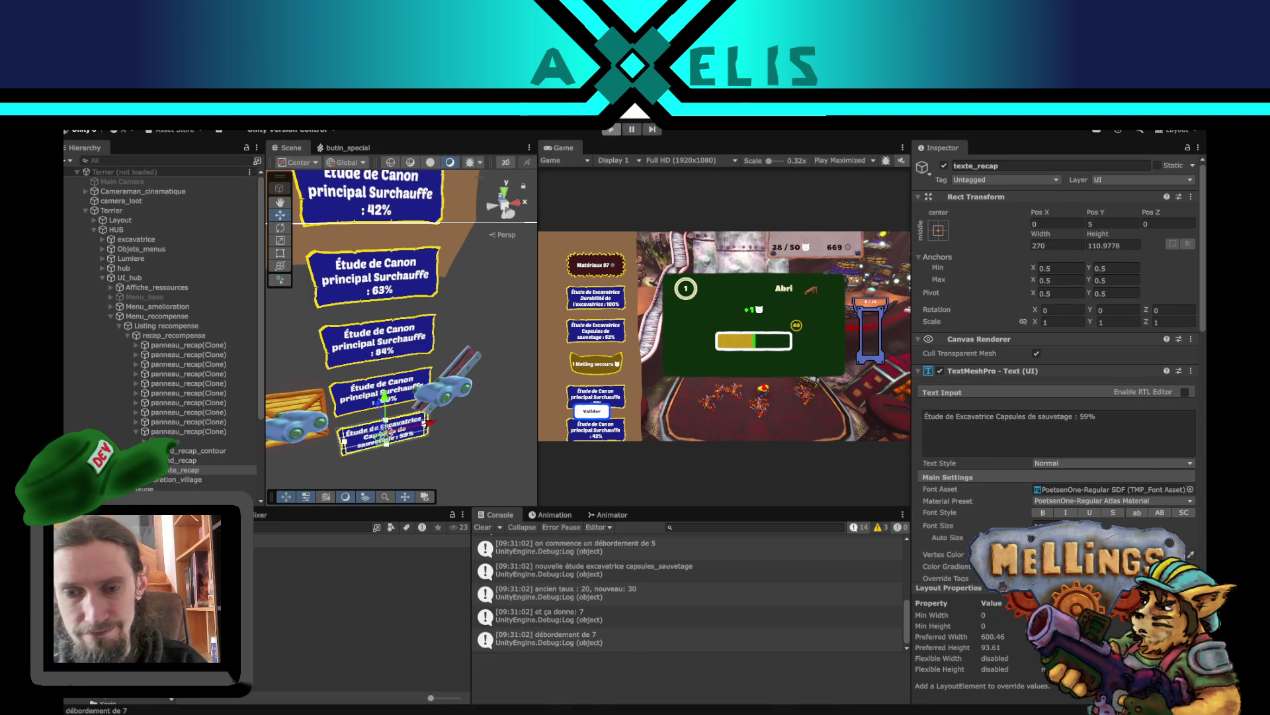
key("alt+Tab")
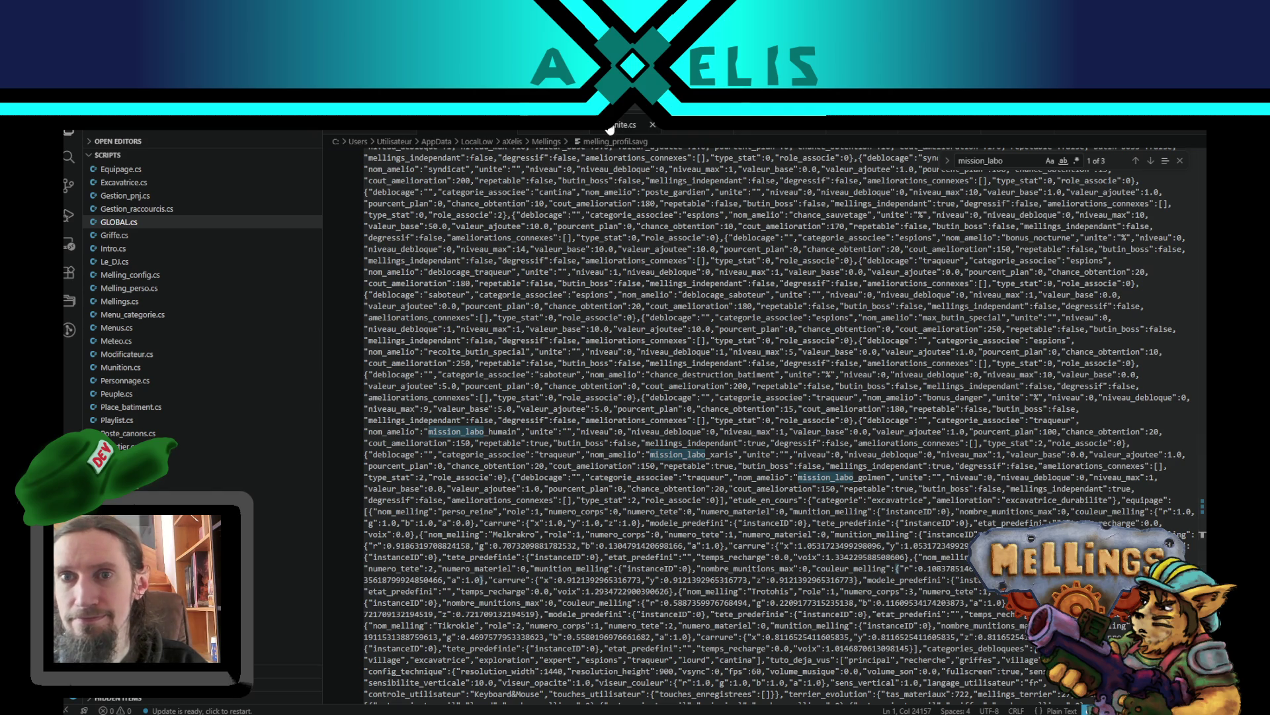
key("ctrl+Tab")
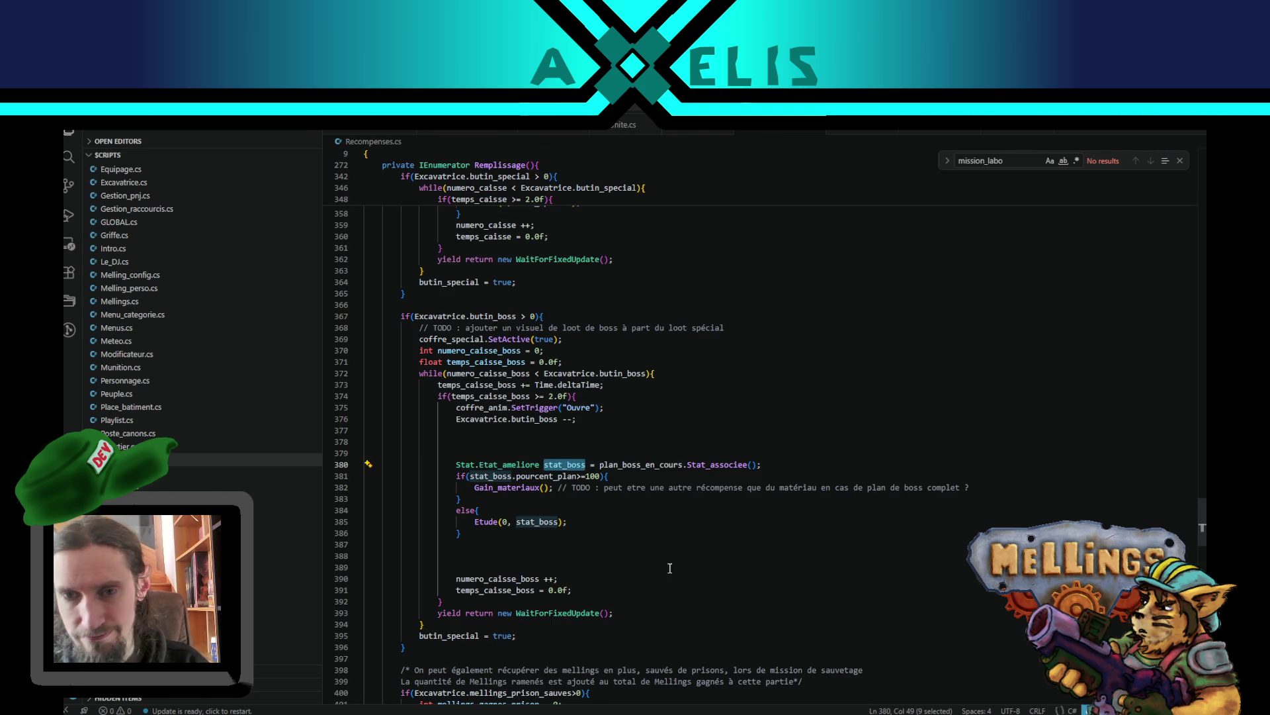
scroll(549, 458, "up", 5)
scroll(549, 457, "up", 5)
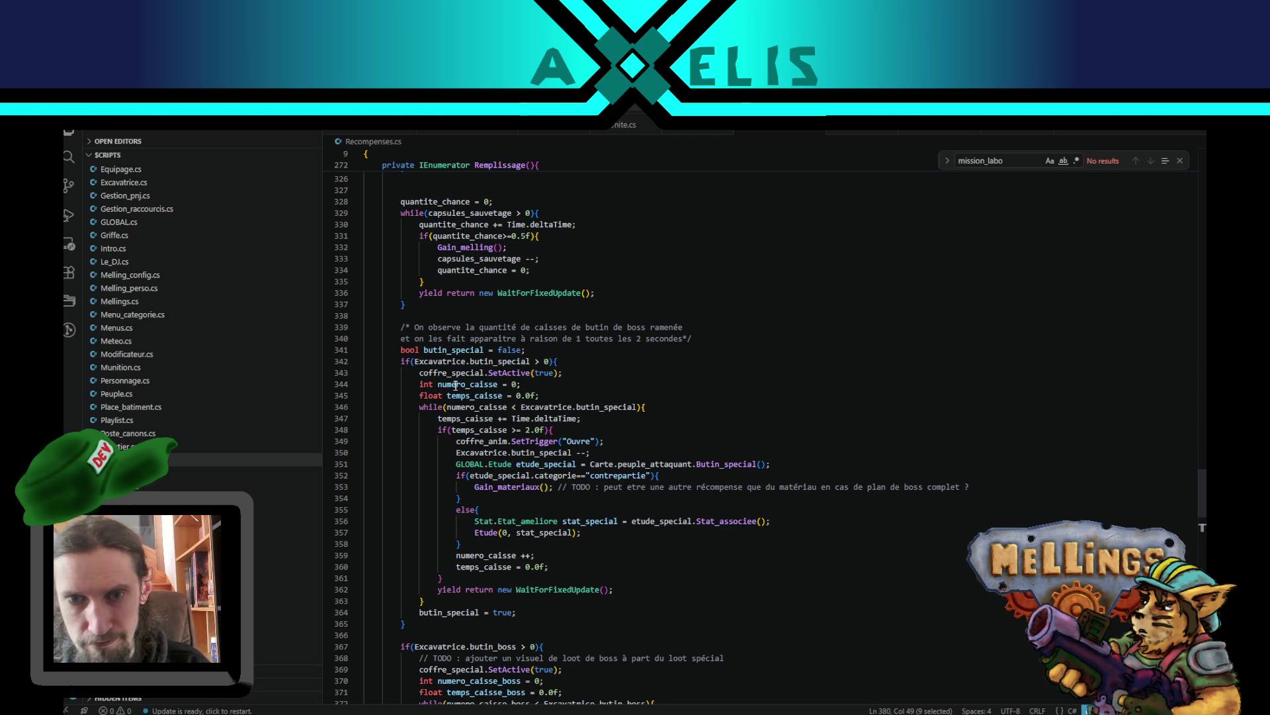
double_click(468, 418)
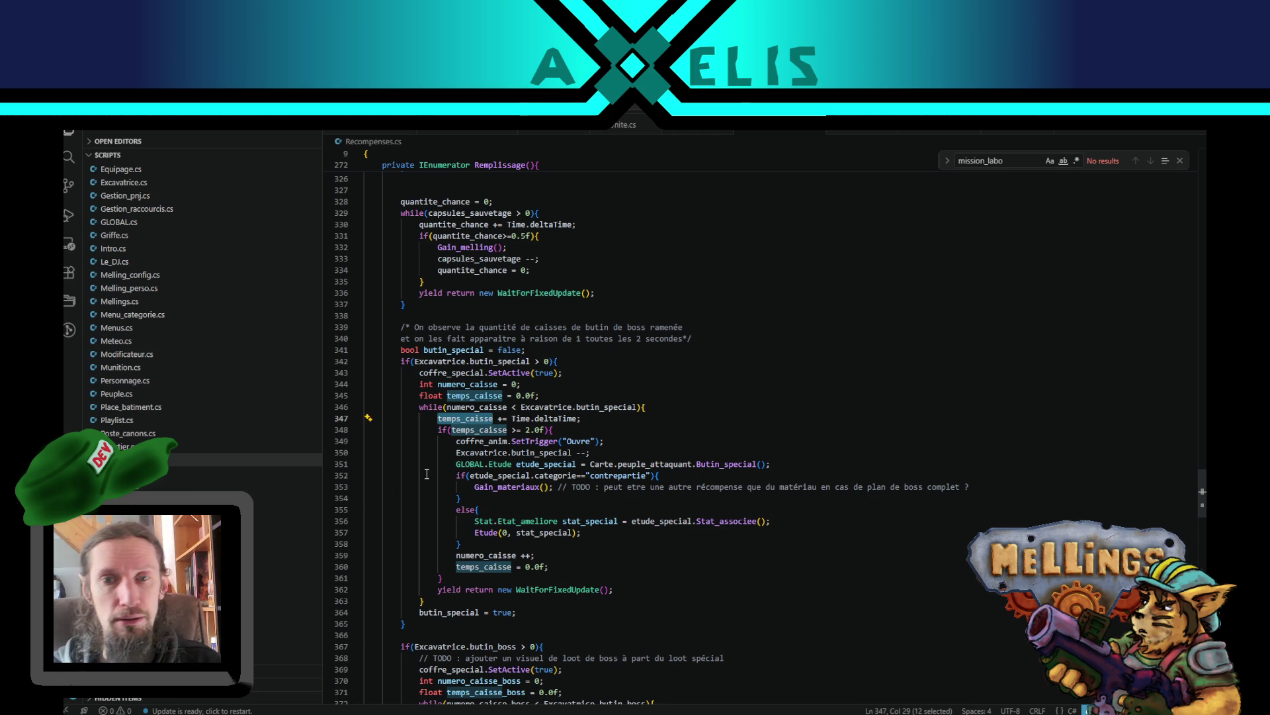
left_click(600, 416)
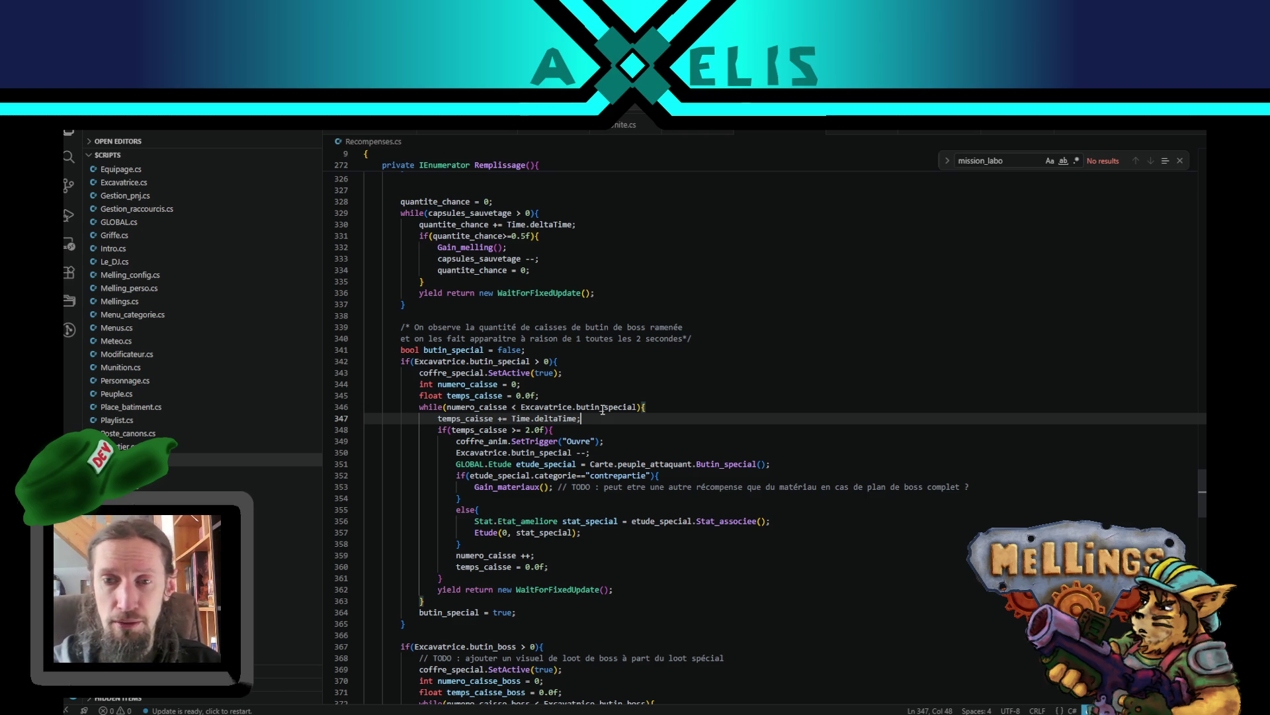
left_click(657, 409)
left_click(579, 395)
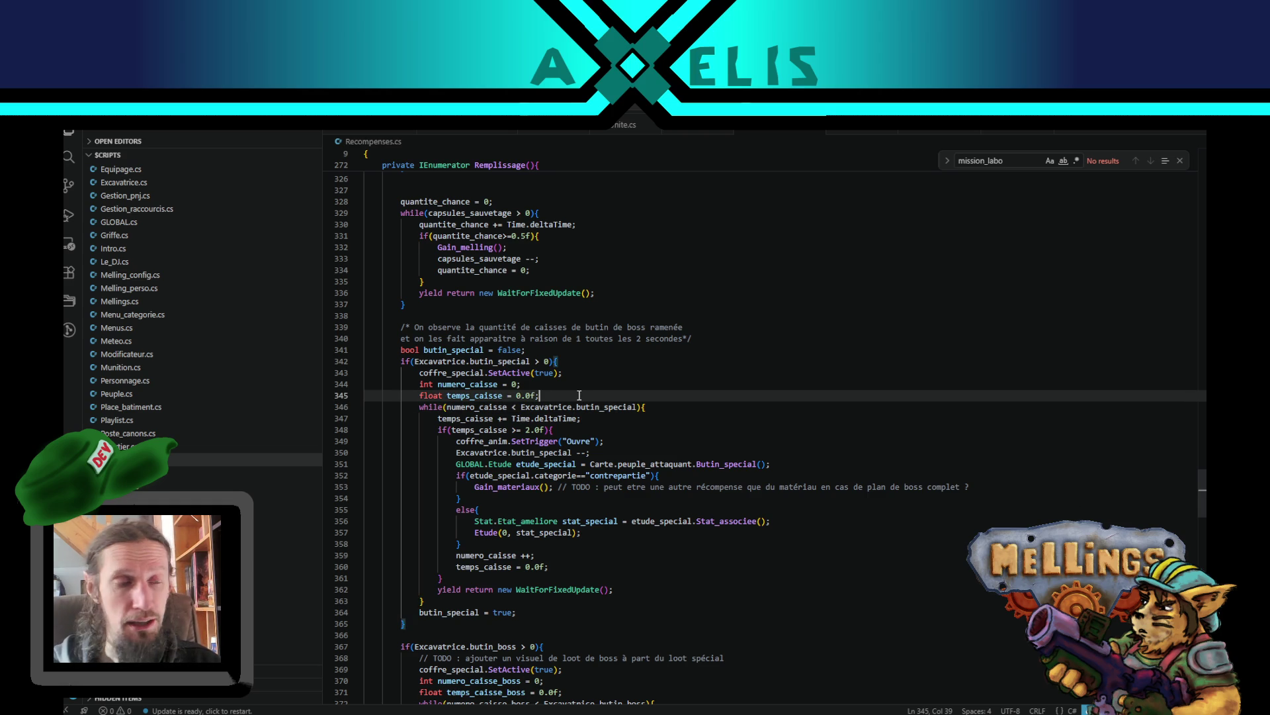
left_click(554, 380)
left_click(568, 371)
left_click(564, 358)
left_click(545, 346)
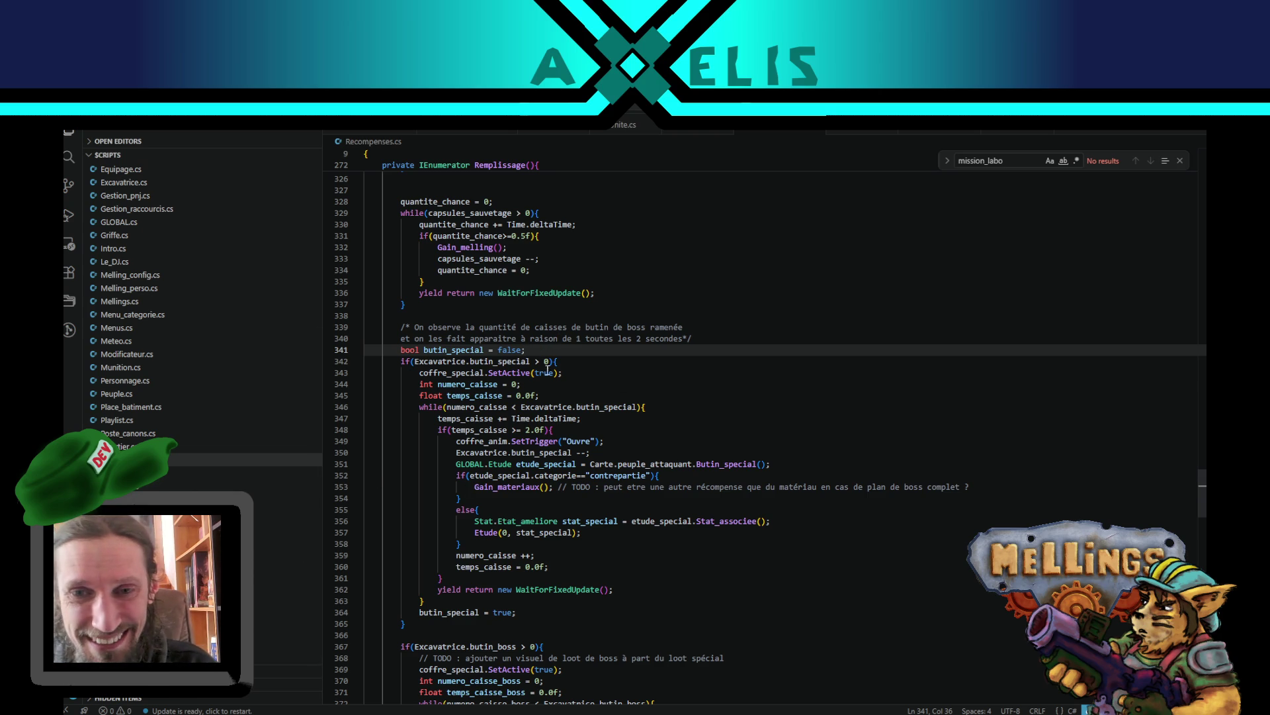
- Highlight occurrences of coffre_anim, Excavatrice, etude_special, numero_caisse and stat_special in Recompenses.cs
double_click(468, 442)
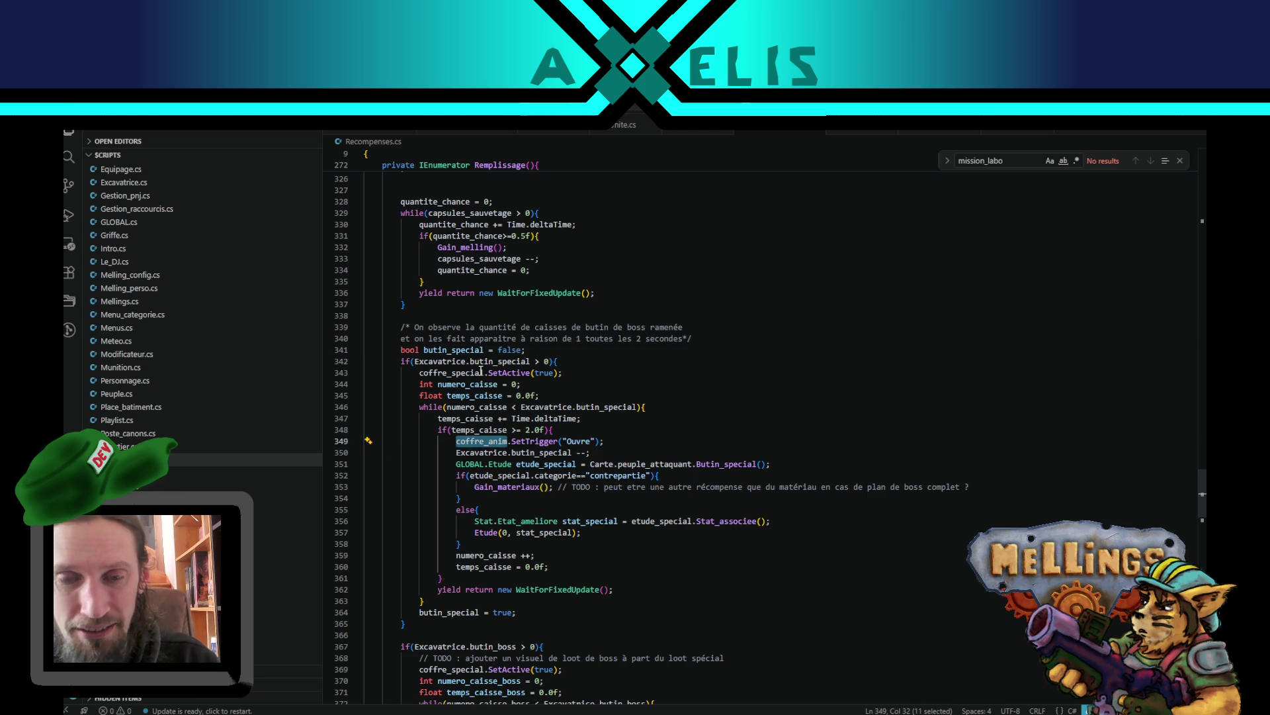
double_click(454, 362)
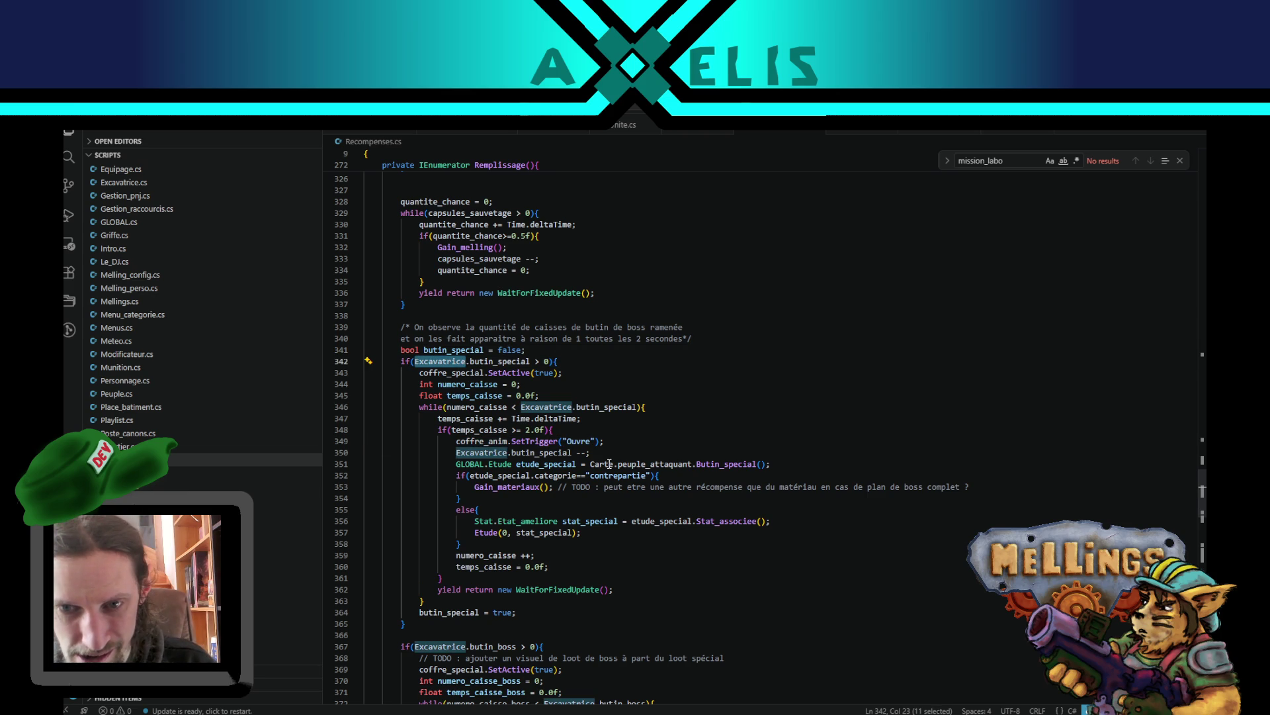
left_click(494, 477)
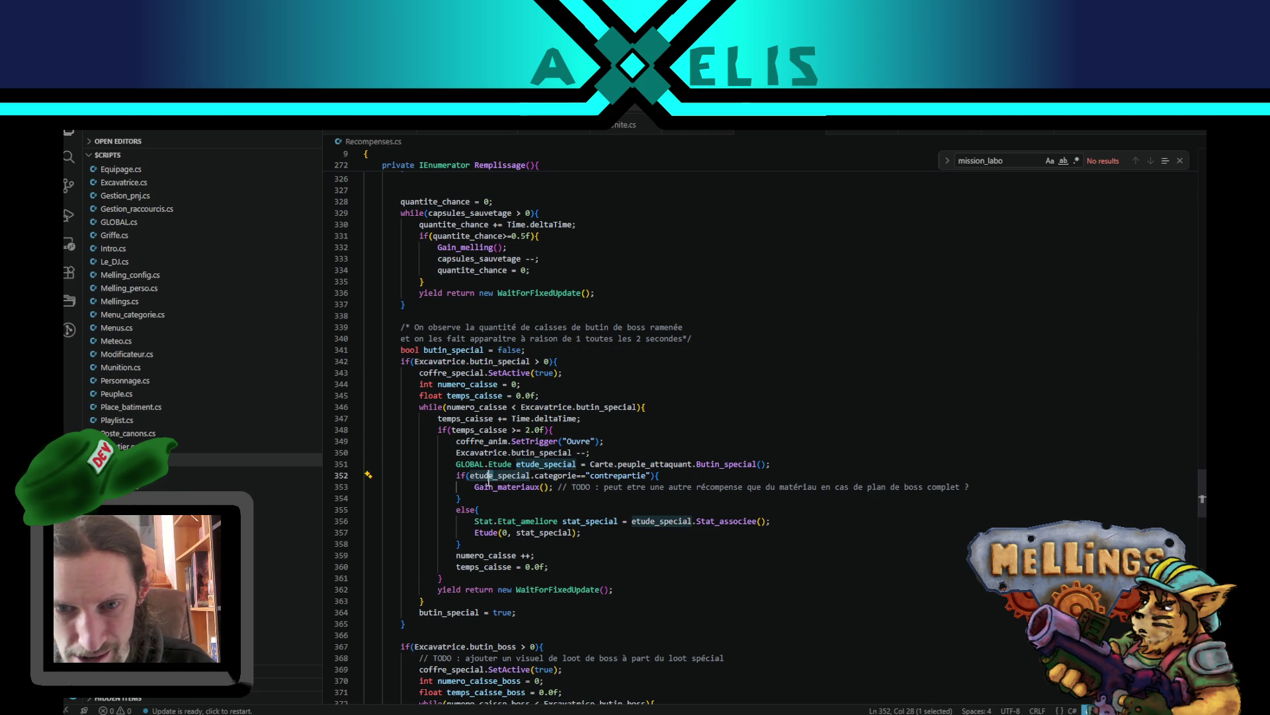
double_click(478, 555)
double_click(525, 532)
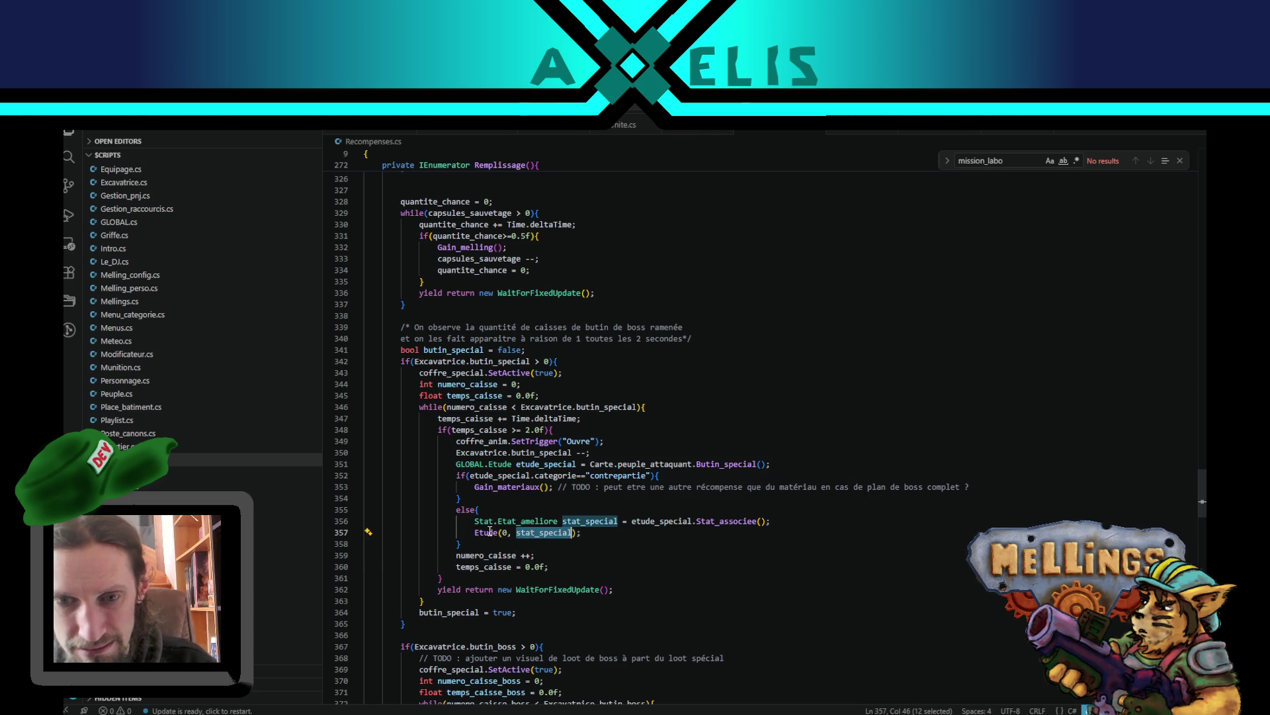
key("ctrl+f")
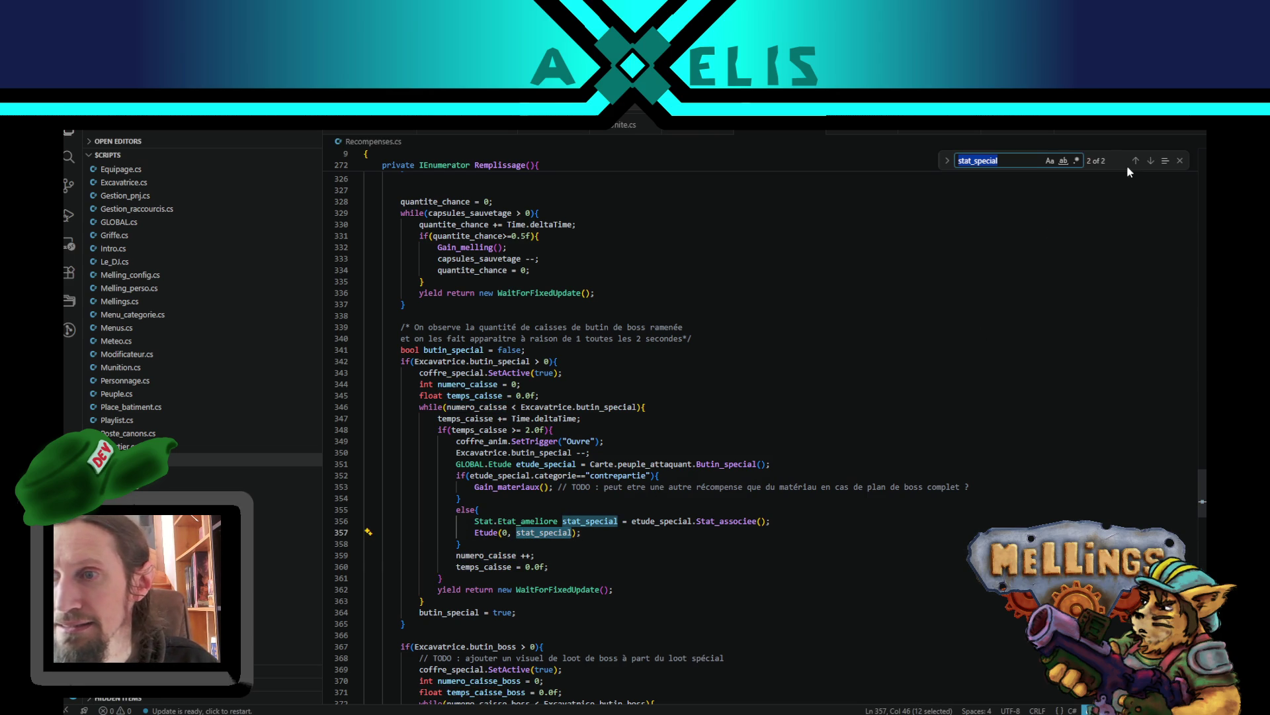
- Search Etude as a whole word and step to the plan_boss_en_cours declaration on line 74
double_click(487, 532)
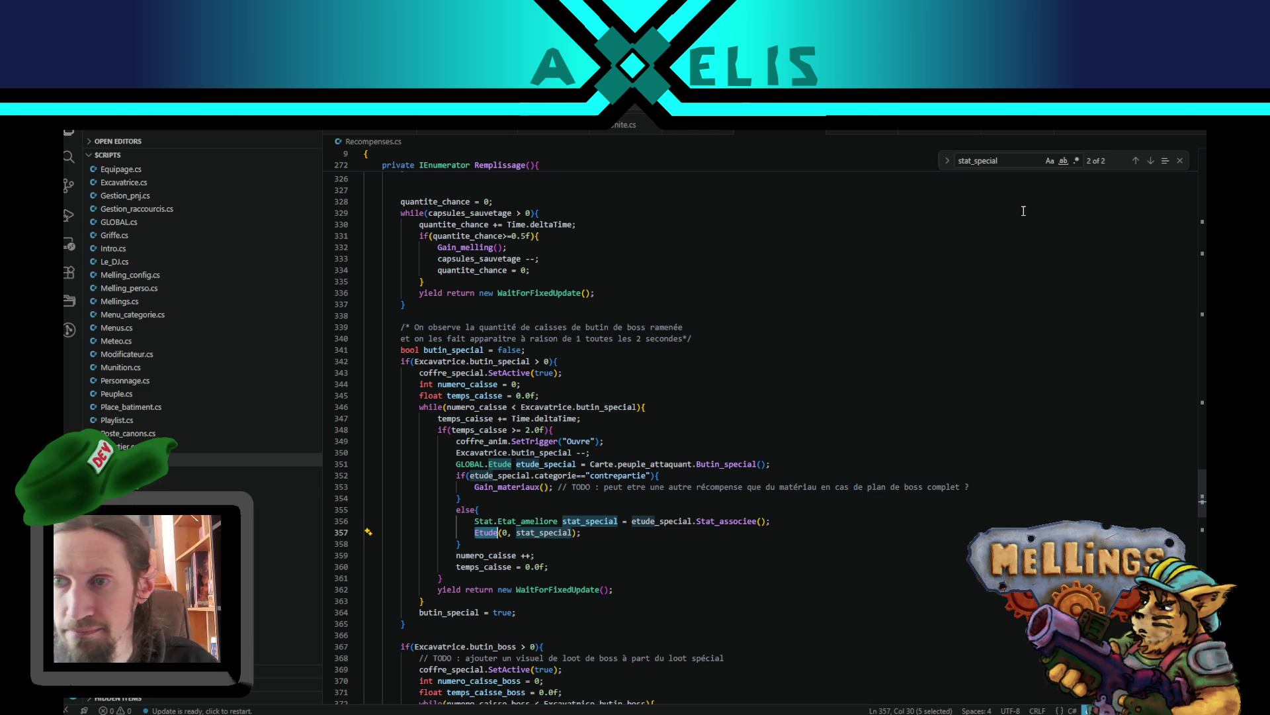
key("ctrl+f")
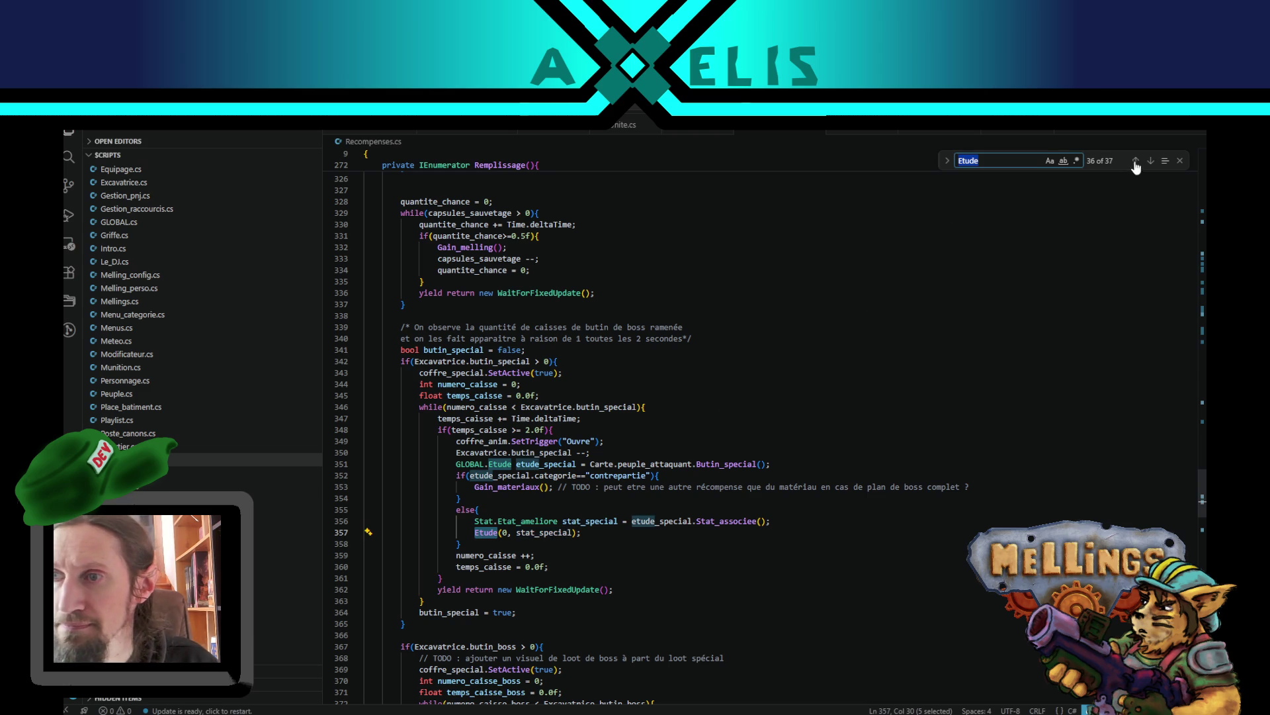
left_click(1063, 160)
left_click(1151, 160)
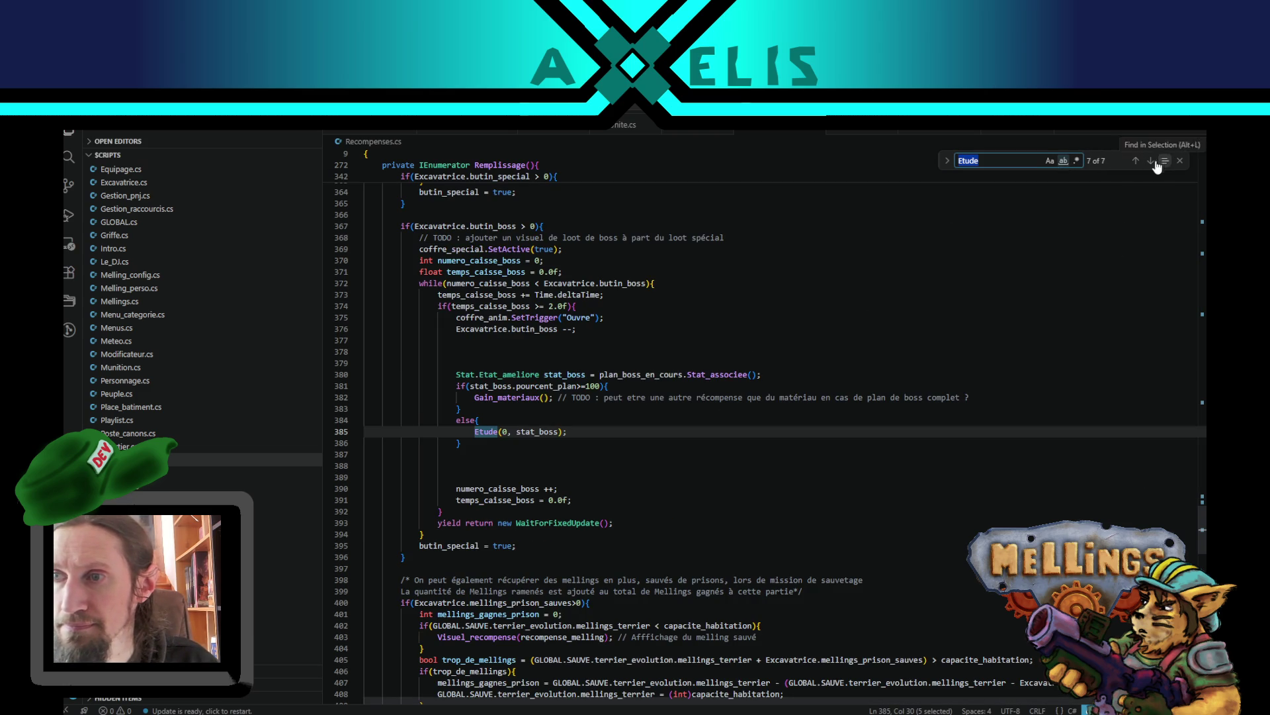
left_click(1151, 161)
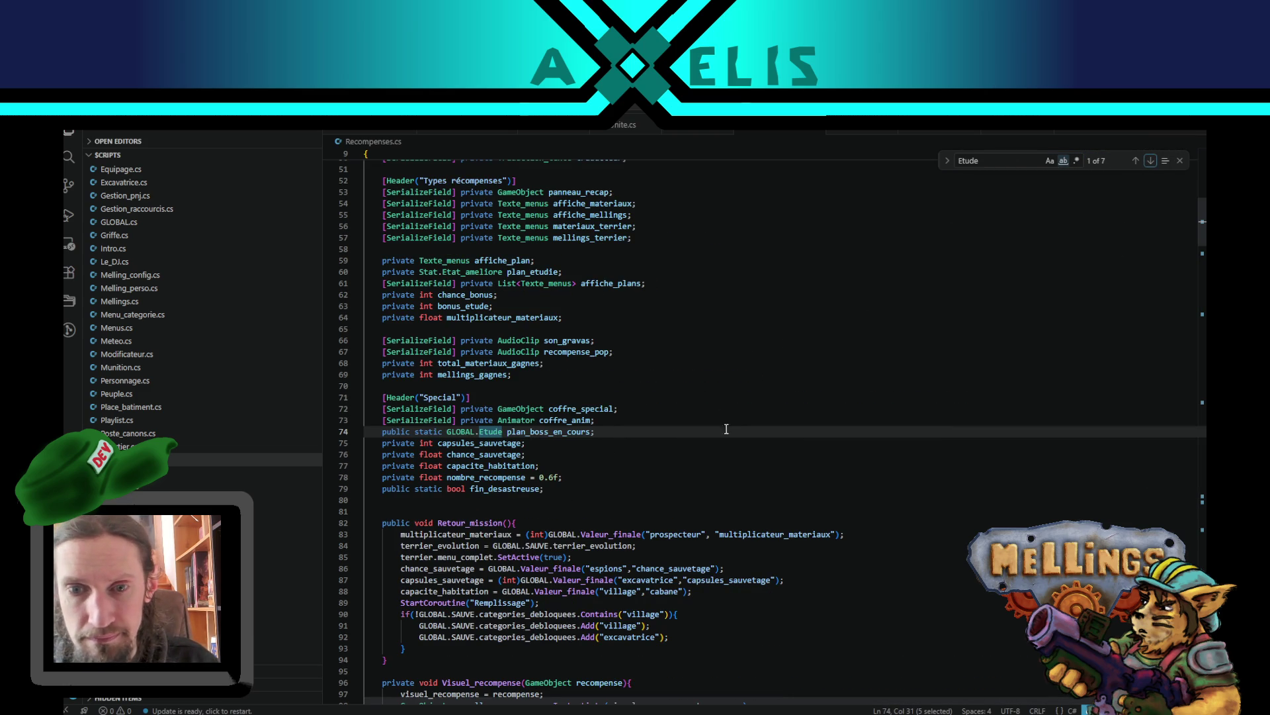
- Jump to the Etude method on line 106 and trace plan_special, chance_obtention and plan_etudie uses
left_click(1151, 160)
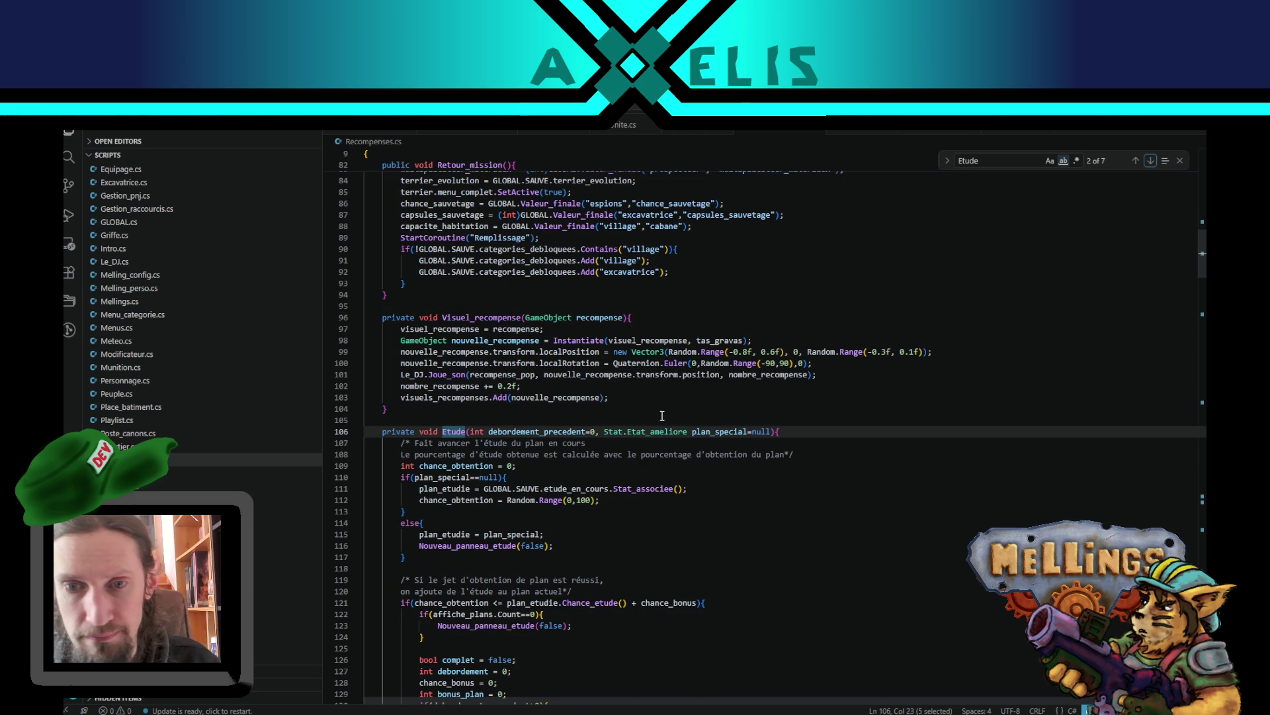
double_click(736, 430)
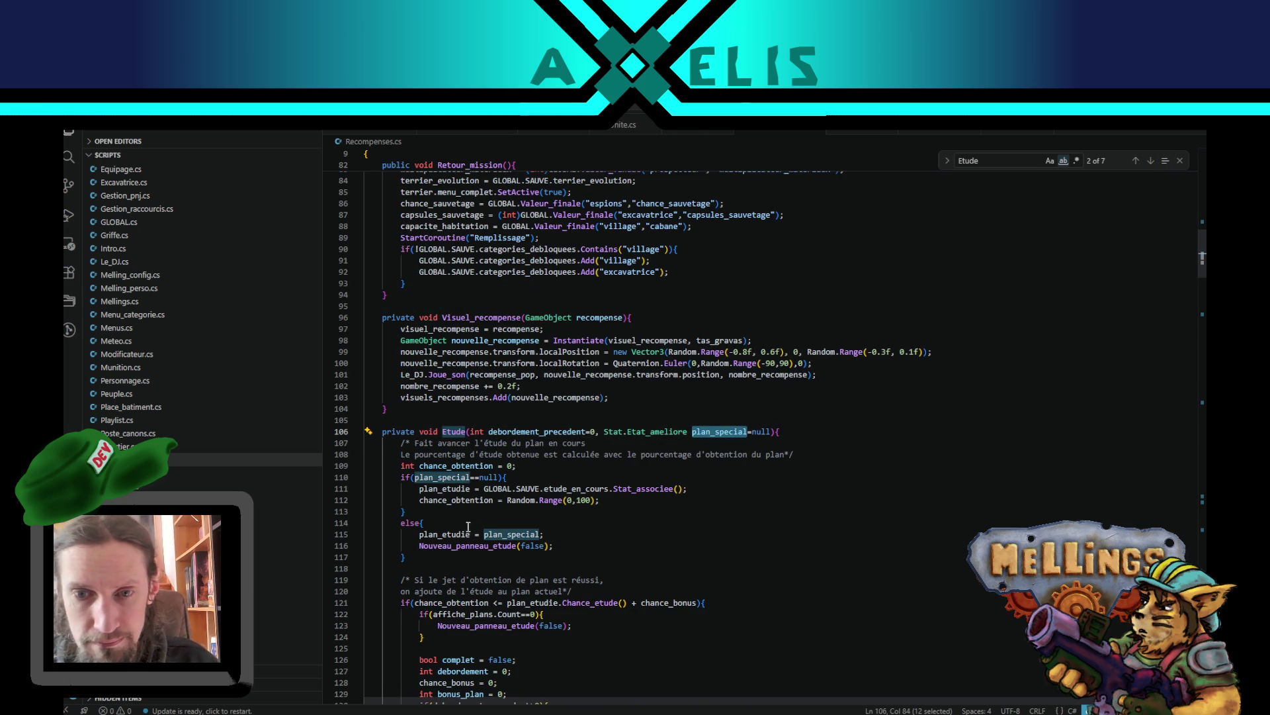
double_click(457, 499)
scroll(457, 500, "down", 4)
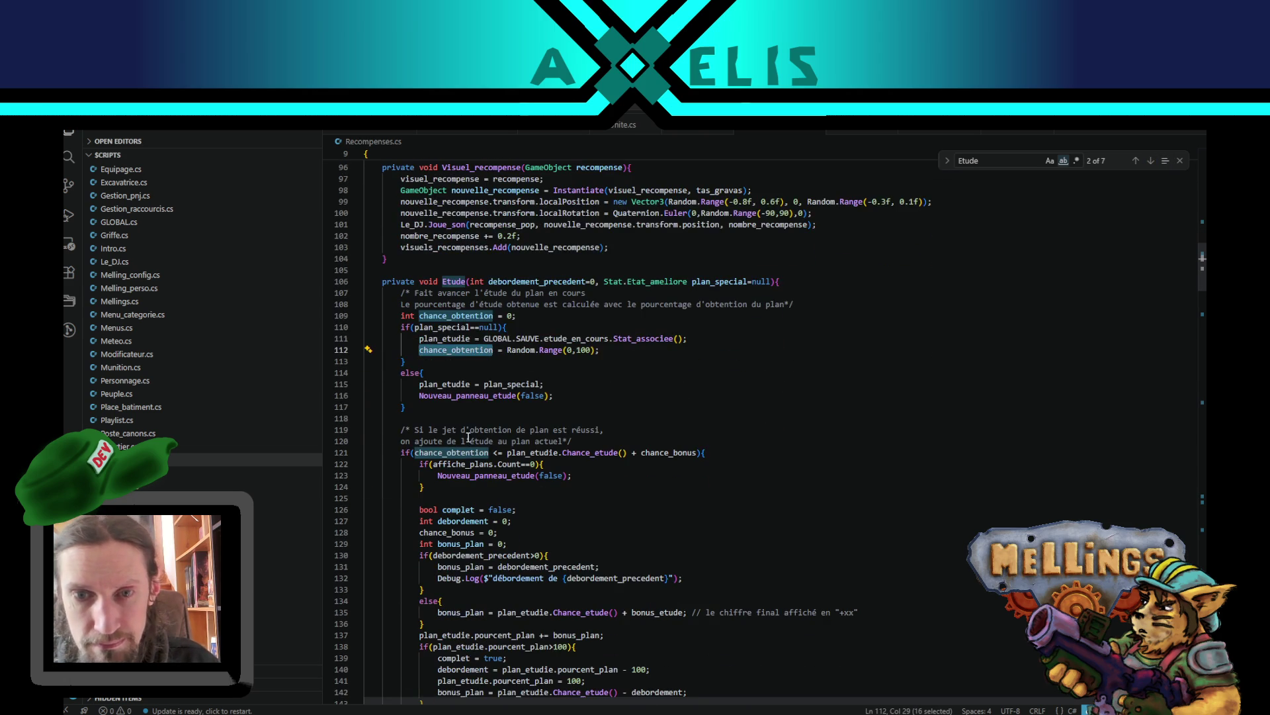
double_click(430, 327)
double_click(447, 339)
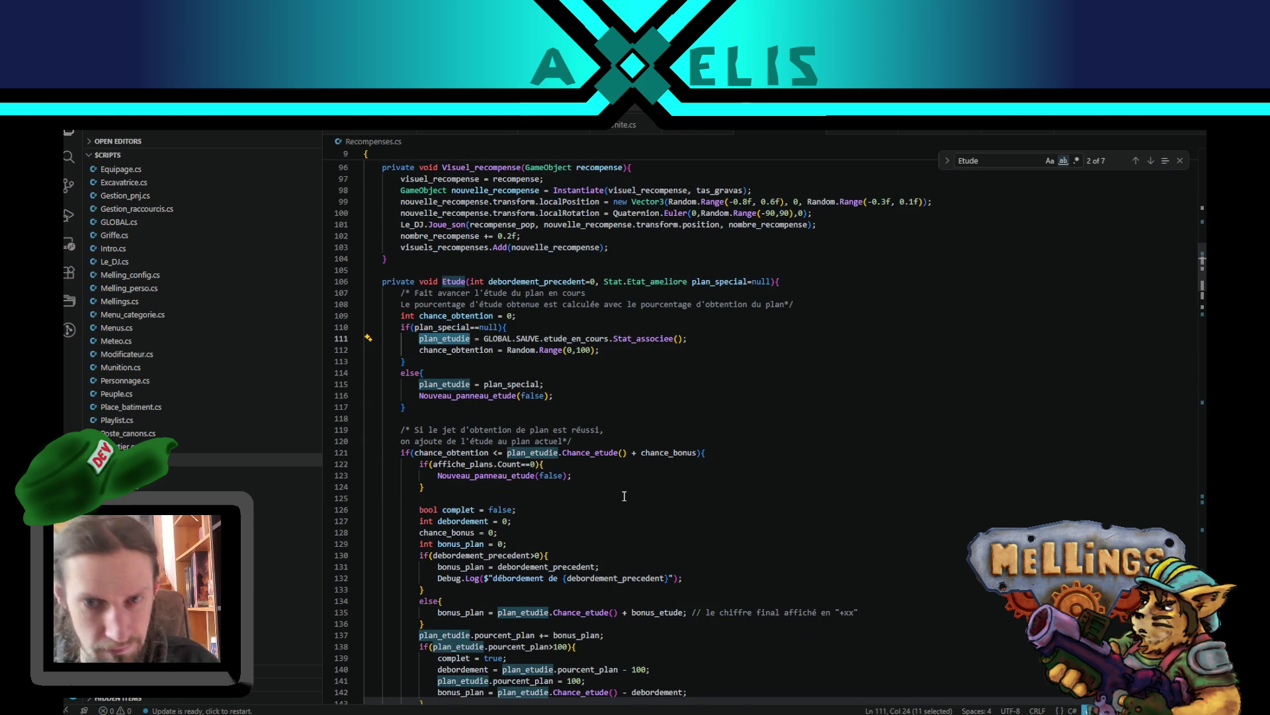
key("ctrl+f")
scroll(570, 405, "down", 4)
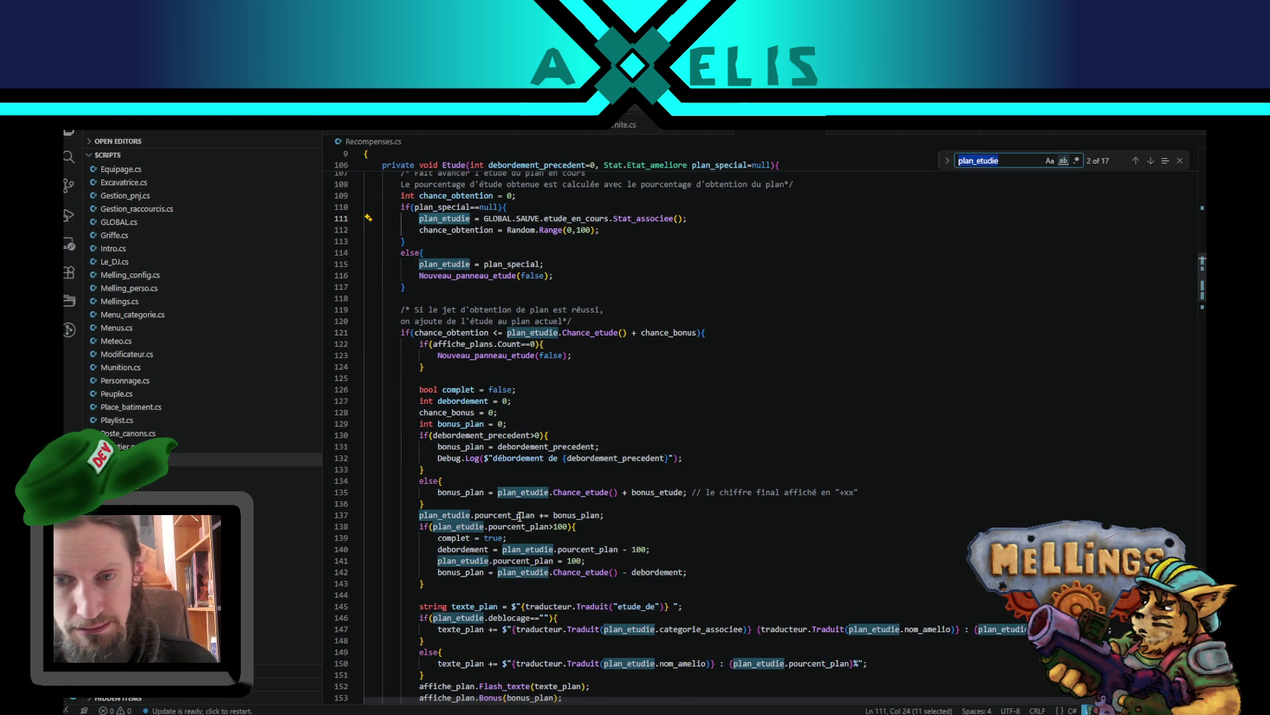
scroll(455, 371, "down", 8)
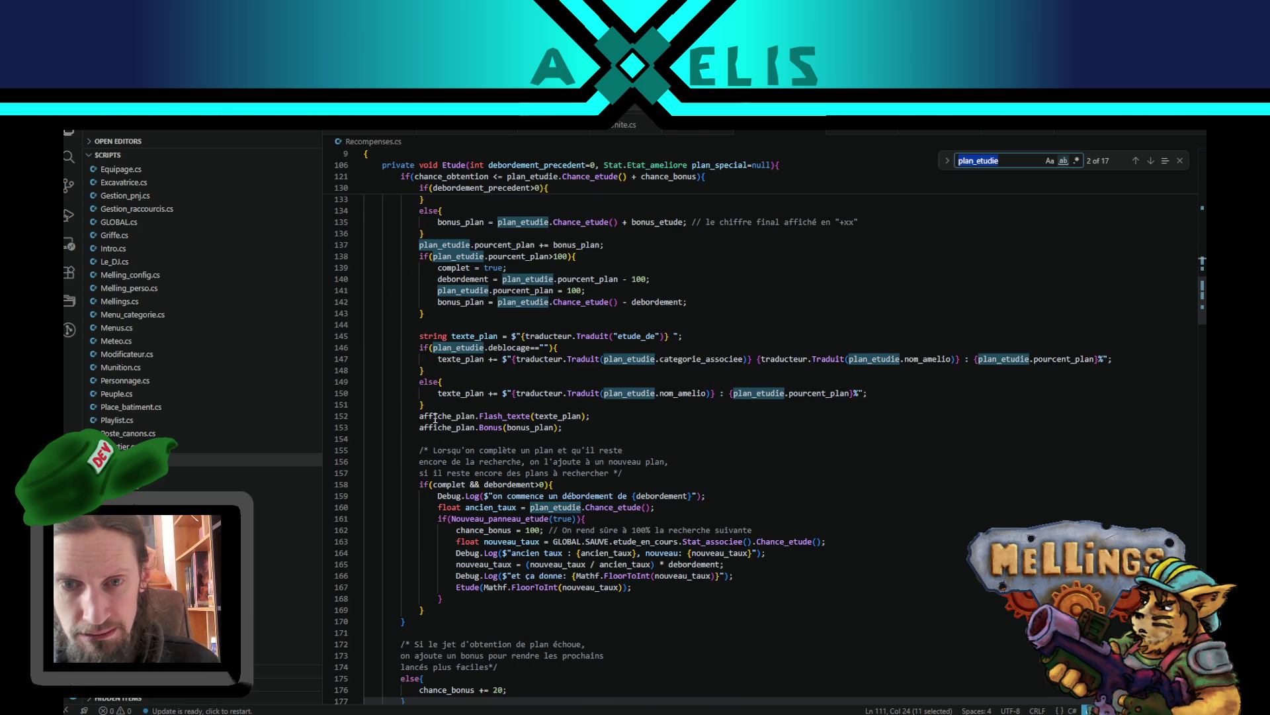
- Trace affiche_plan uses through the Etude method, ending at the else branch on line 114
double_click(435, 416)
scroll(541, 418, "up", 3)
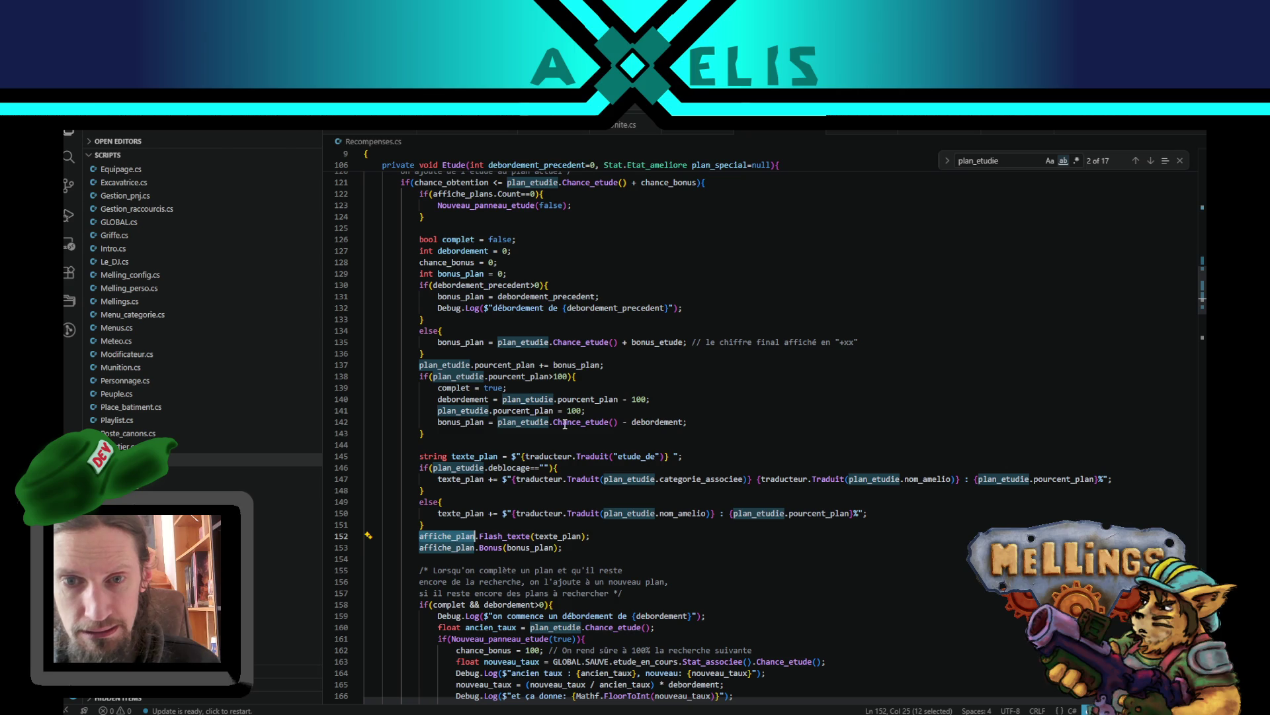
key("ctrl+f")
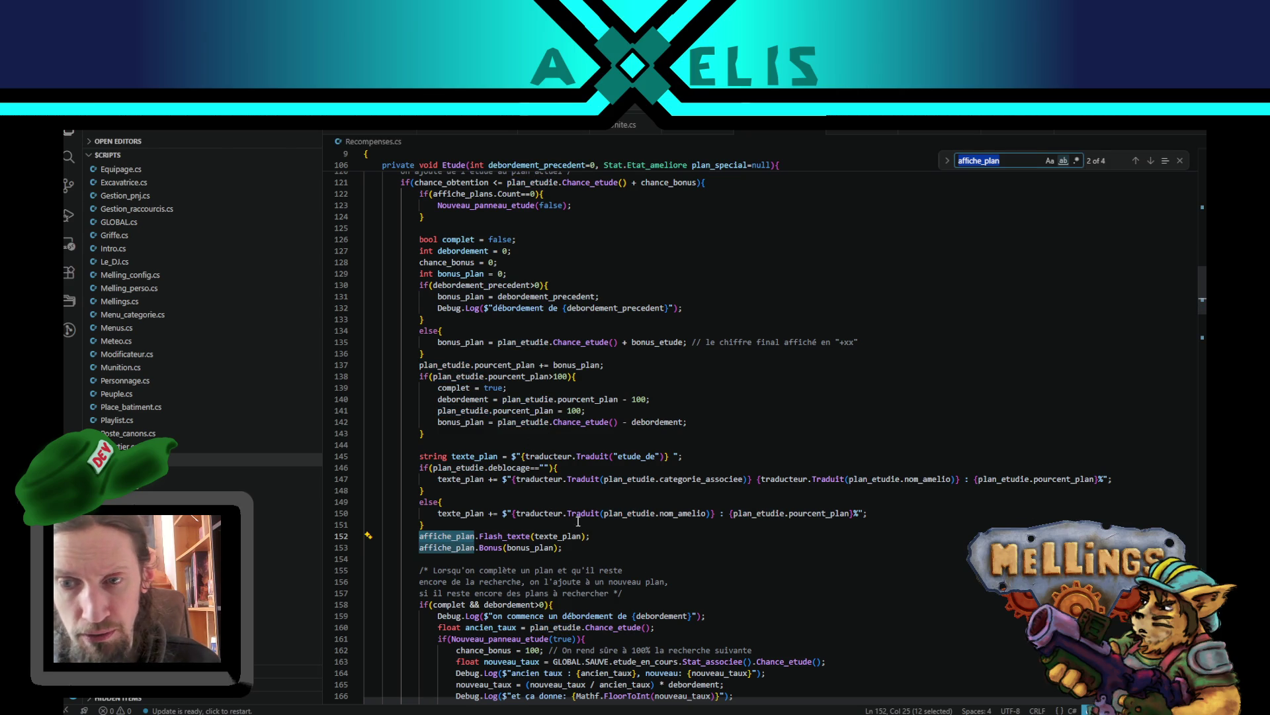
scroll(471, 520, "up", 4)
scroll(472, 520, "up", 5)
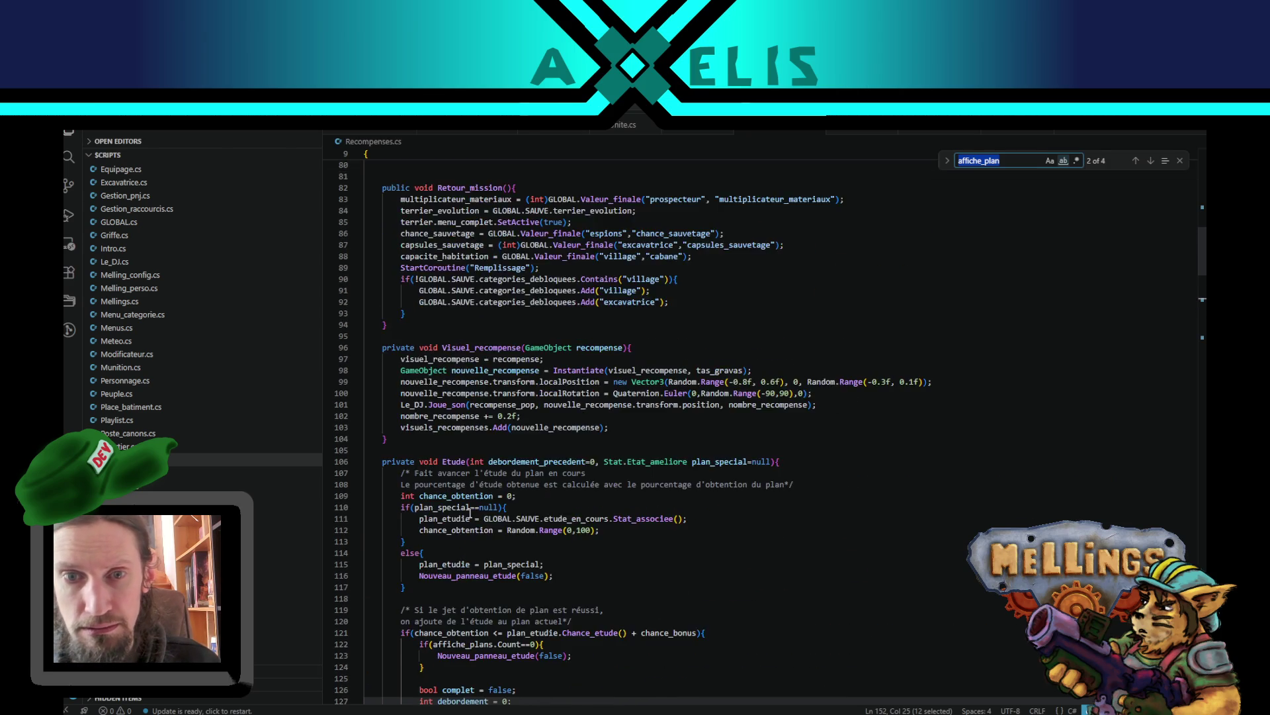
scroll(468, 503, "down", 2)
scroll(468, 490, "down", 3)
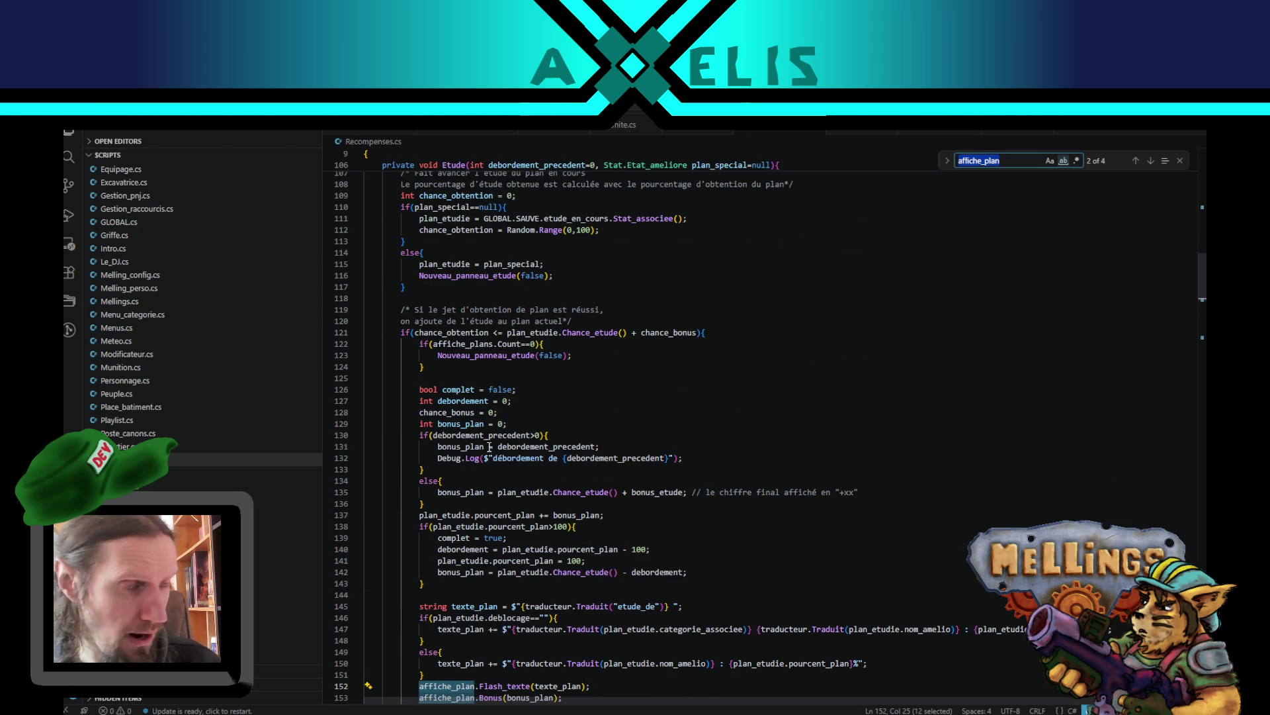
scroll(482, 455, "down", 4)
scroll(503, 427, "up", 3)
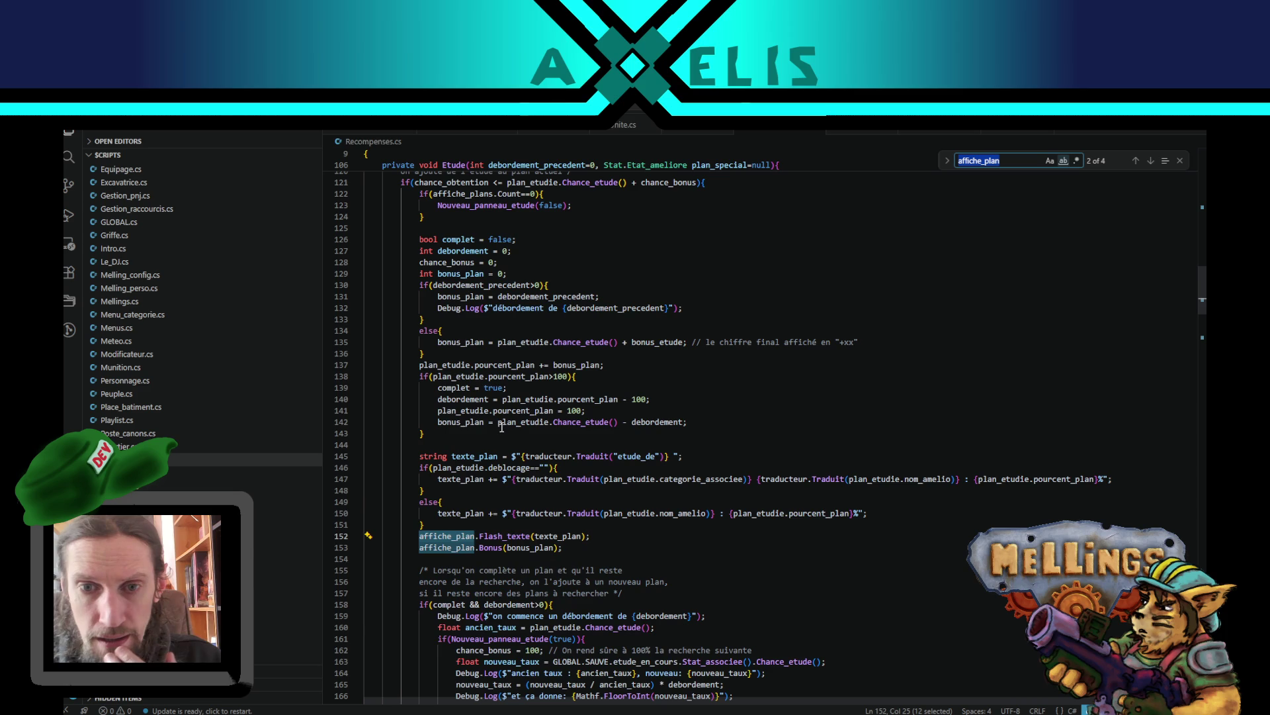
scroll(475, 417, "up", 8)
left_click(698, 374)
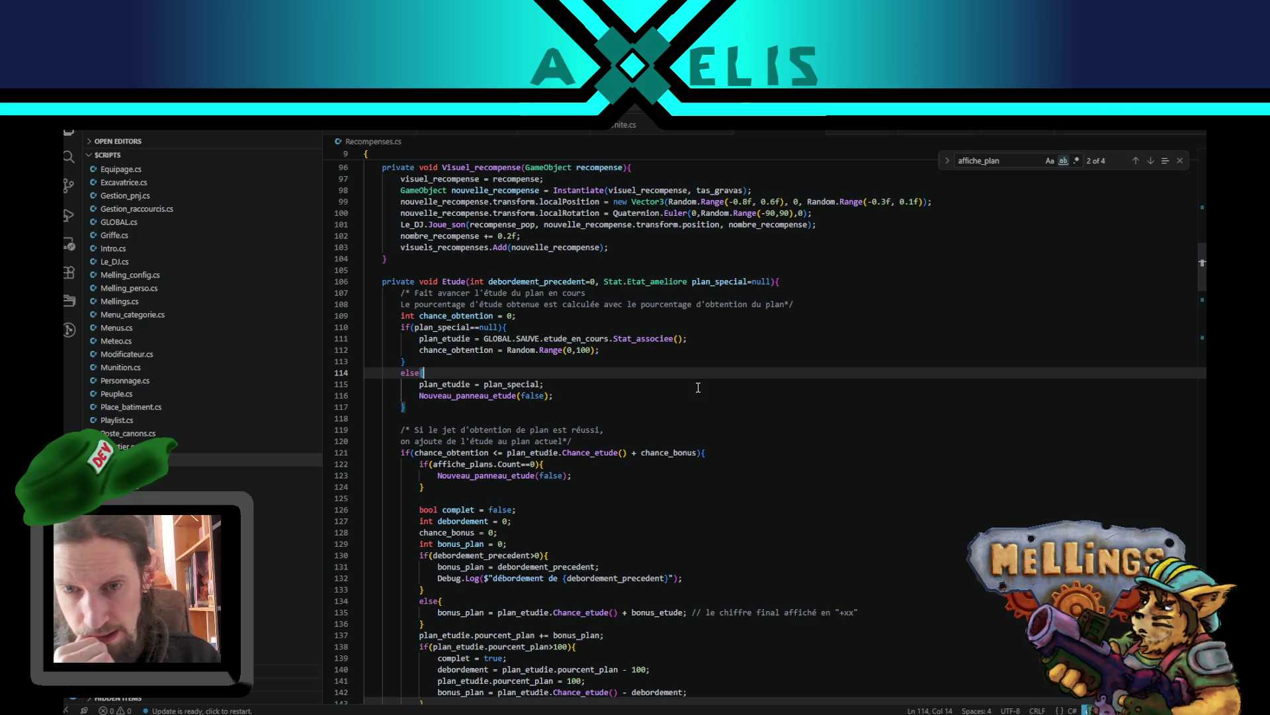
- Start an if on line 115 with the condition plan_etudie != plan_special
key("Return")
type("if(")
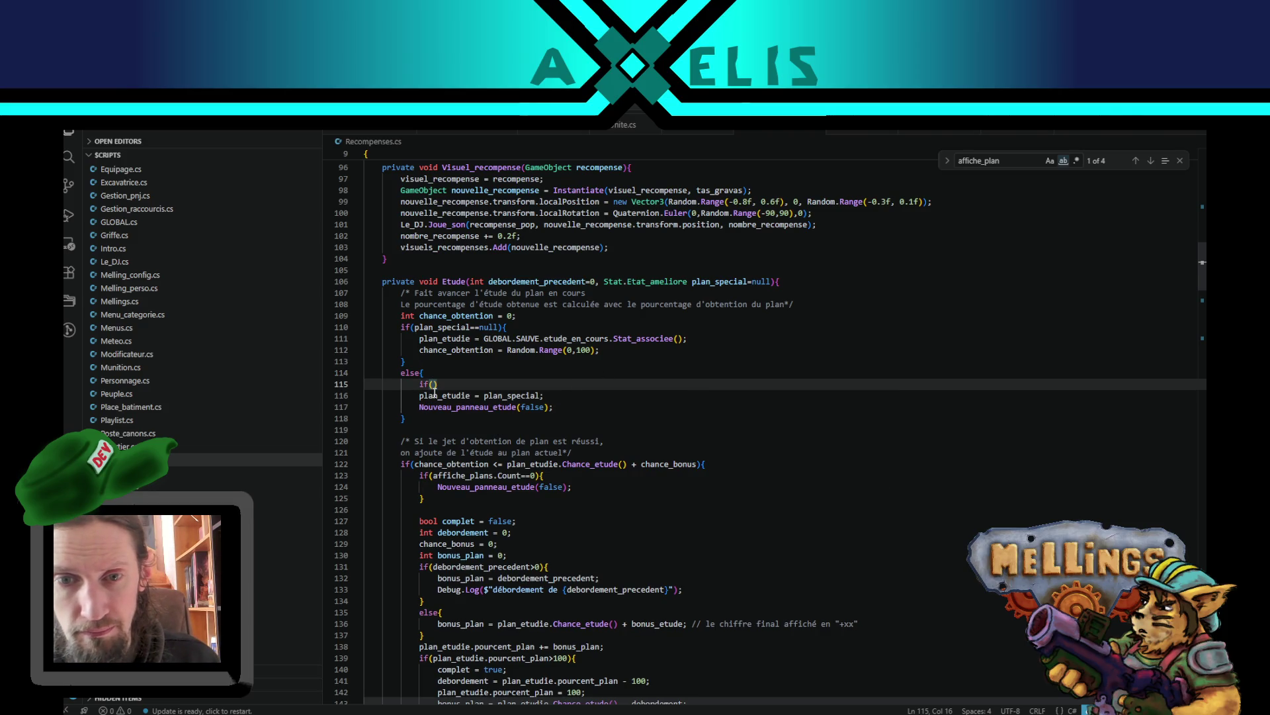
left_click_drag(418, 395, 540, 395)
key("ctrl+c")
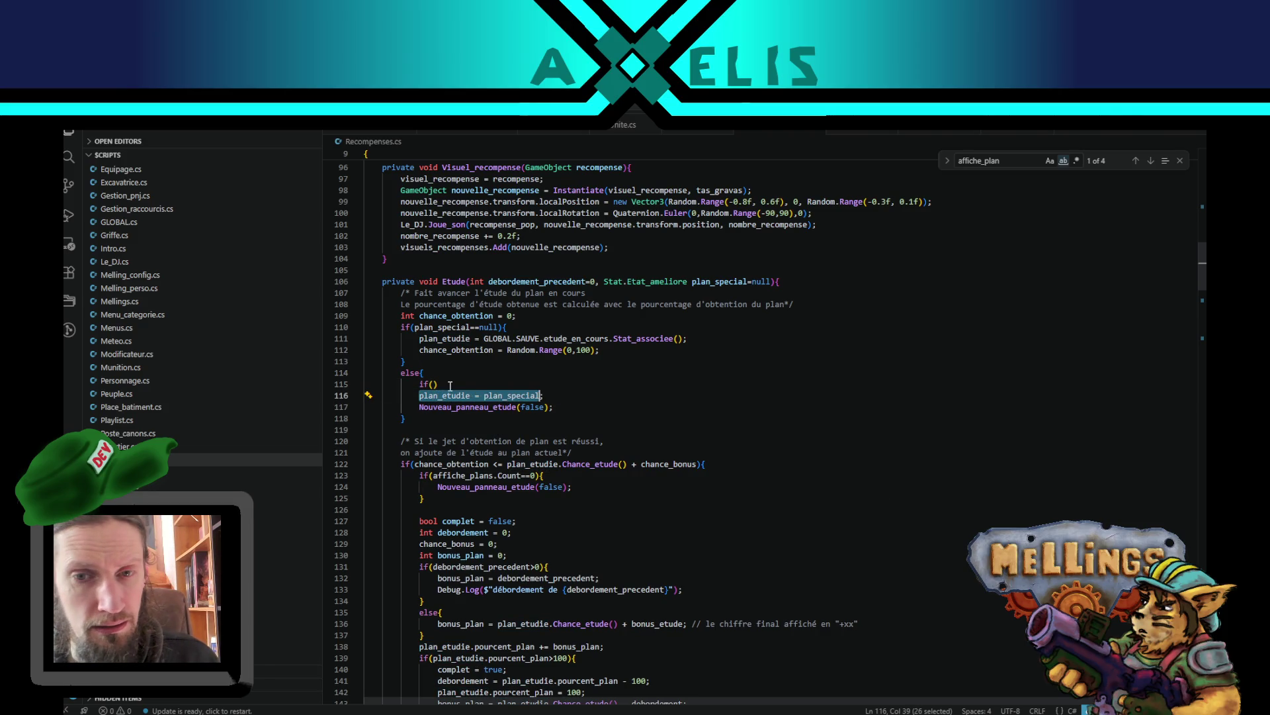
left_click(430, 385)
key("ctrl+v")
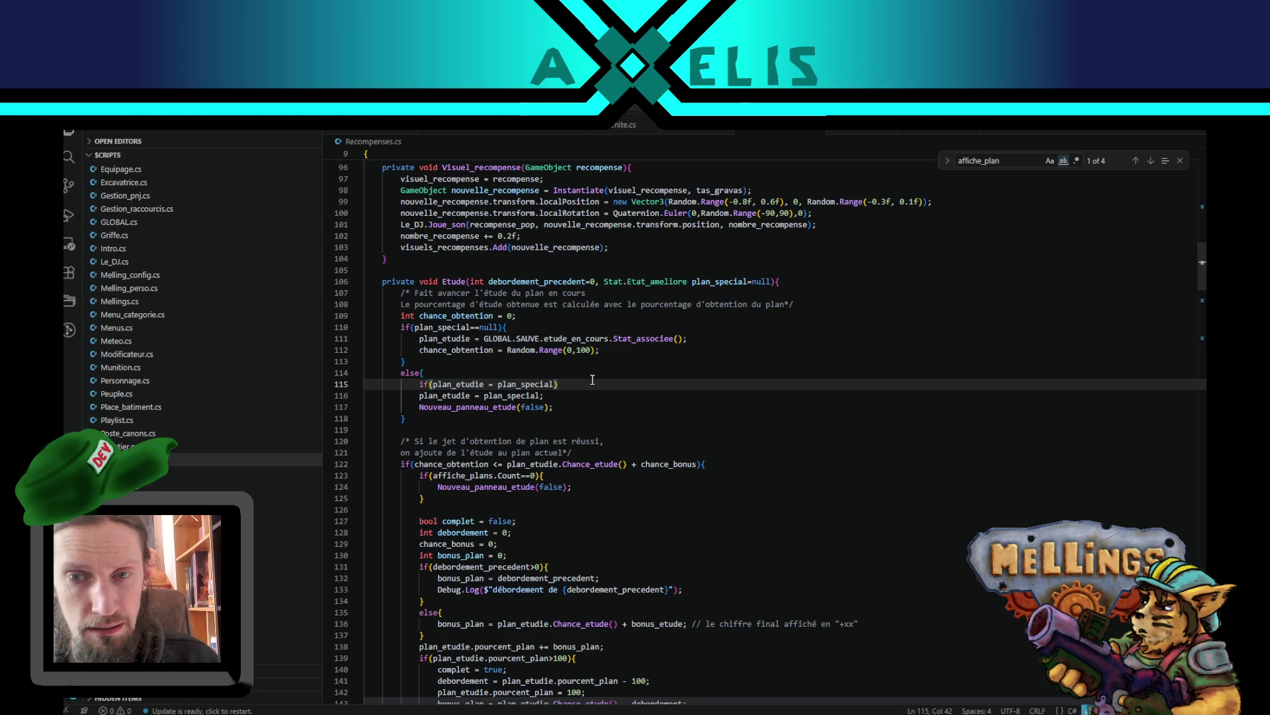
key("ctrl+Left")
key("ctrl+Left")
type("!")
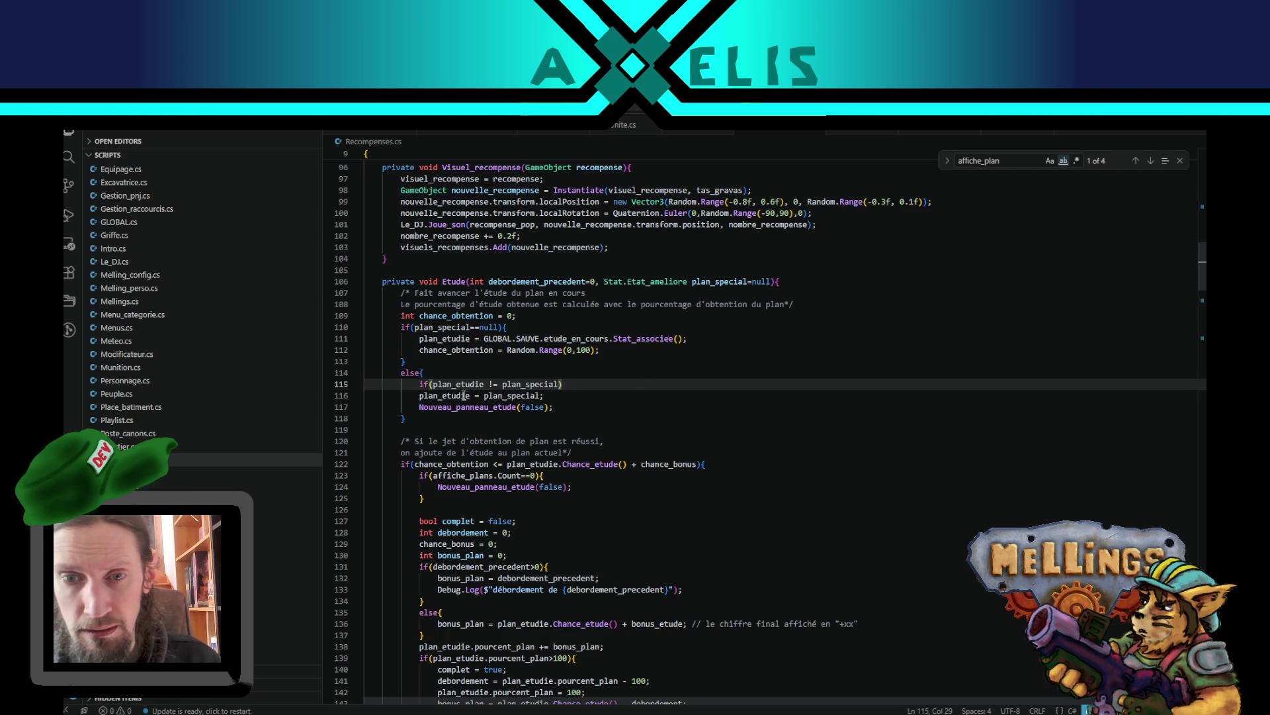
- Review the plan_etudie matches back to its Etat_ameliore declaration on line 60
double_click(471, 395)
key("ctrl+f")
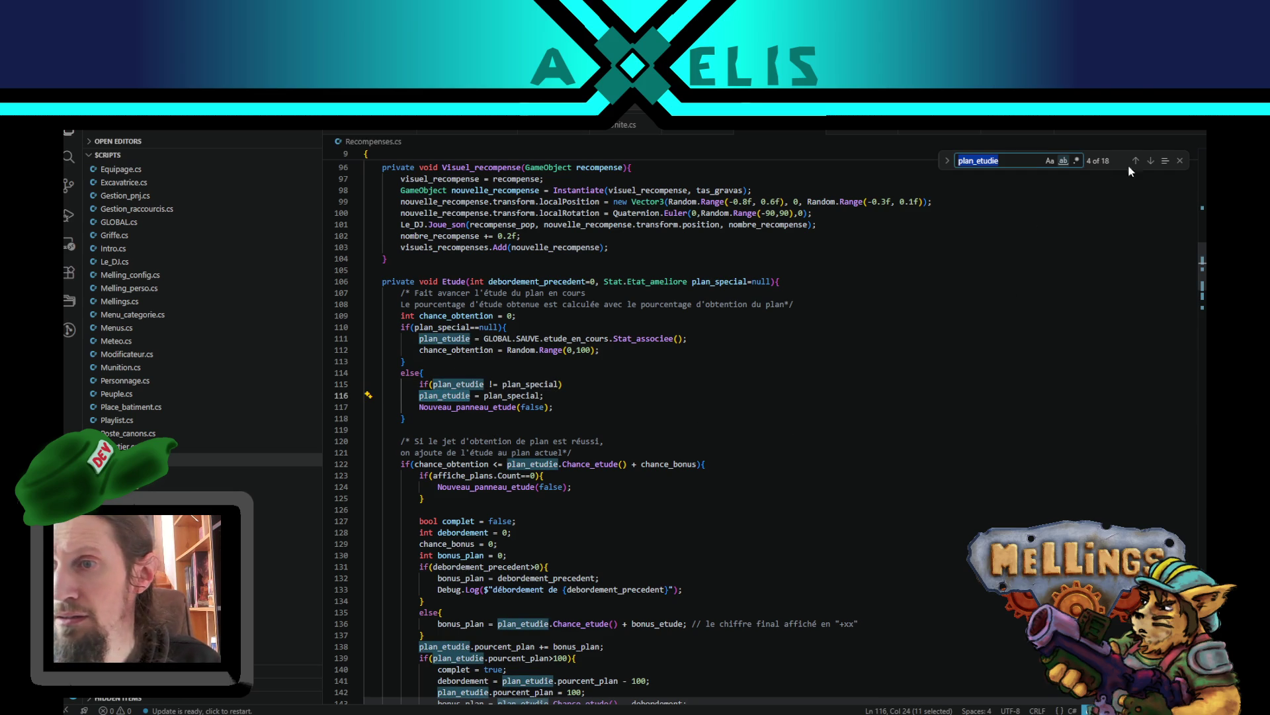
left_click(1136, 161)
left_click(1136, 161)
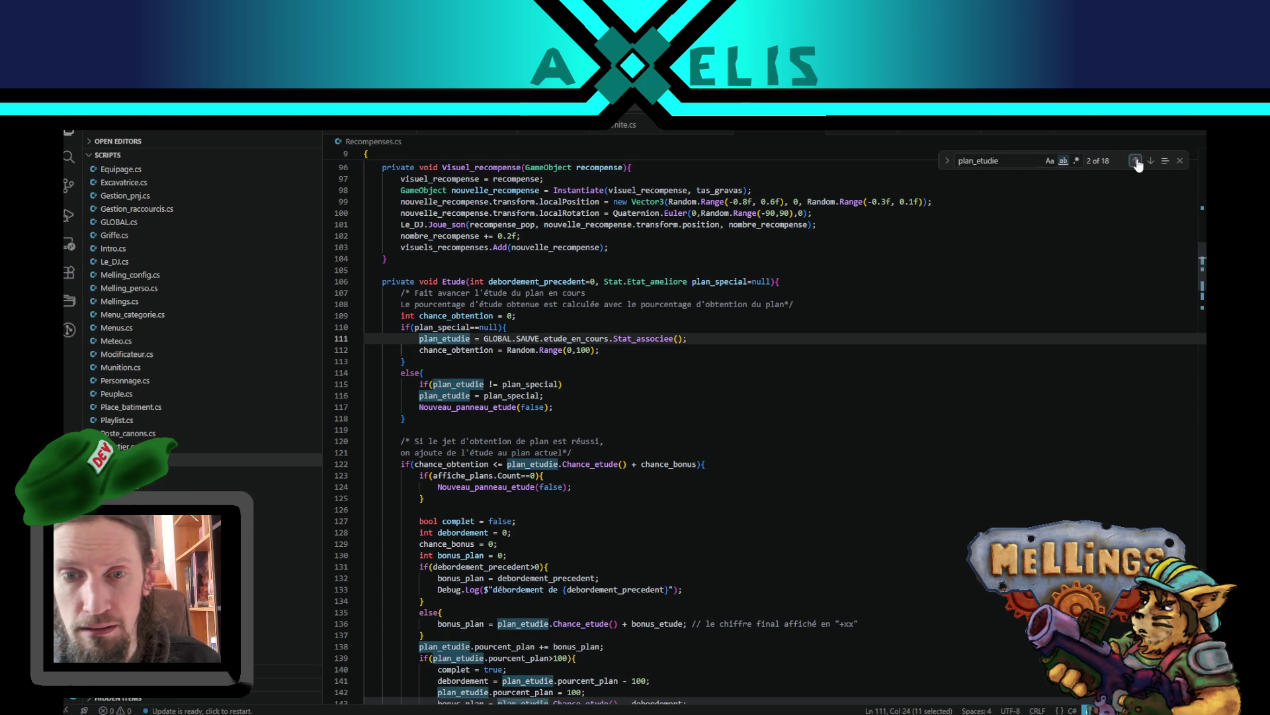
left_click(1135, 161)
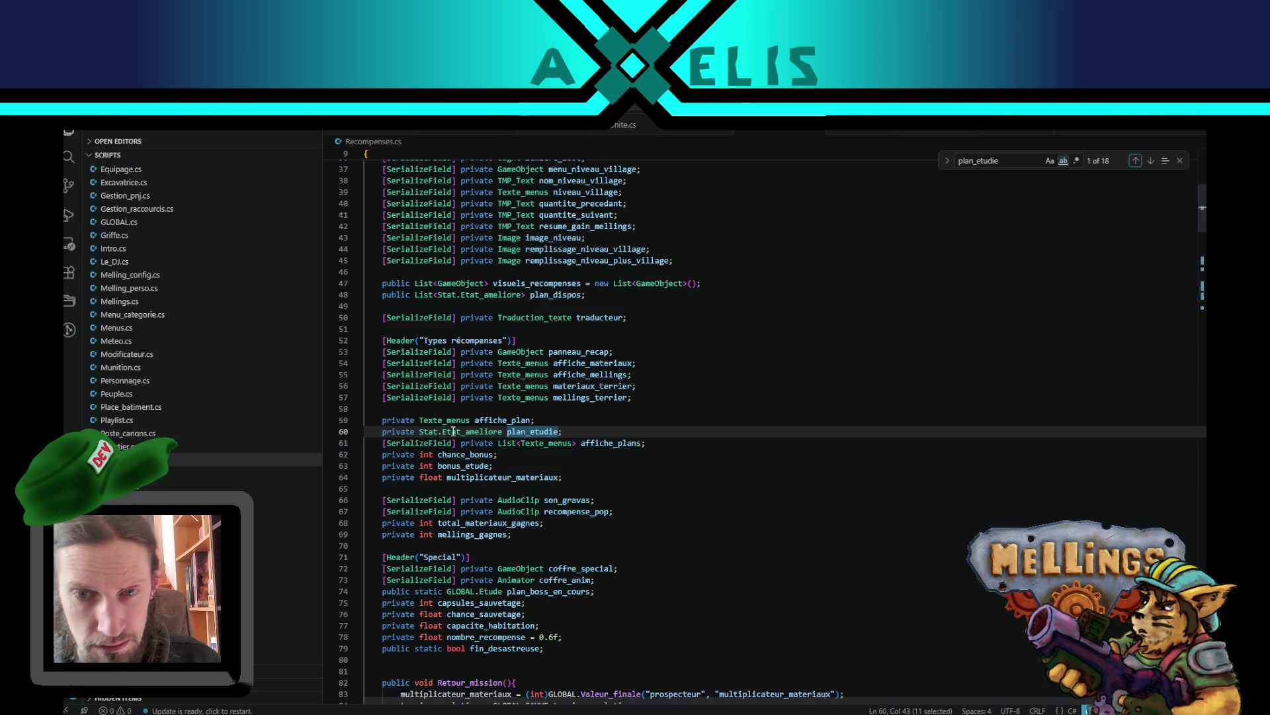
double_click(453, 432)
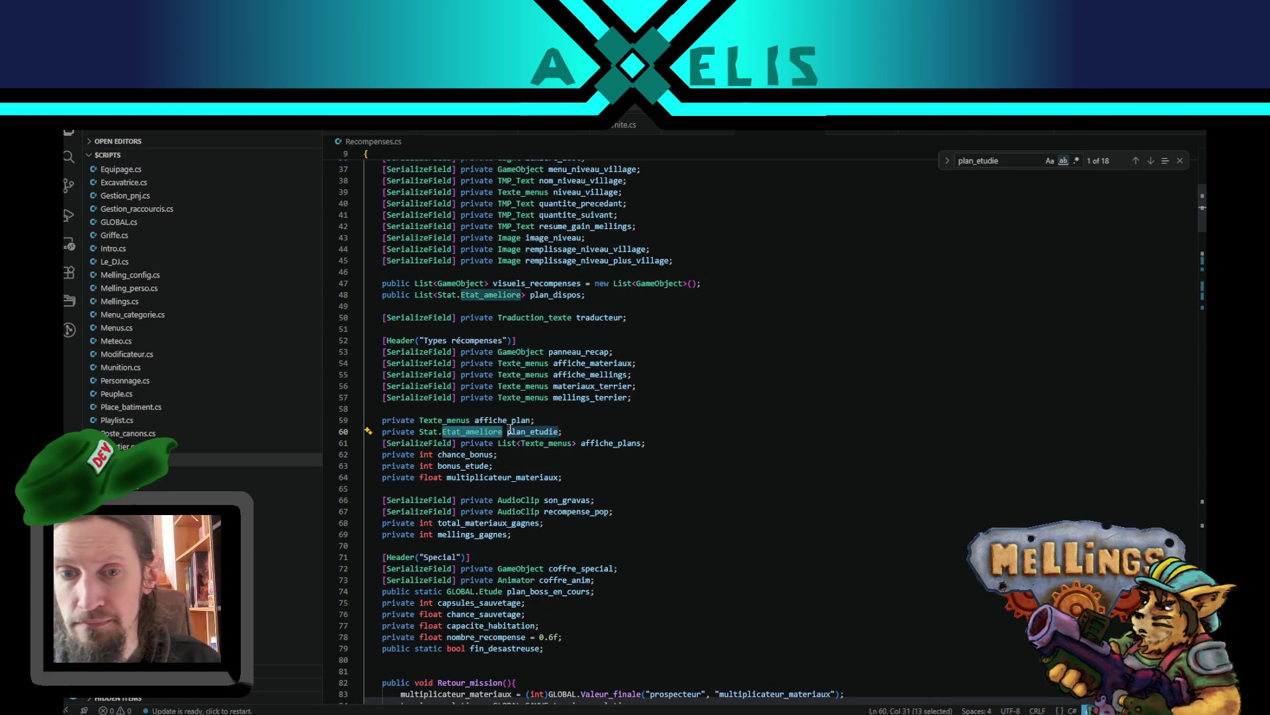
left_click(538, 434)
left_click(1151, 161)
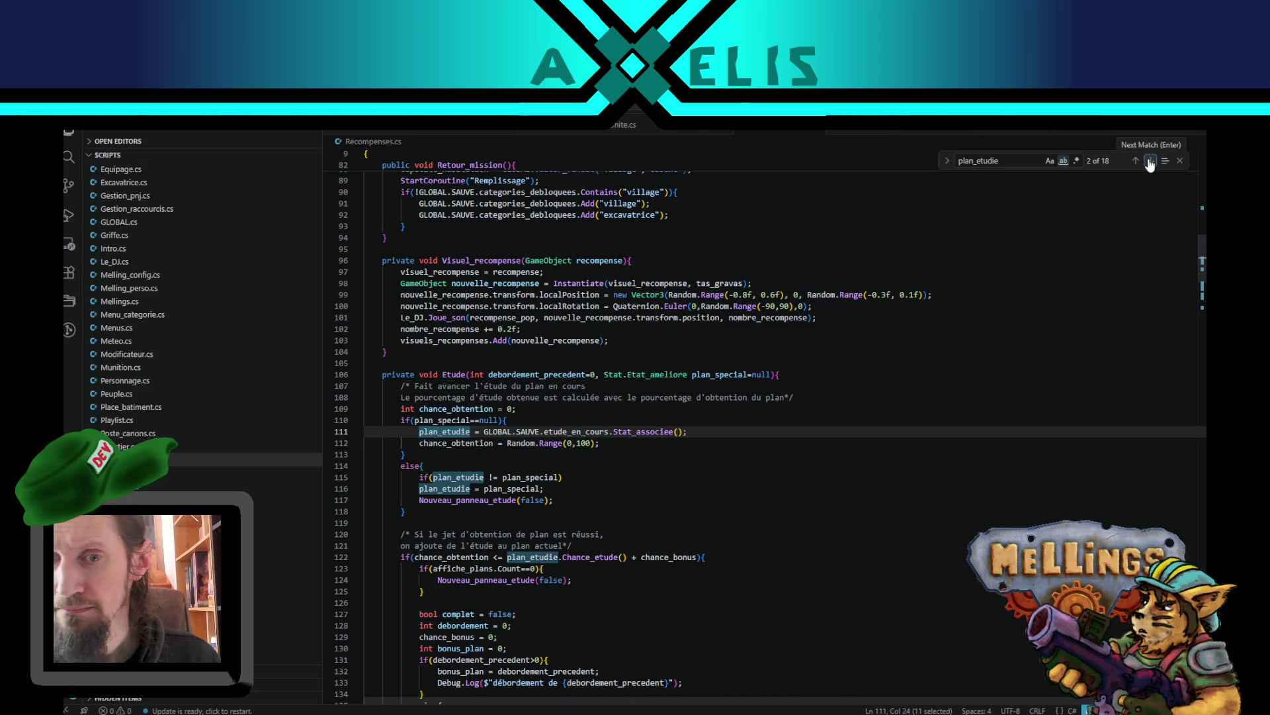
- Open the if block and move the plan_etudie assignment and Nouveau_panneau_etude(false) call inside it
left_click(577, 475)
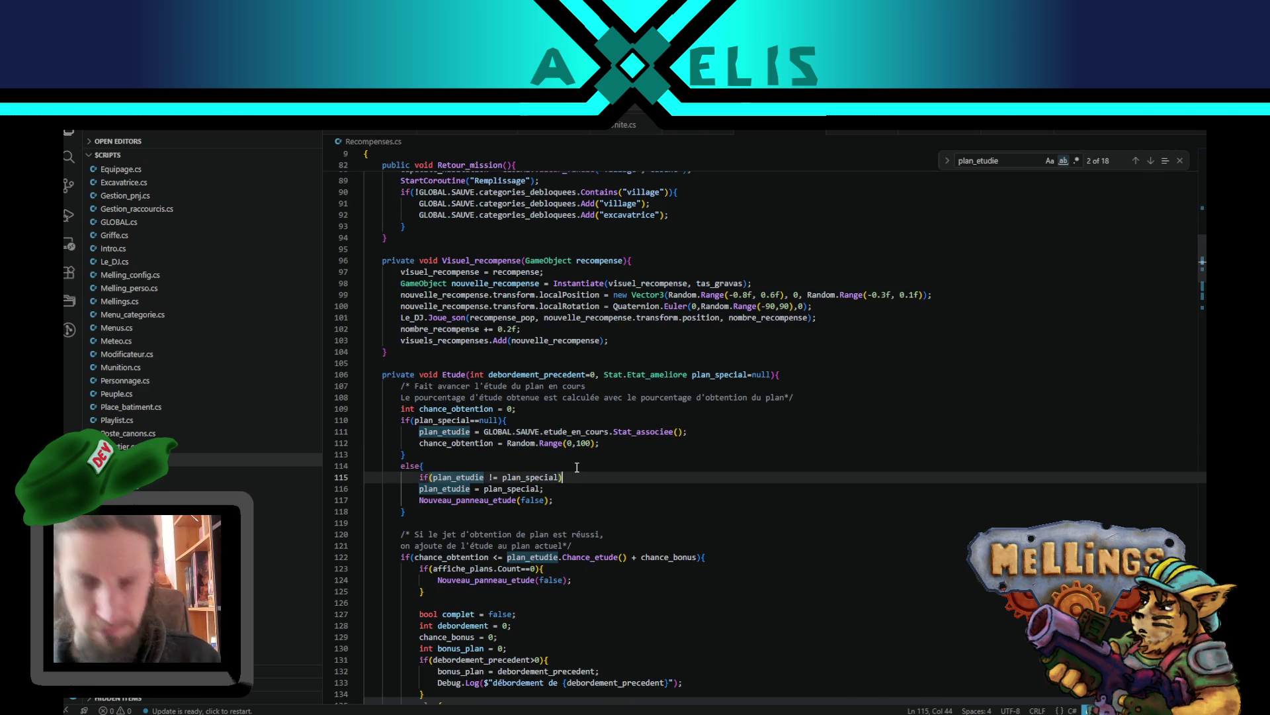
type("{")
key("Return")
key("Down")
key("Down")
key("shift+Down")
key("alt+Up")
key("alt+Up")
key("Tab")
key("End")
key("Delete")
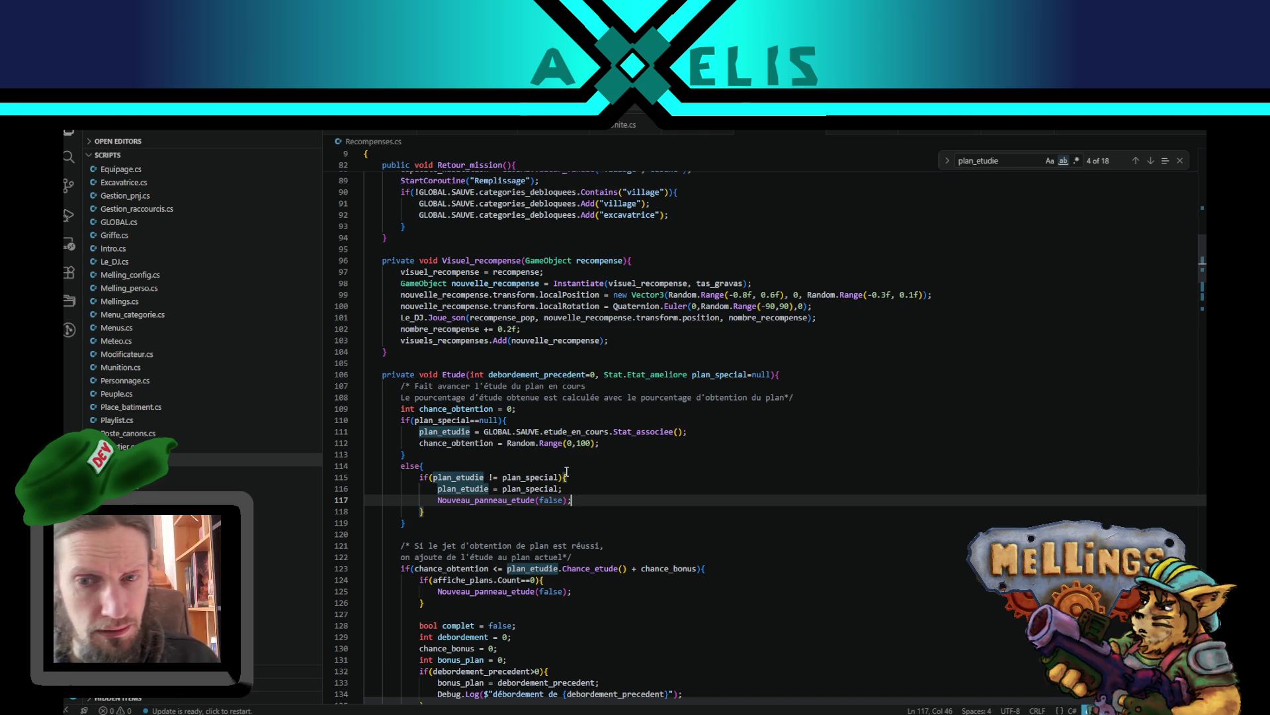
- Check plan_special and Nouveau_panneau_etude uses, then save and run the game in Unity
double_click(543, 477)
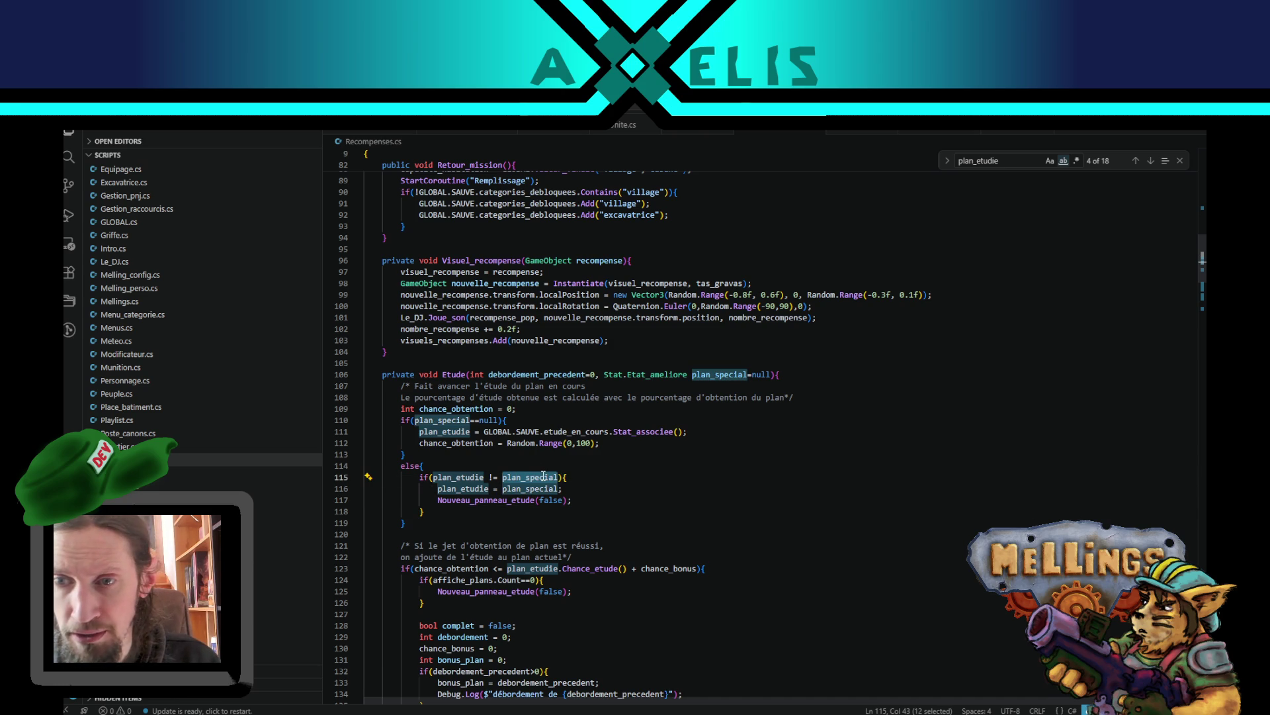
left_click(457, 476)
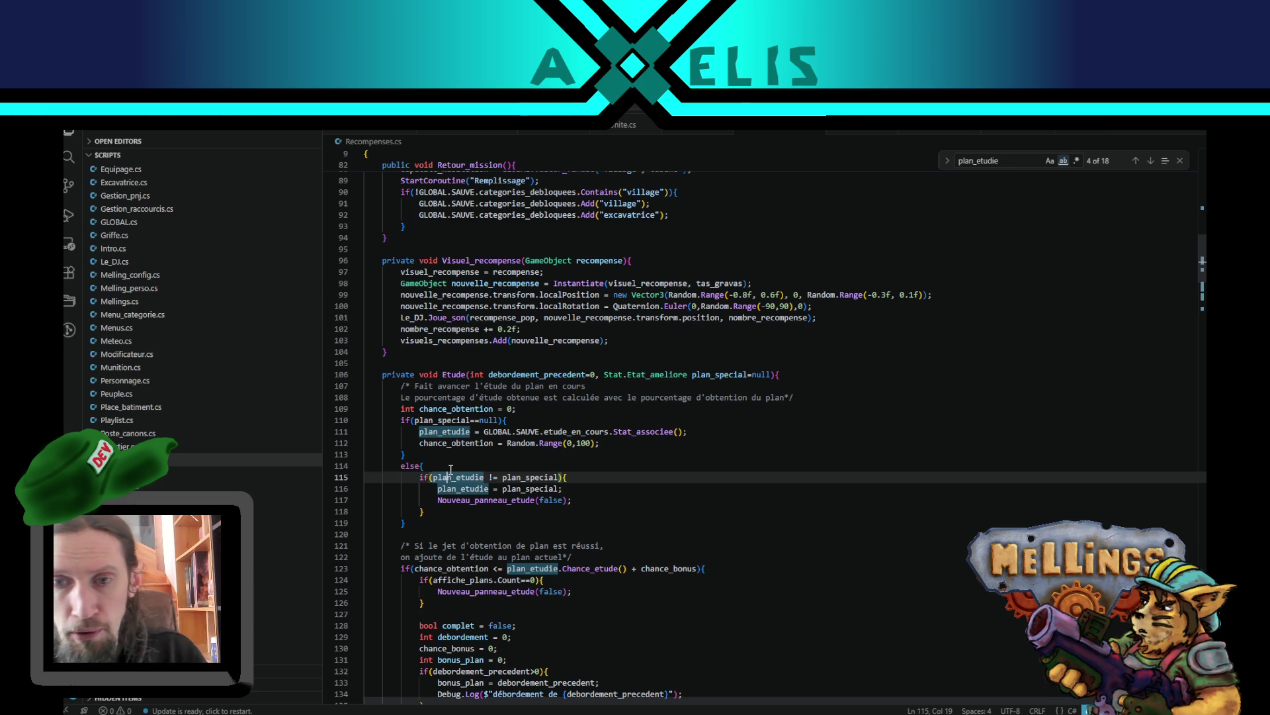
scroll(673, 471, "down", 2)
double_click(476, 440)
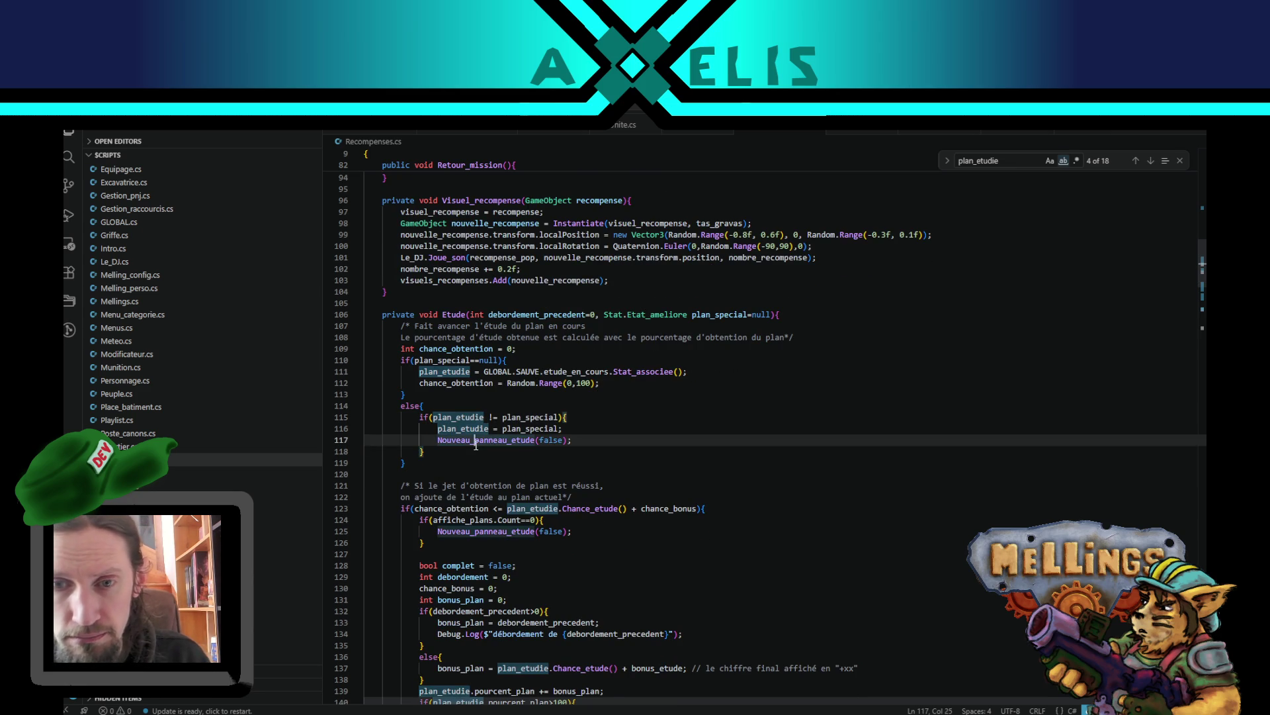
scroll(470, 503, "down", 3)
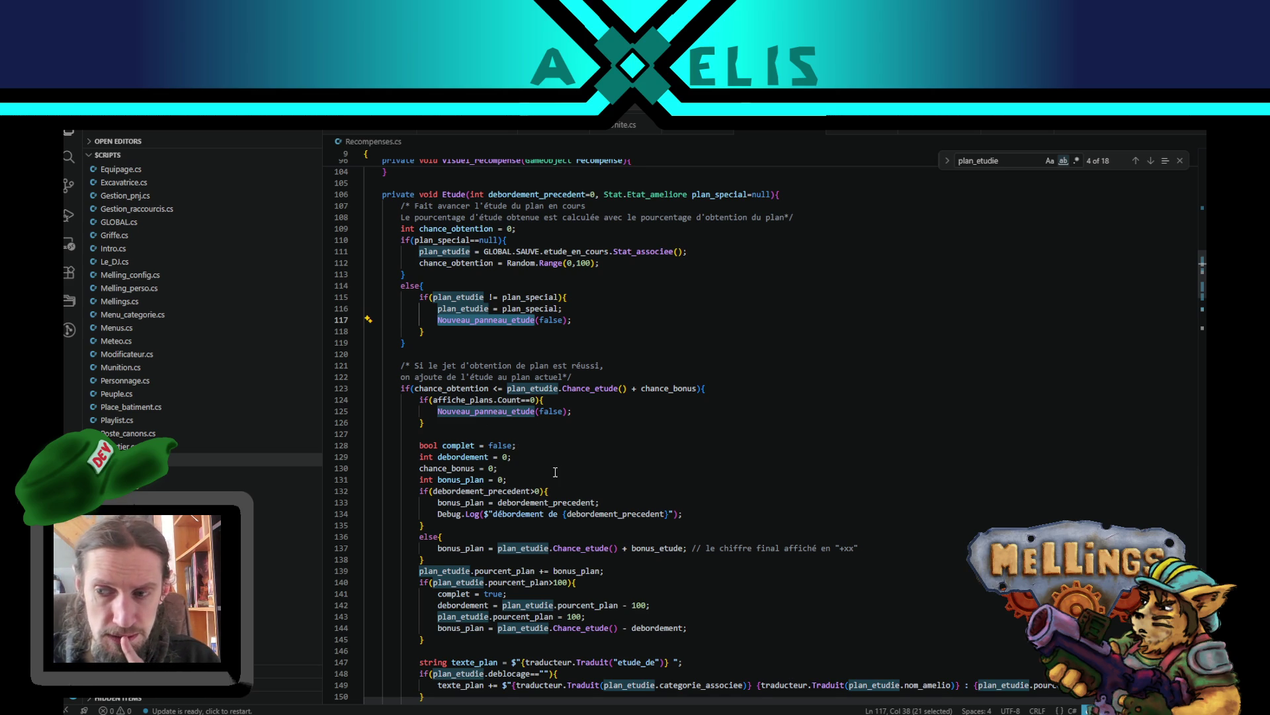
key("alt+Tab")
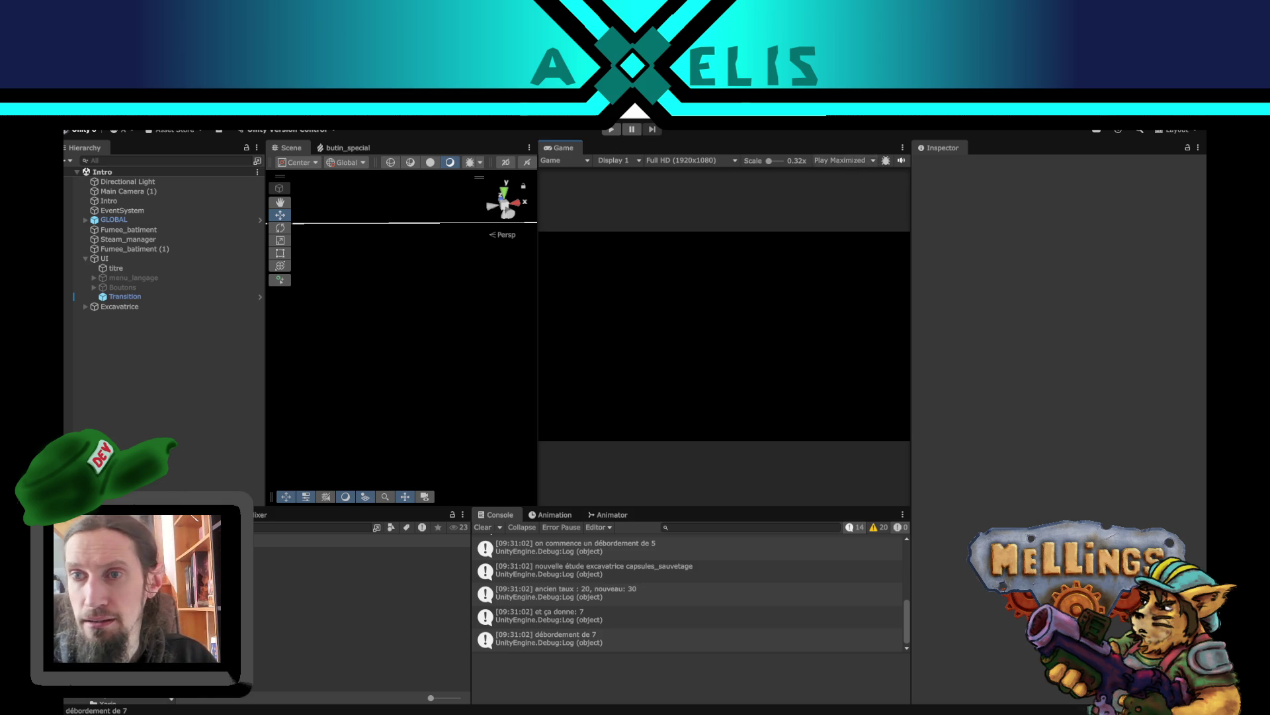
left_click(611, 130)
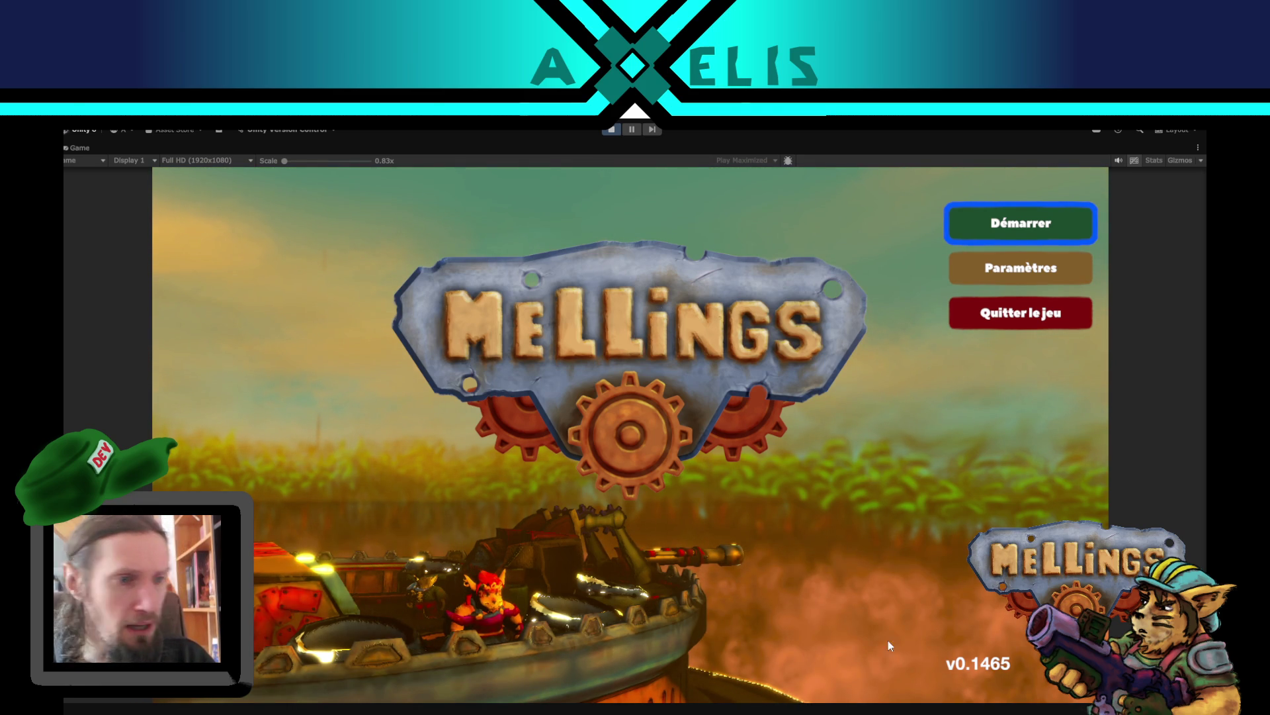
- Start the game, check the Excavatrice study at 40% in mission setup, then stop and open GLOBAL.cs
left_click(1062, 236)
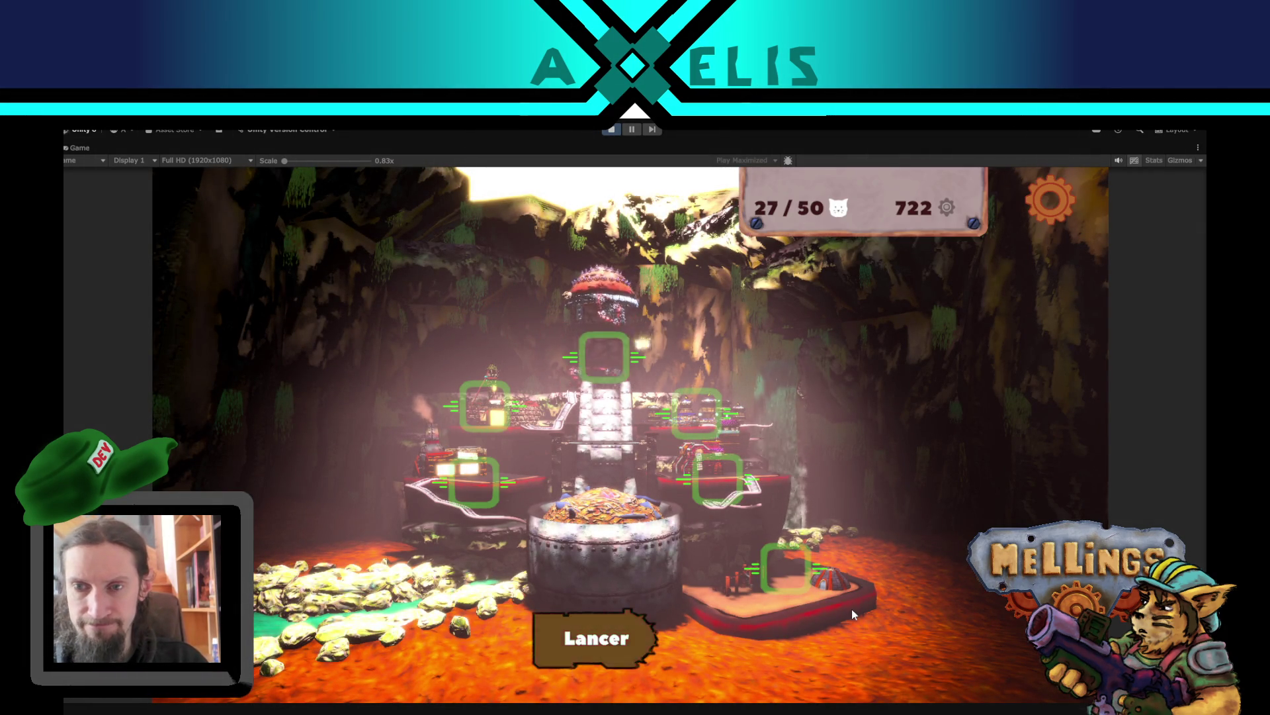
left_click(607, 615)
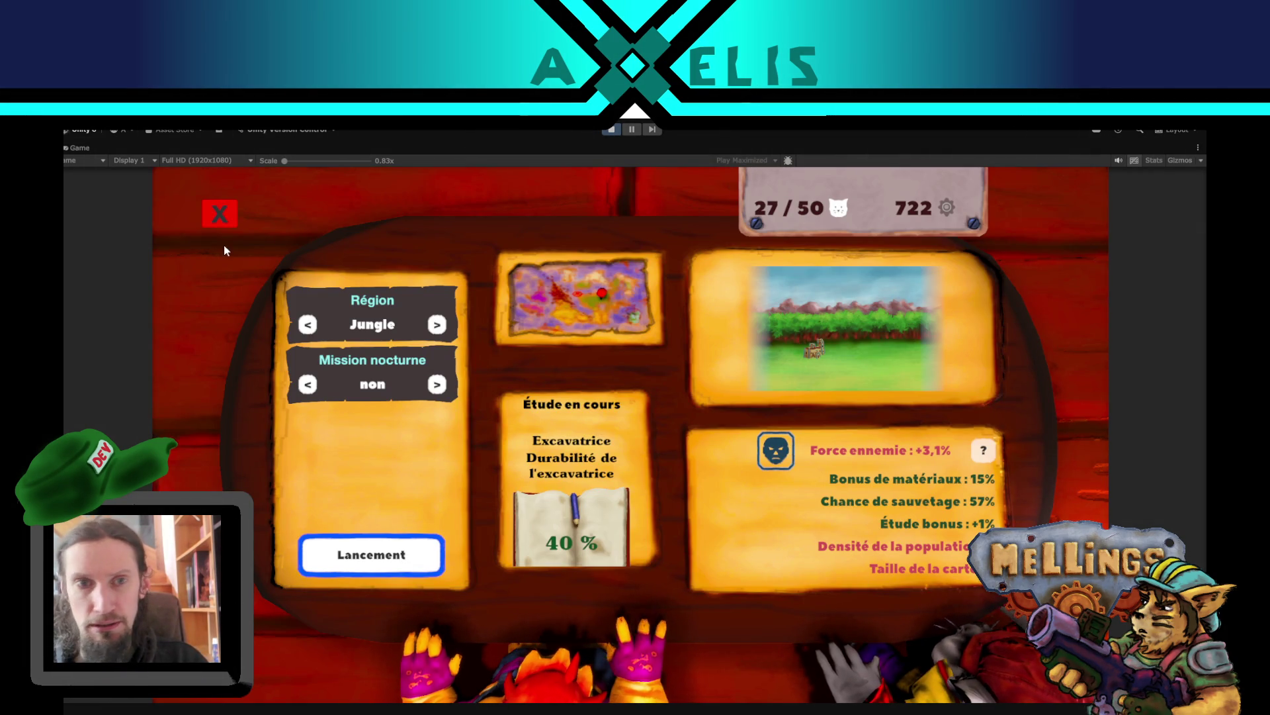
left_click(219, 214)
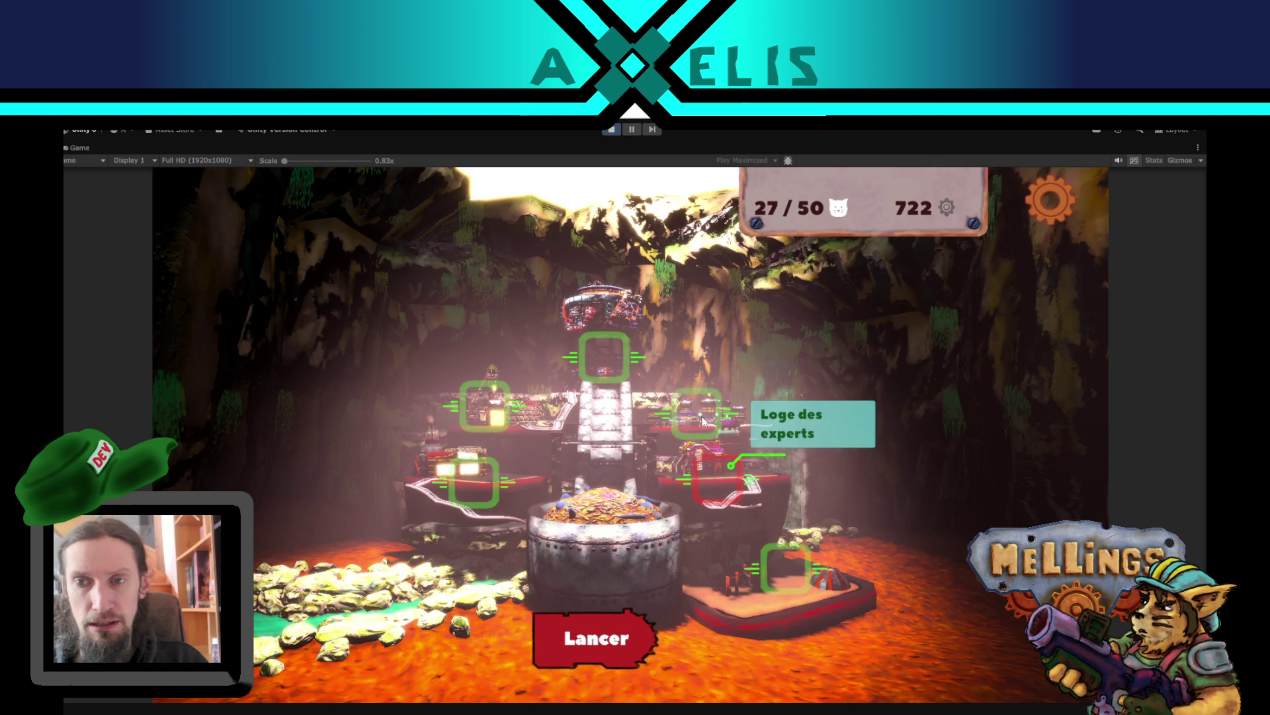
left_click(609, 133)
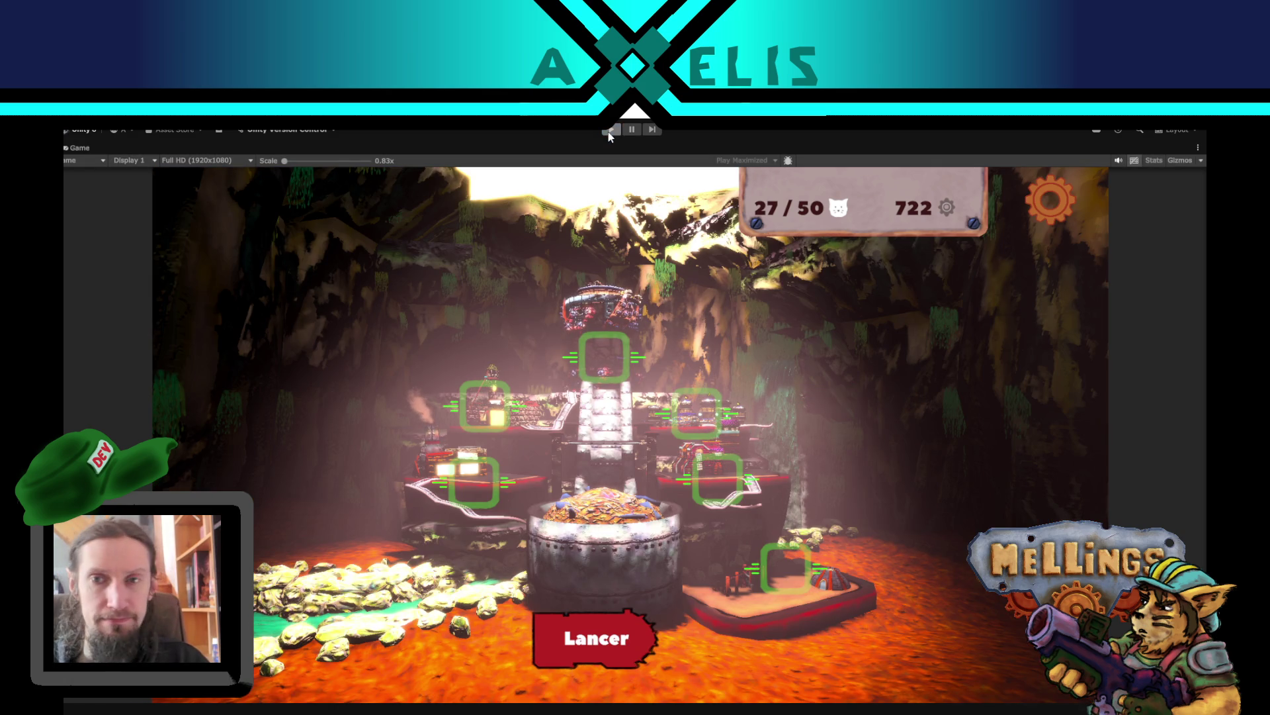
key("alt+Tab")
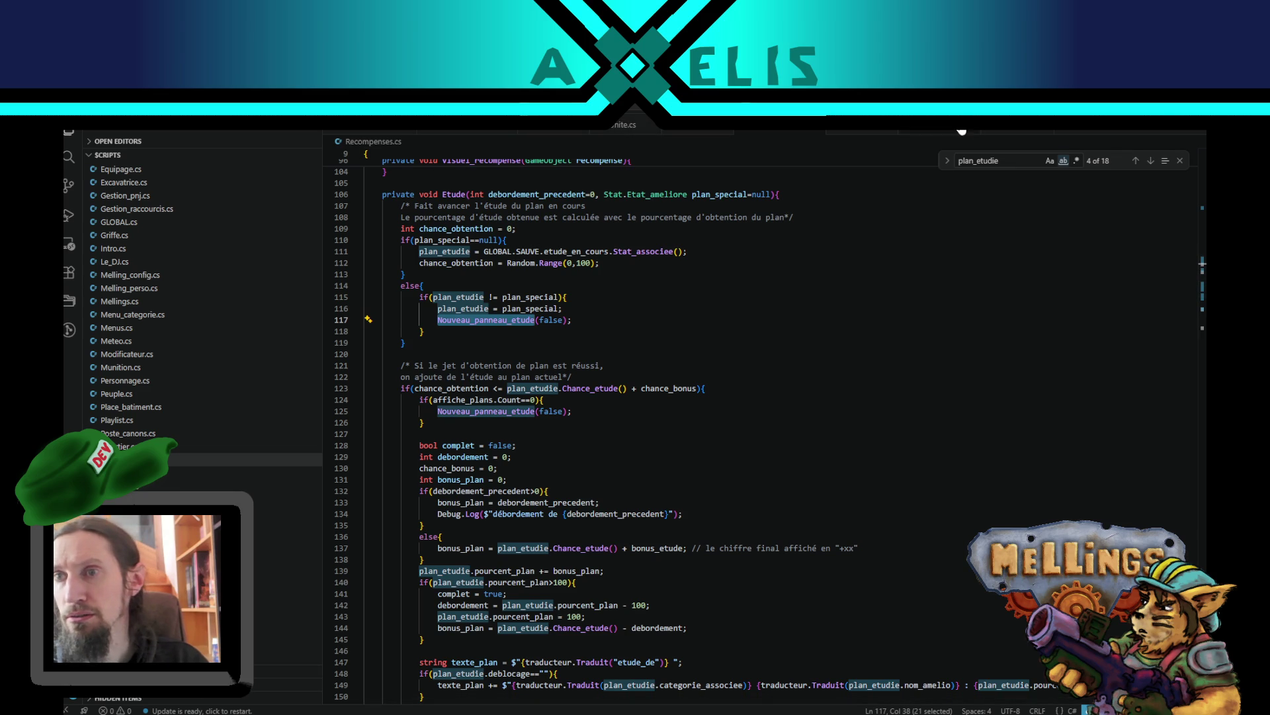
key("ctrl+Tab")
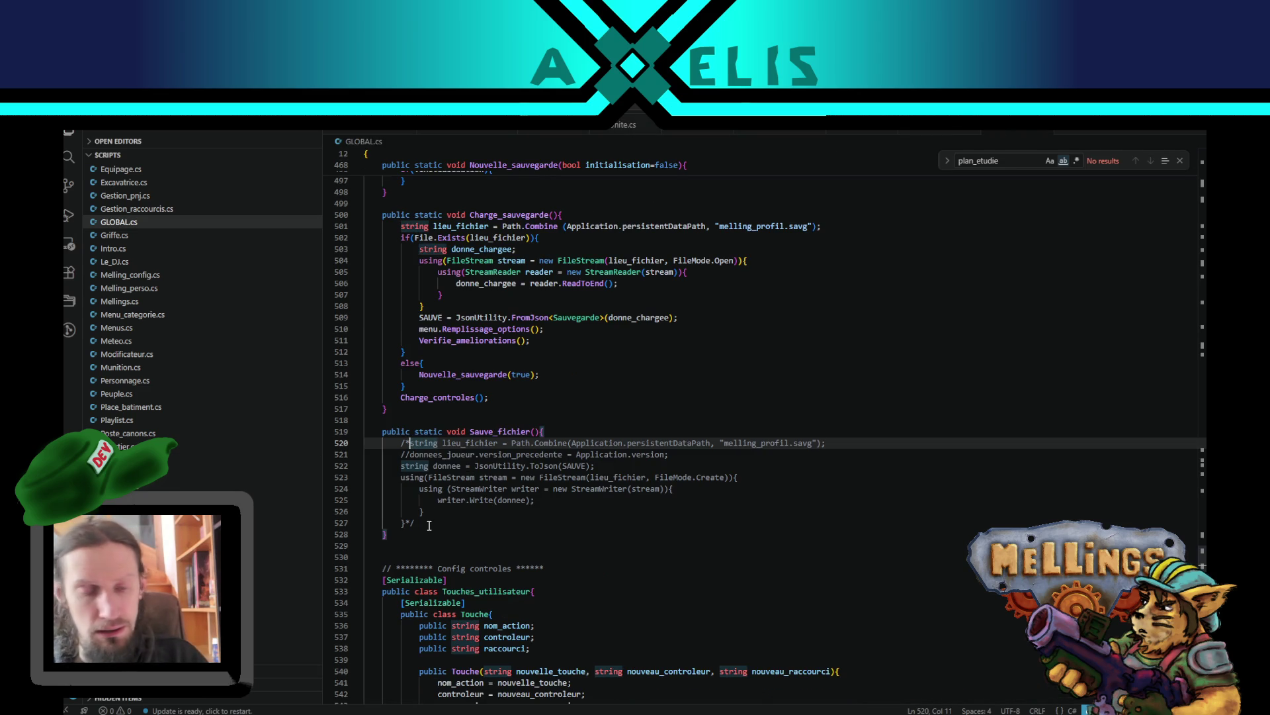
- Delete the /* and */ markers around Sauve_fichier's save code in GLOBAL.cs, save, and return to Unity
key("BackSpace")
key("Delete")
left_click(429, 526)
key("BackSpace")
key("BackSpace")
key("ctrl+s")
key("alt+Tab")
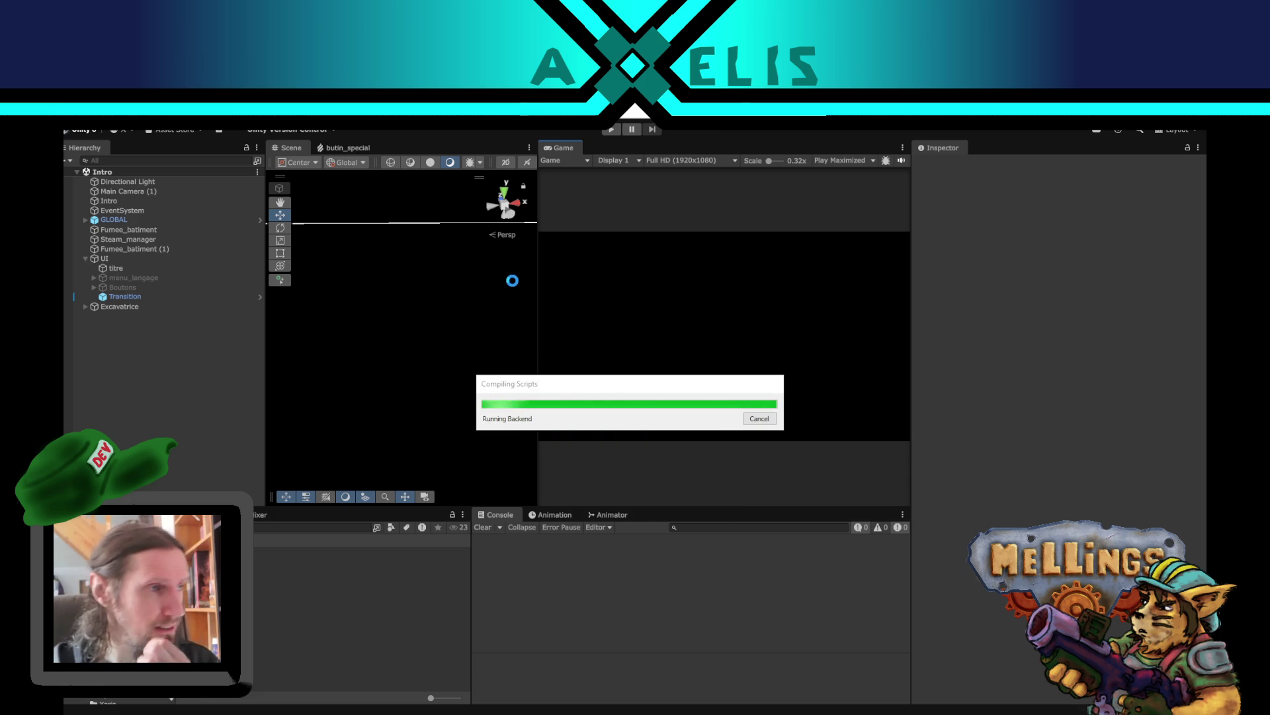
- Start the game and buy the Humains laboratory raid preparation at the Loge des espions for 150 materials
left_click(608, 130)
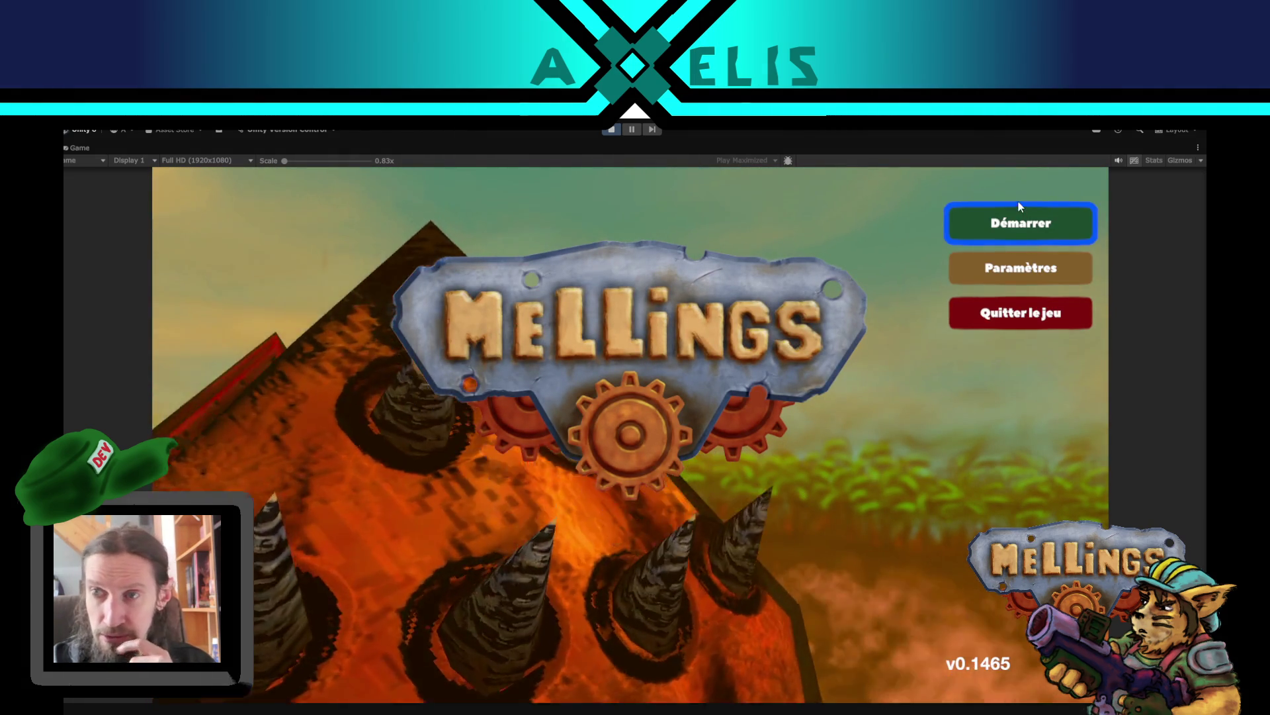
left_click(1010, 225)
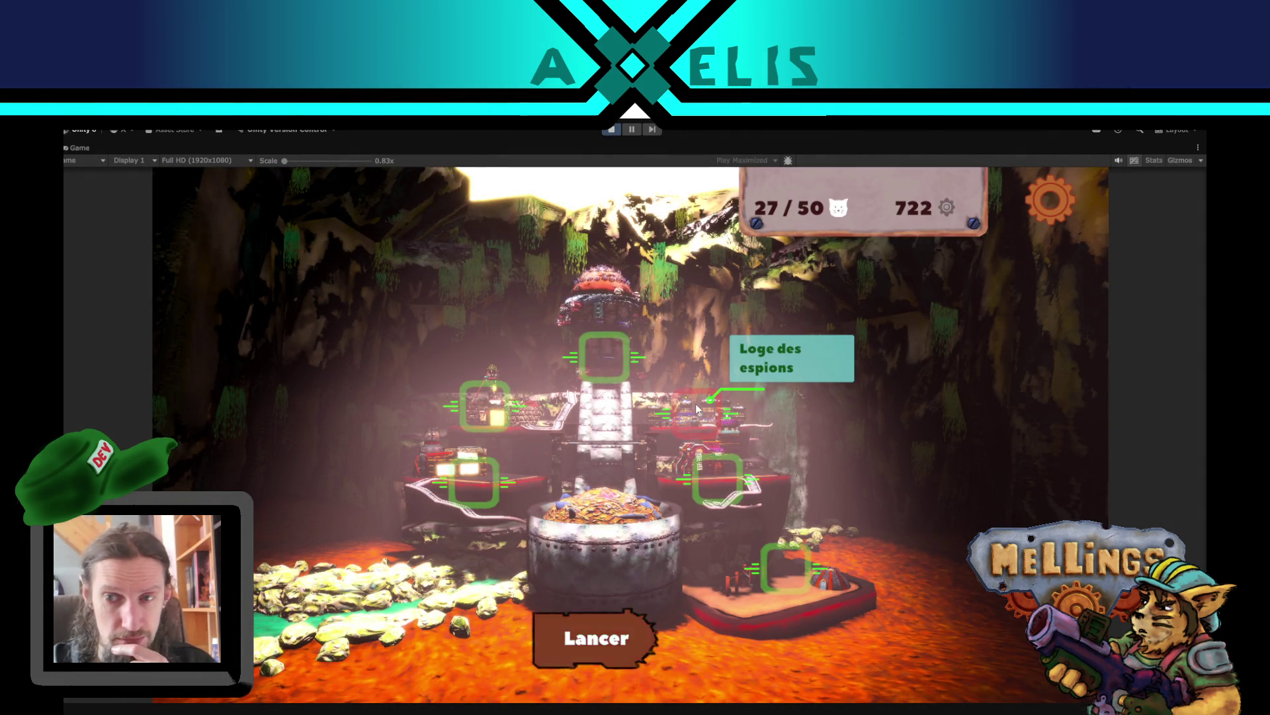
left_click(696, 403)
left_click(842, 579)
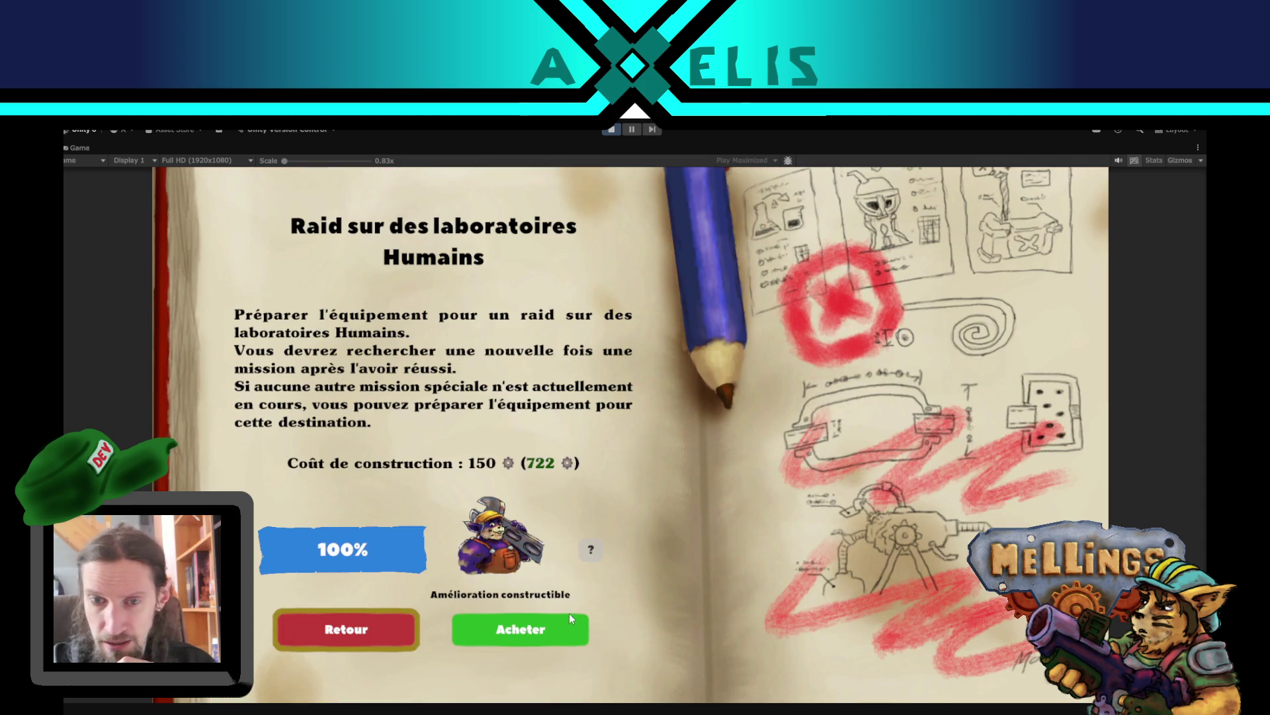
left_click(498, 633)
left_click(699, 547)
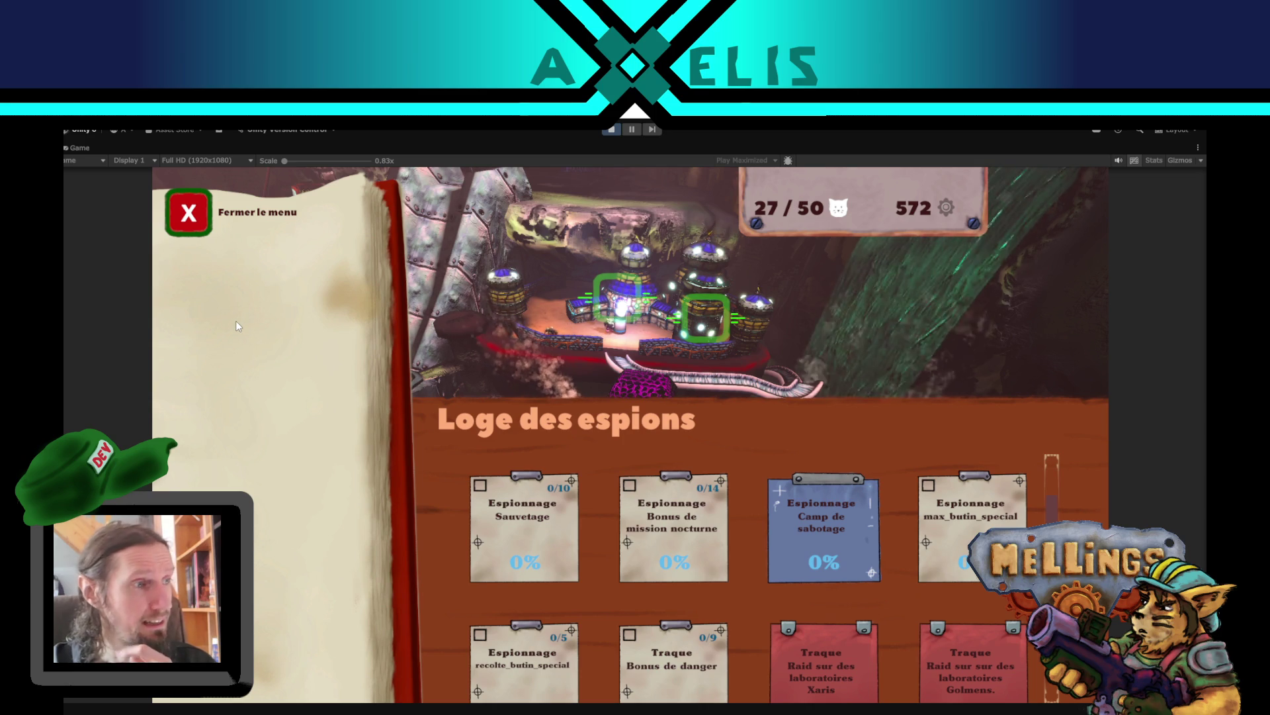
- Buy the Syndicat upgrade at the Cantina for 200 materials
left_click(191, 211)
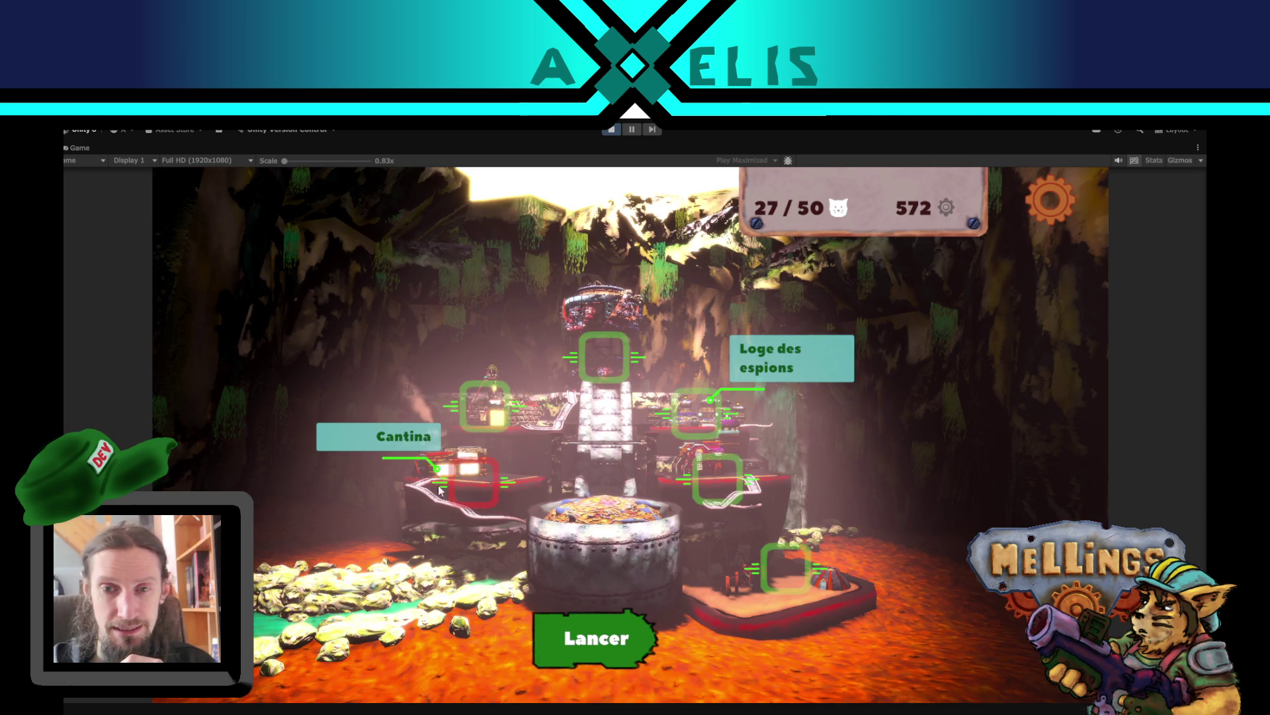
left_click(483, 488)
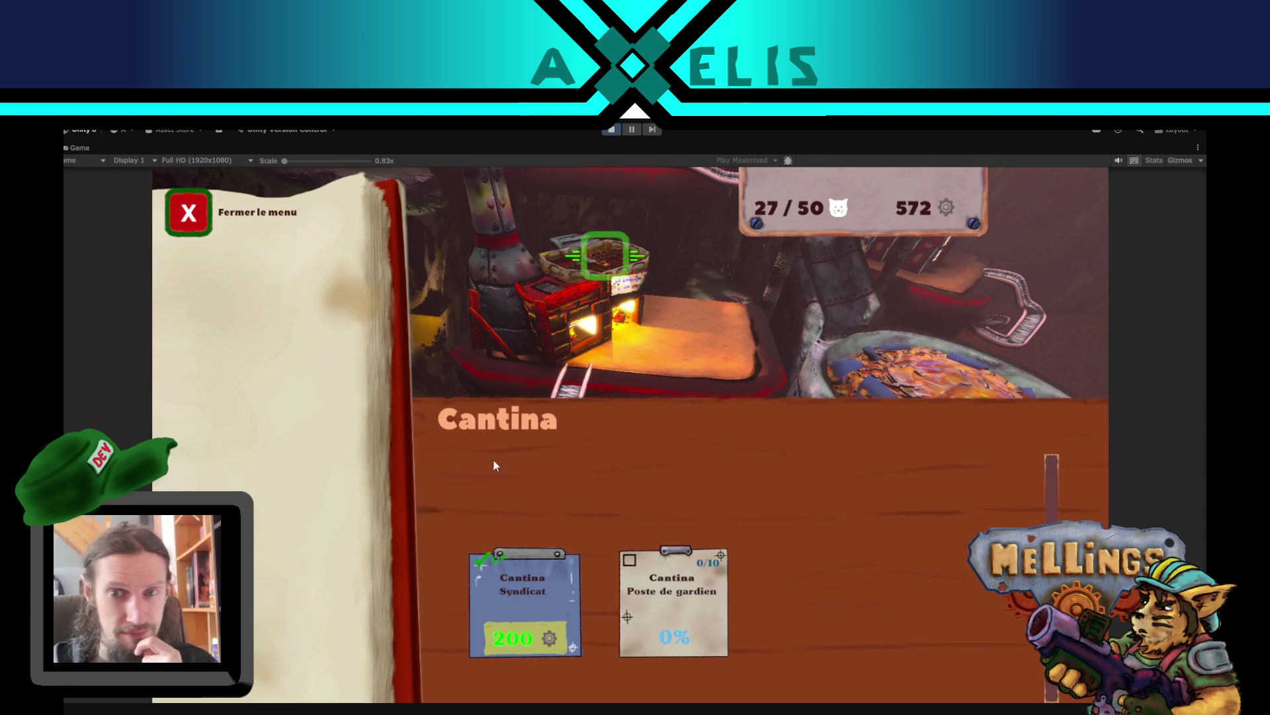
left_click(545, 606)
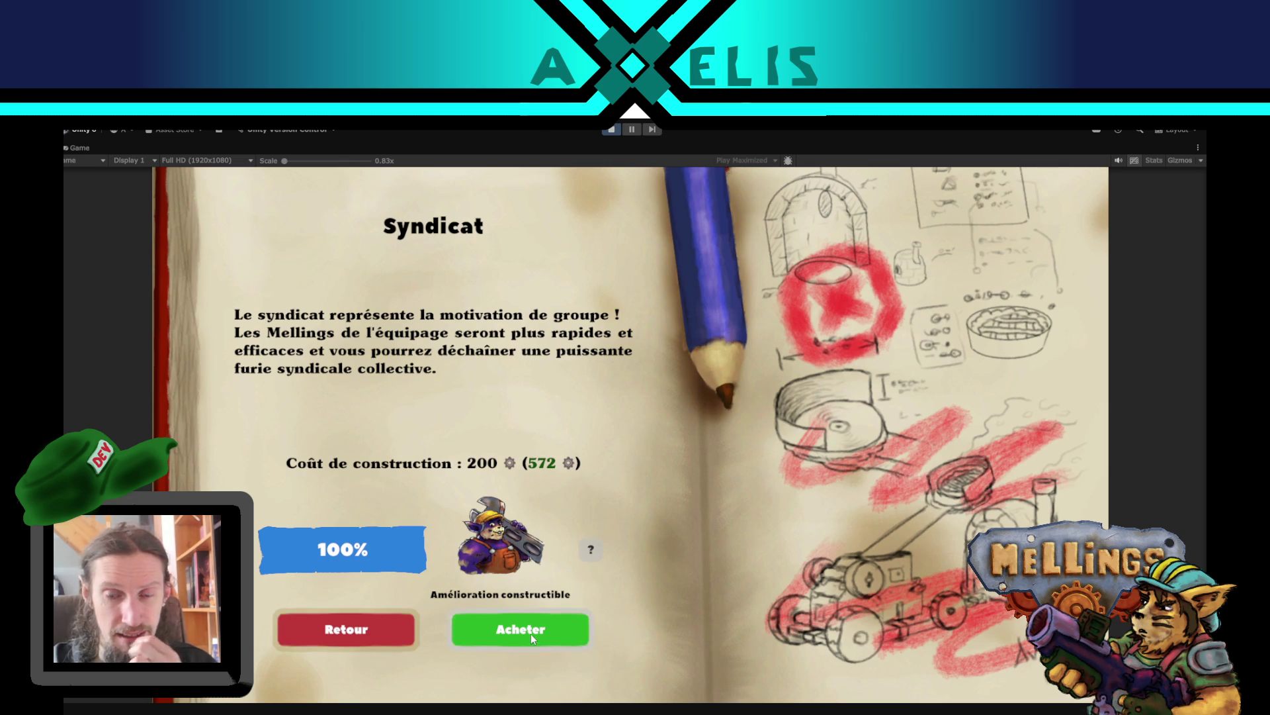
left_click(530, 634)
left_click(700, 540)
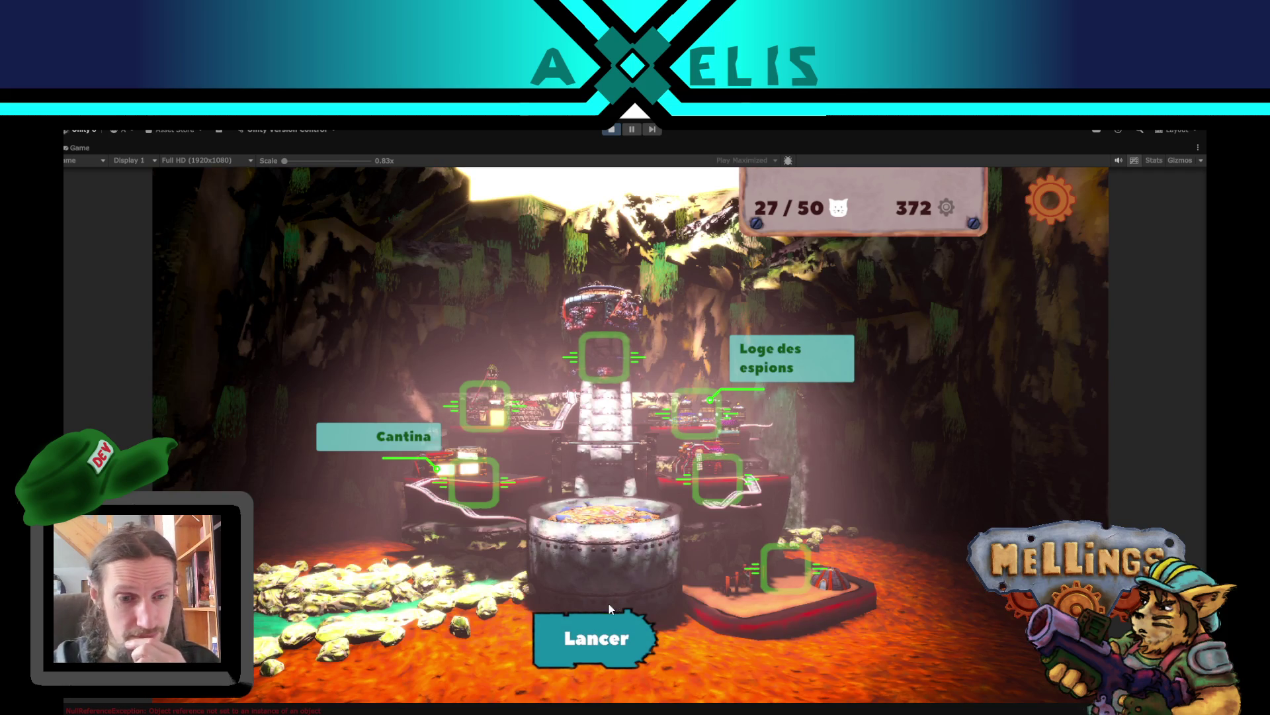
- Check the console error, open the Loge d'Exploration menu, then stop play mode
key("ctrl+shift+c")
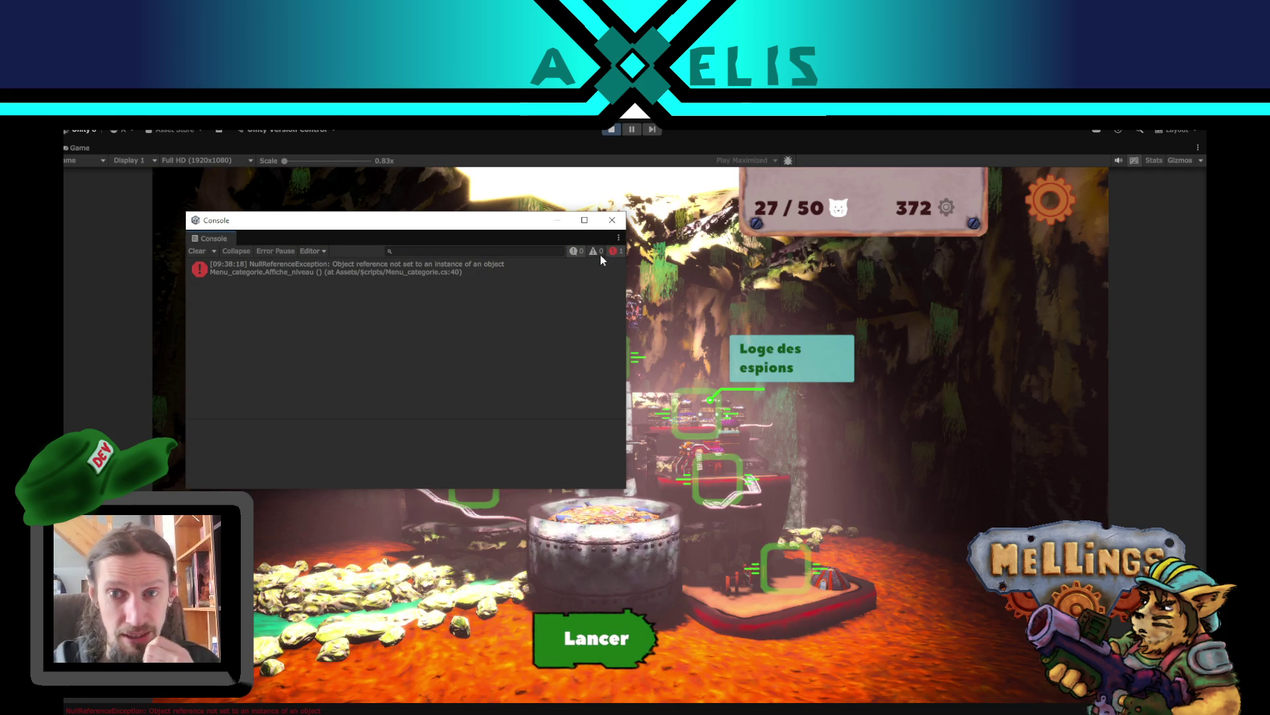
left_click(613, 221)
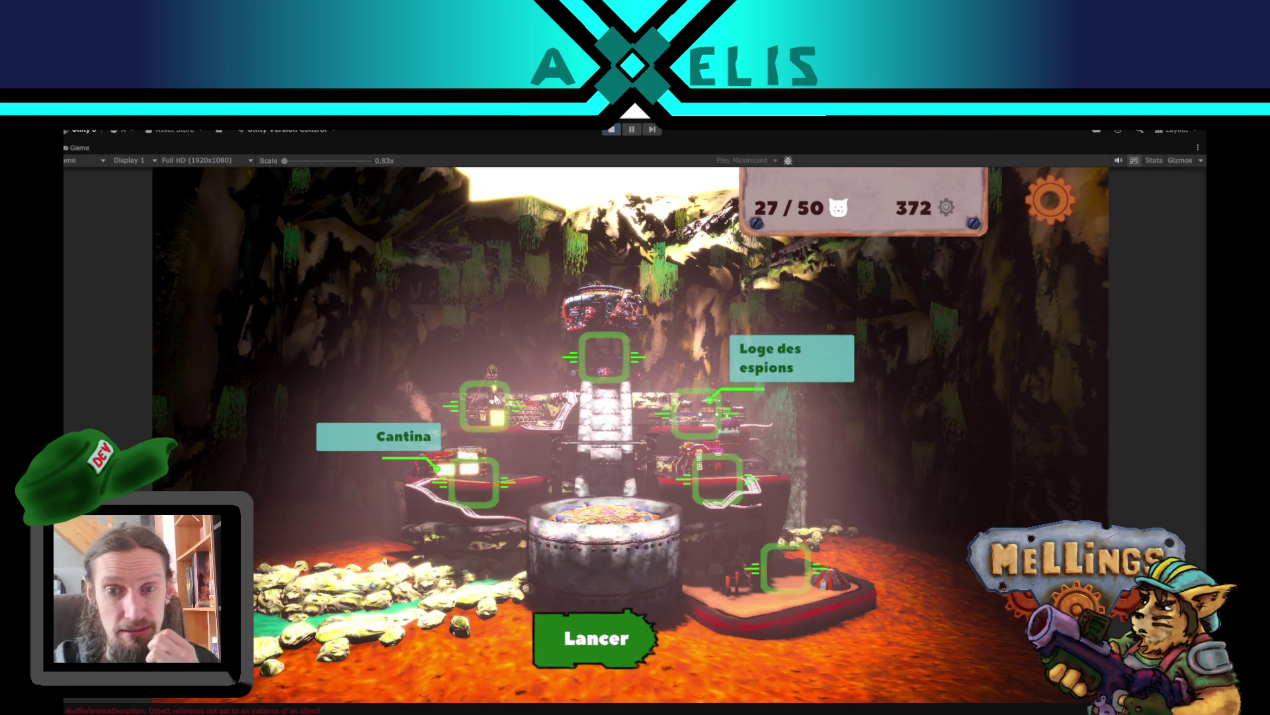
left_click(495, 397)
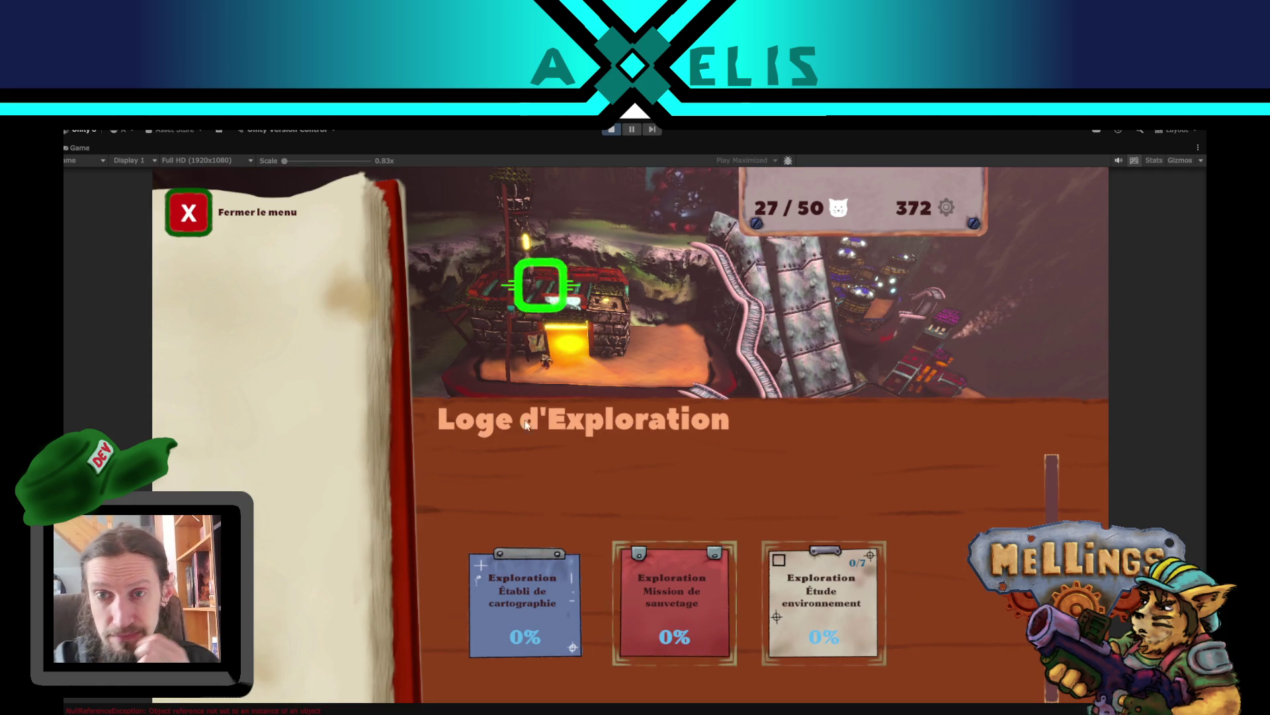
left_click(612, 131)
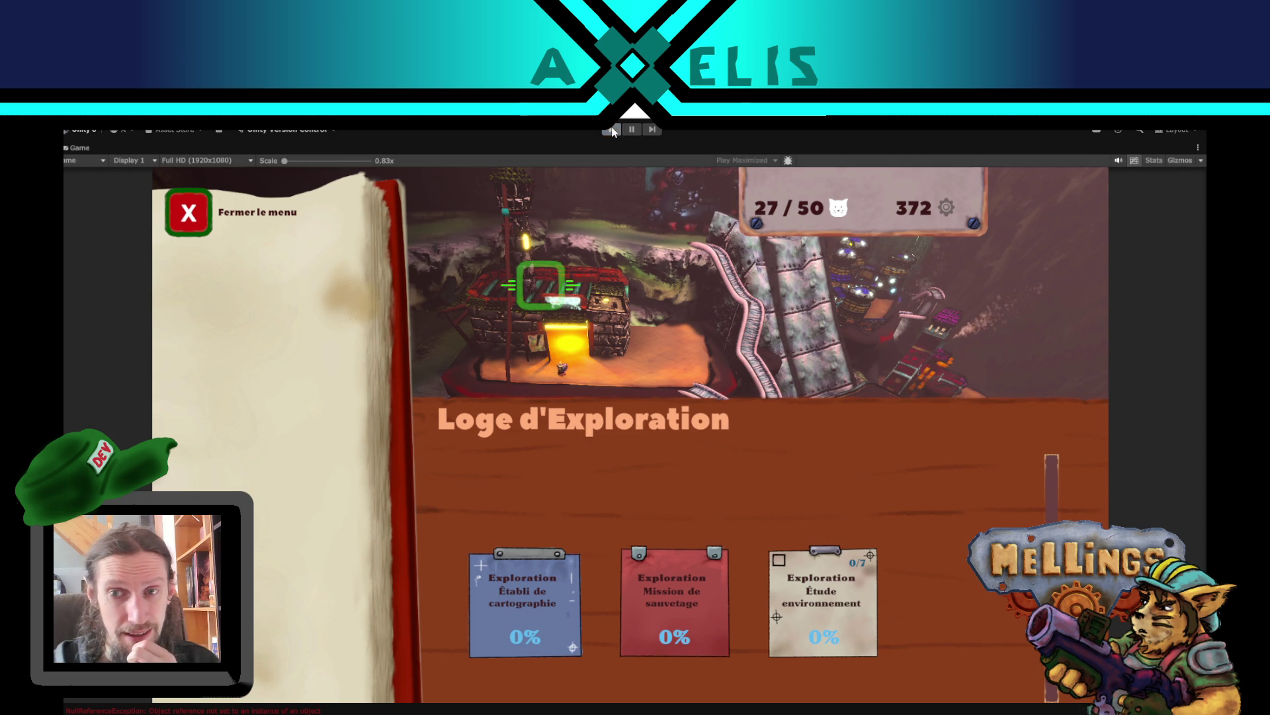
- Wrap lines 520–527 of Sauve_fichier in /* */ comments, save GLOBAL.cs, and return to Unity
key("alt+Tab")
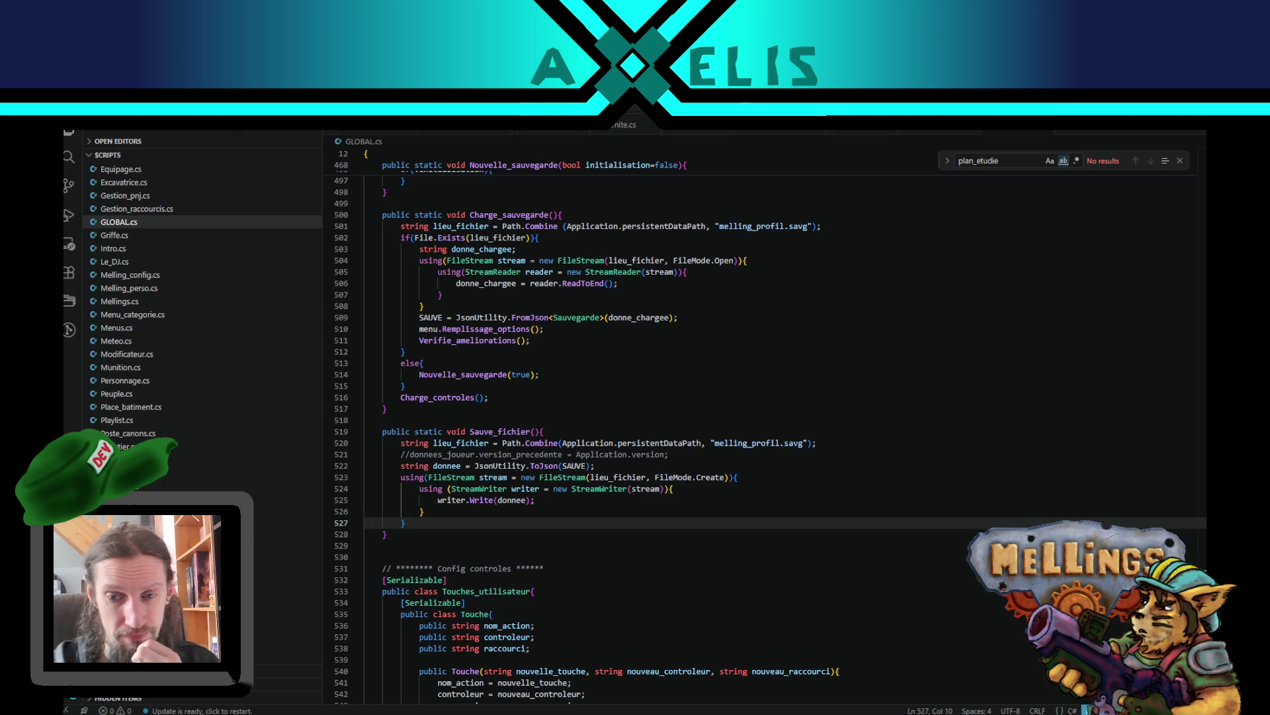
type("*/")
key("Up")
key("Up")
key("Up")
key("Home")
type("/*")
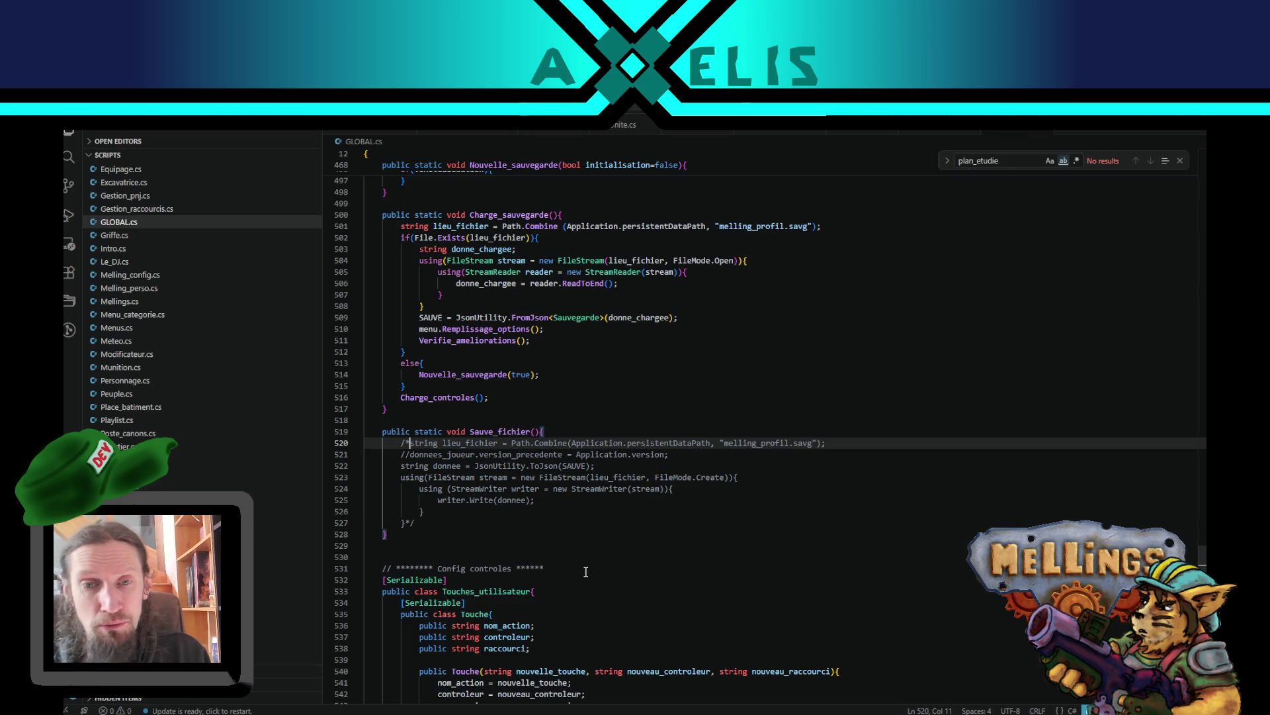
key("ctrl+s")
key("alt+Tab")
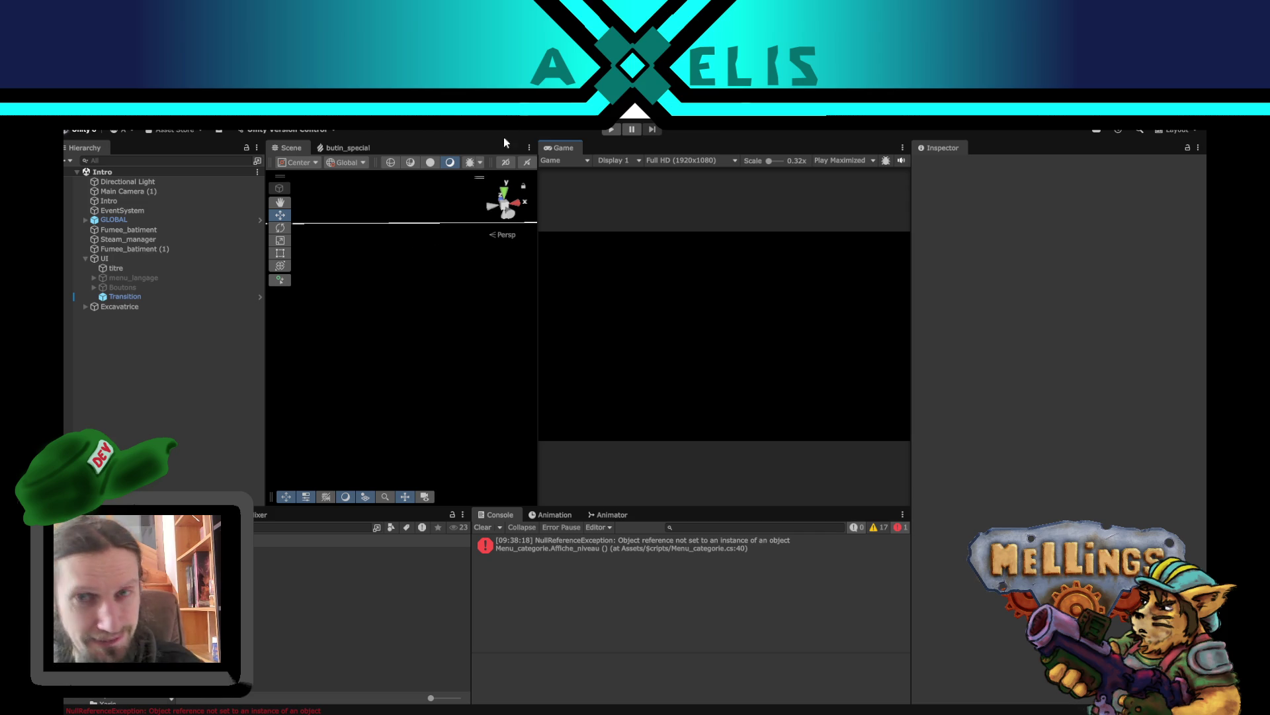
- Start play mode, begin the game from the title screen and open the mission launch setup
left_click(611, 129)
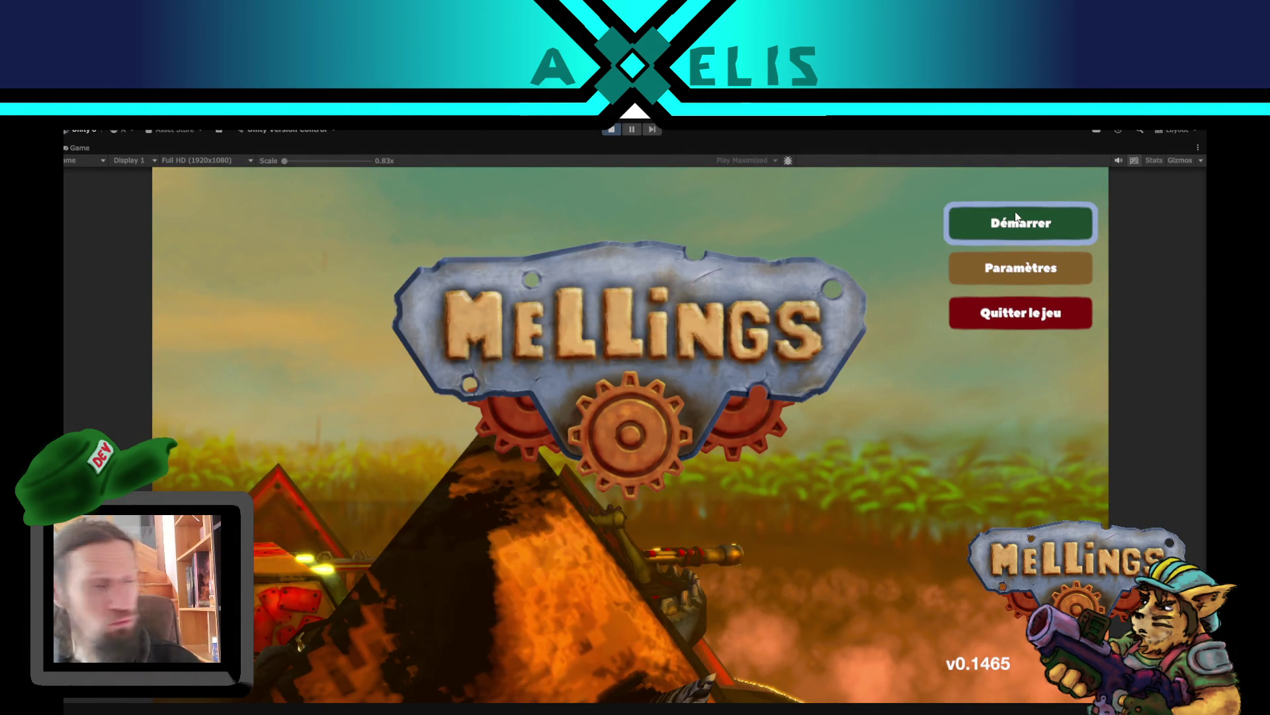
left_click(1017, 218)
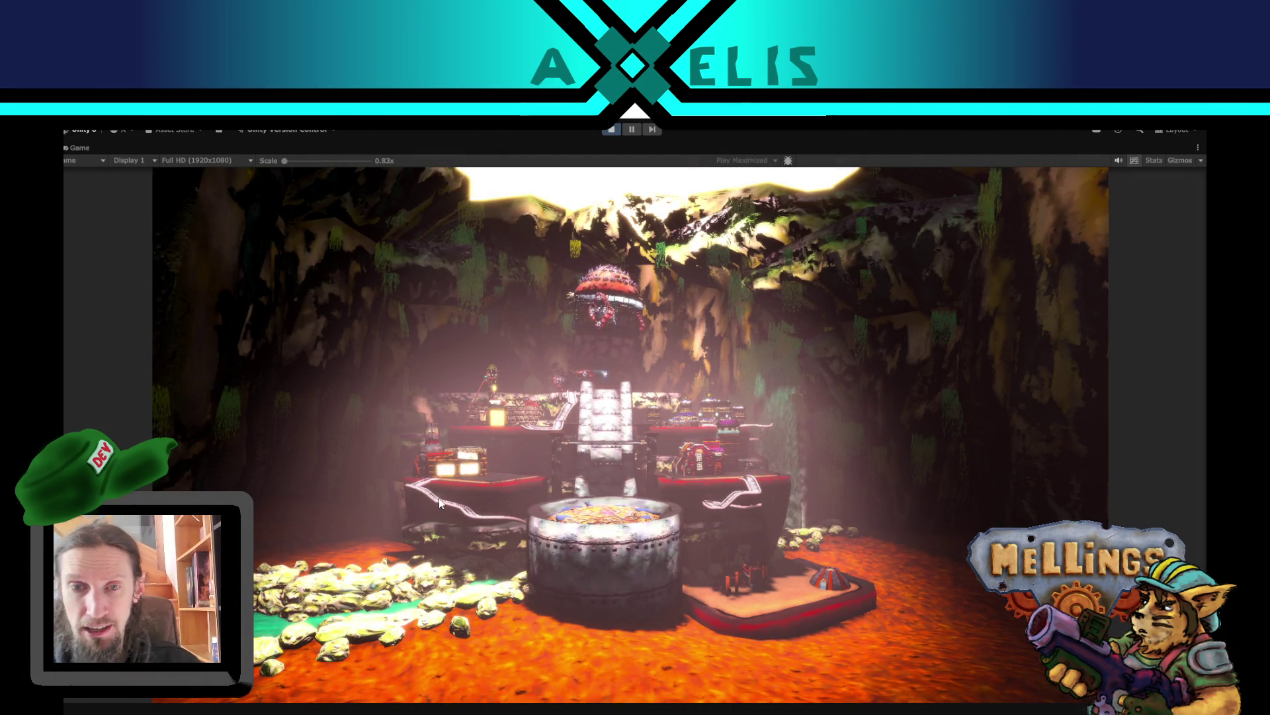
left_click(596, 638)
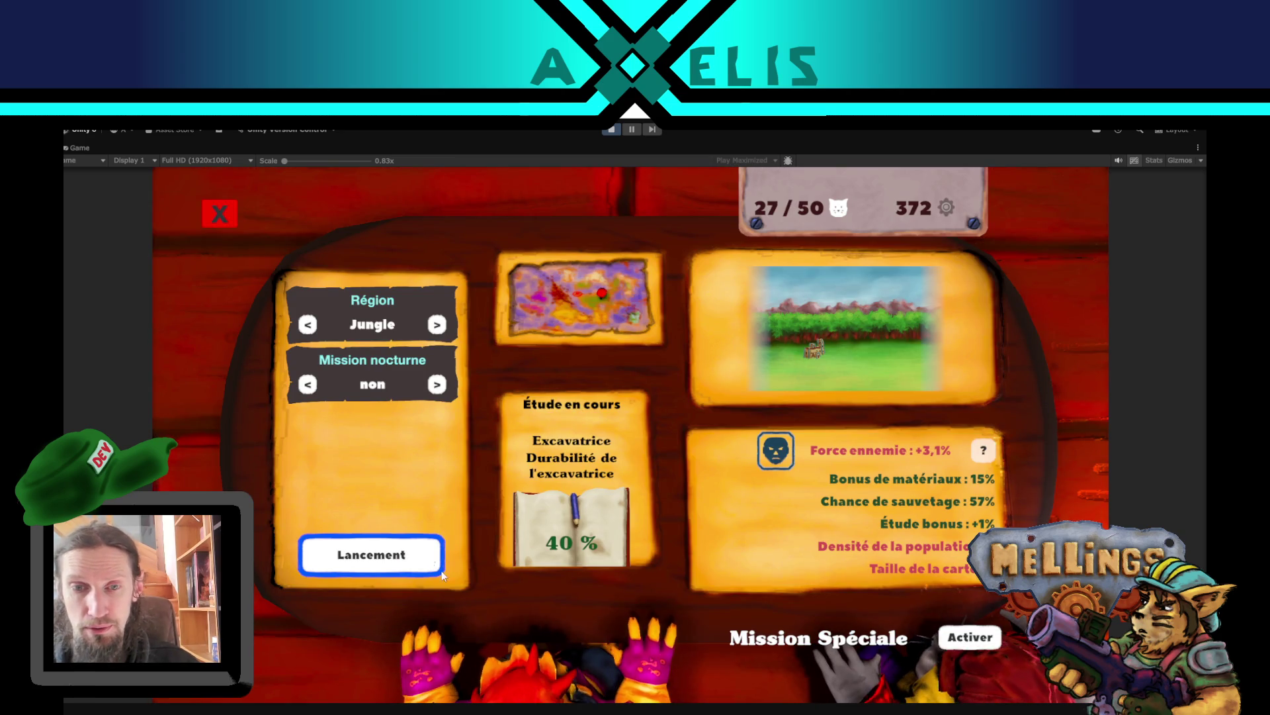
left_click(970, 636)
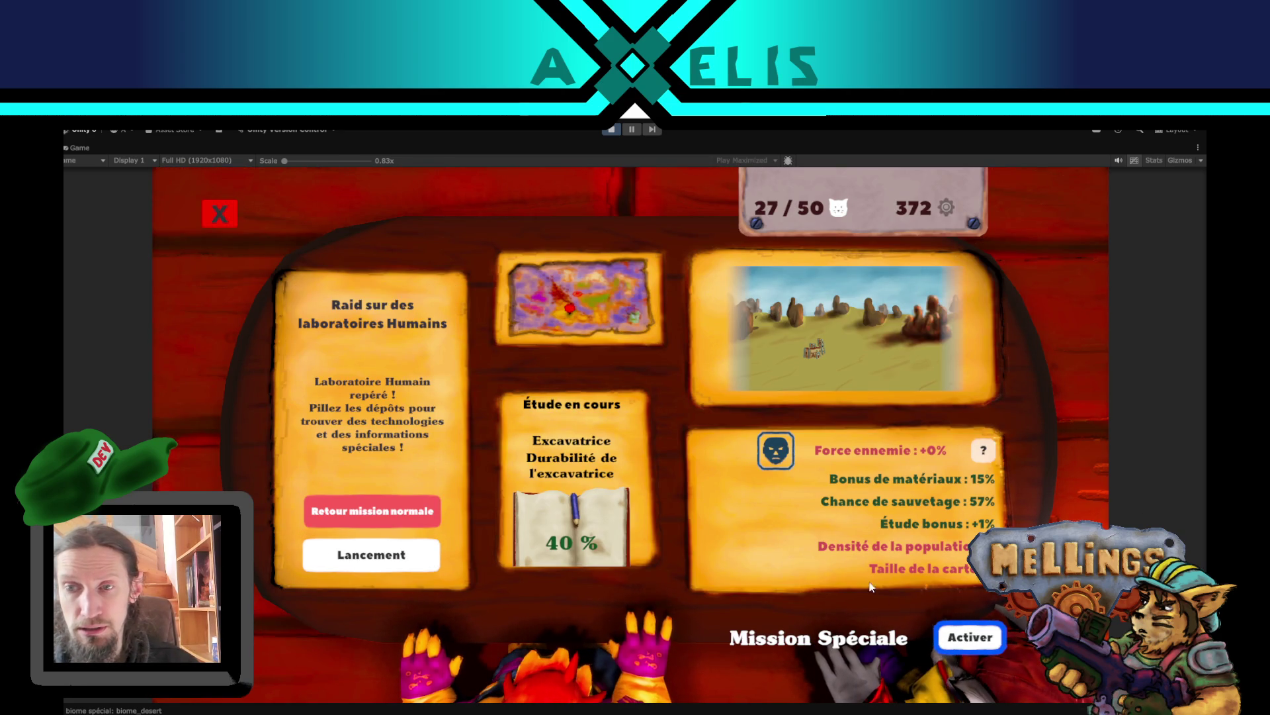
left_click(365, 509)
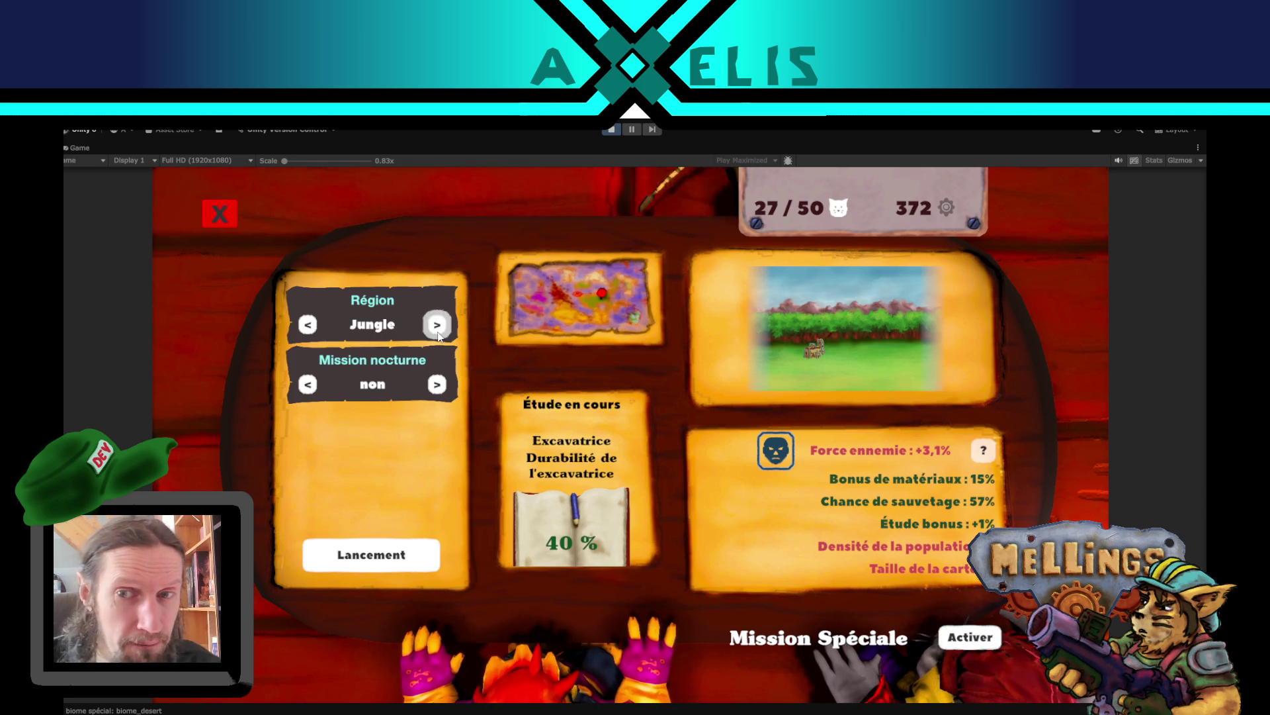
- Set the region to Volcanique, activate and launch Raid sur des laboratoires Humains, then fire the claws
left_click(437, 324)
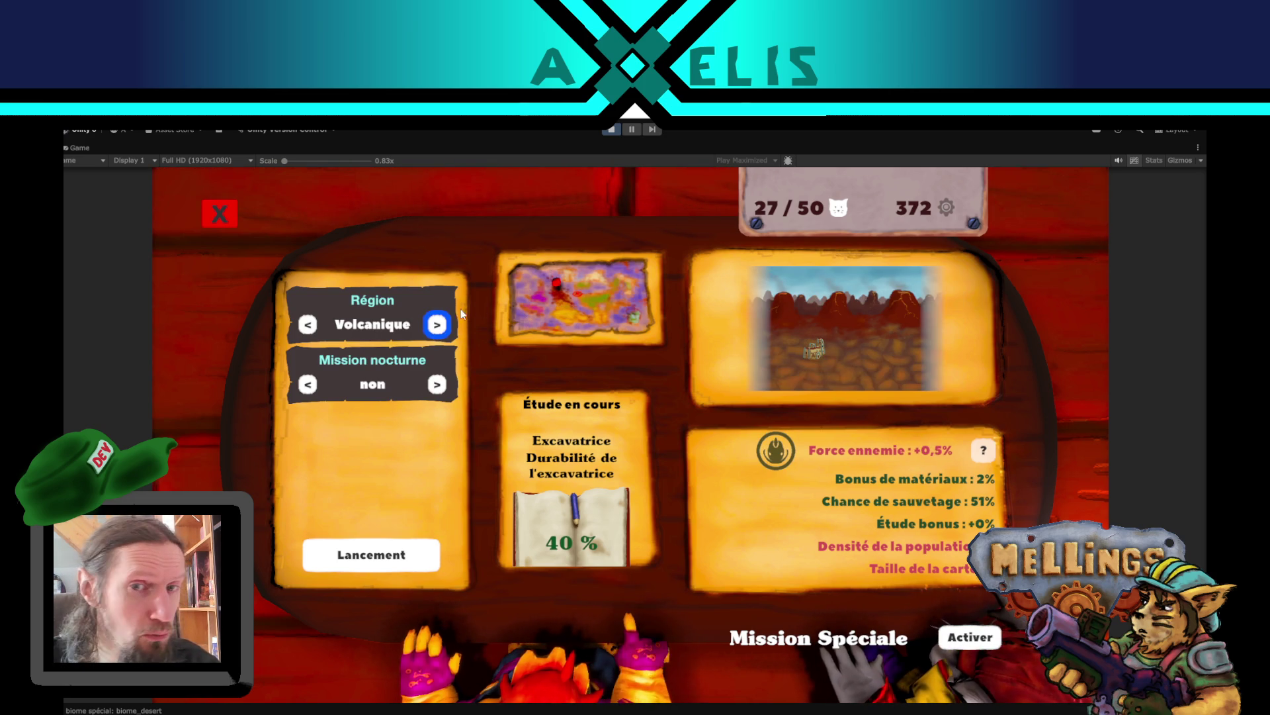
left_click(308, 324)
left_click(437, 324)
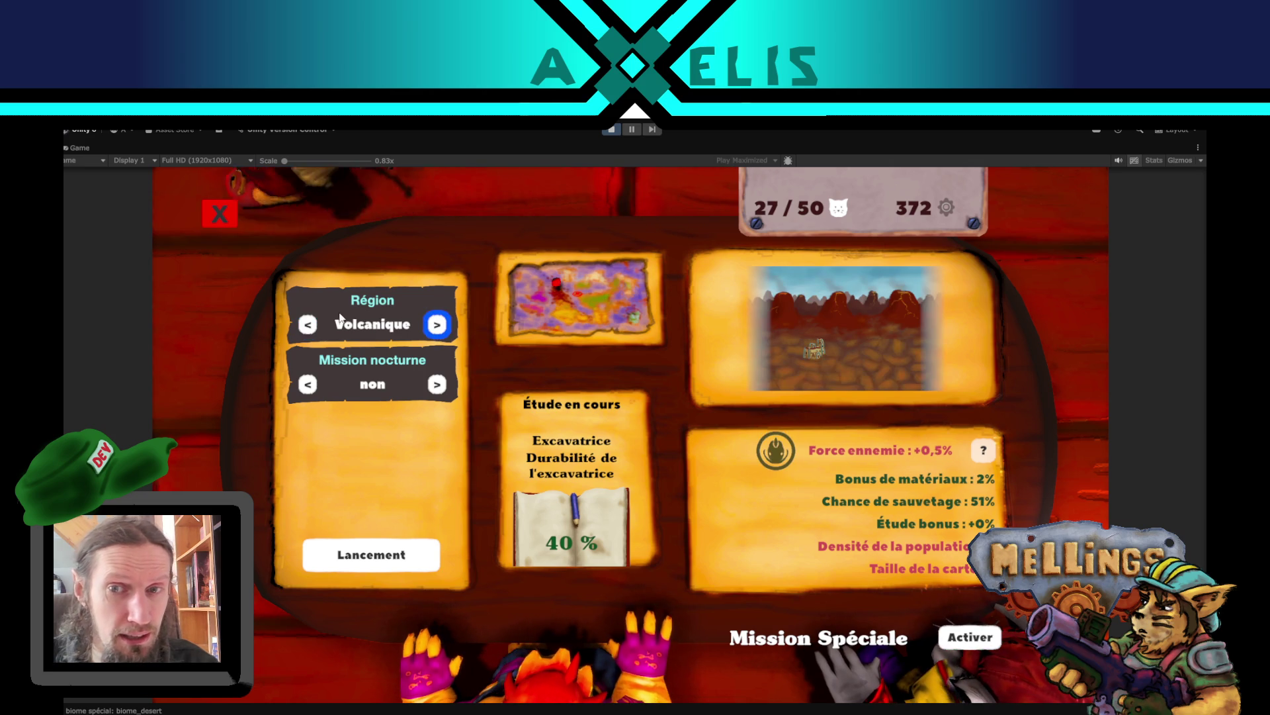
left_click(307, 324)
left_click(436, 324)
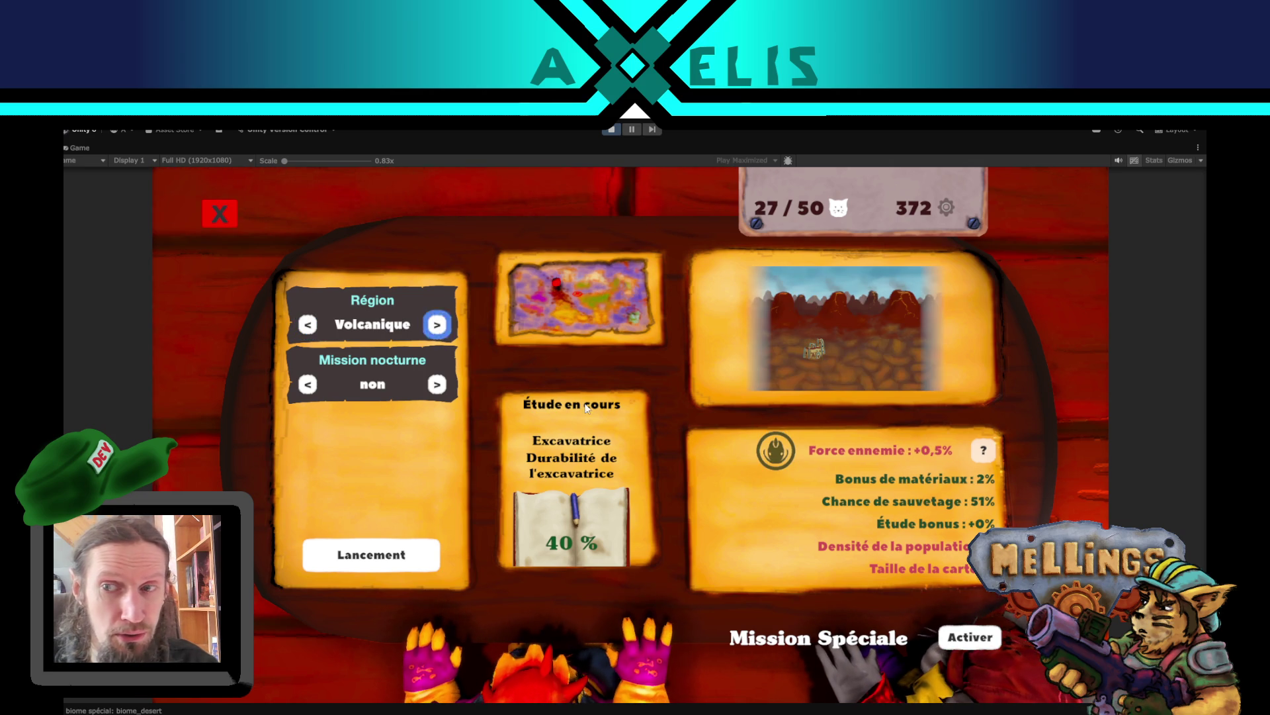
left_click(967, 639)
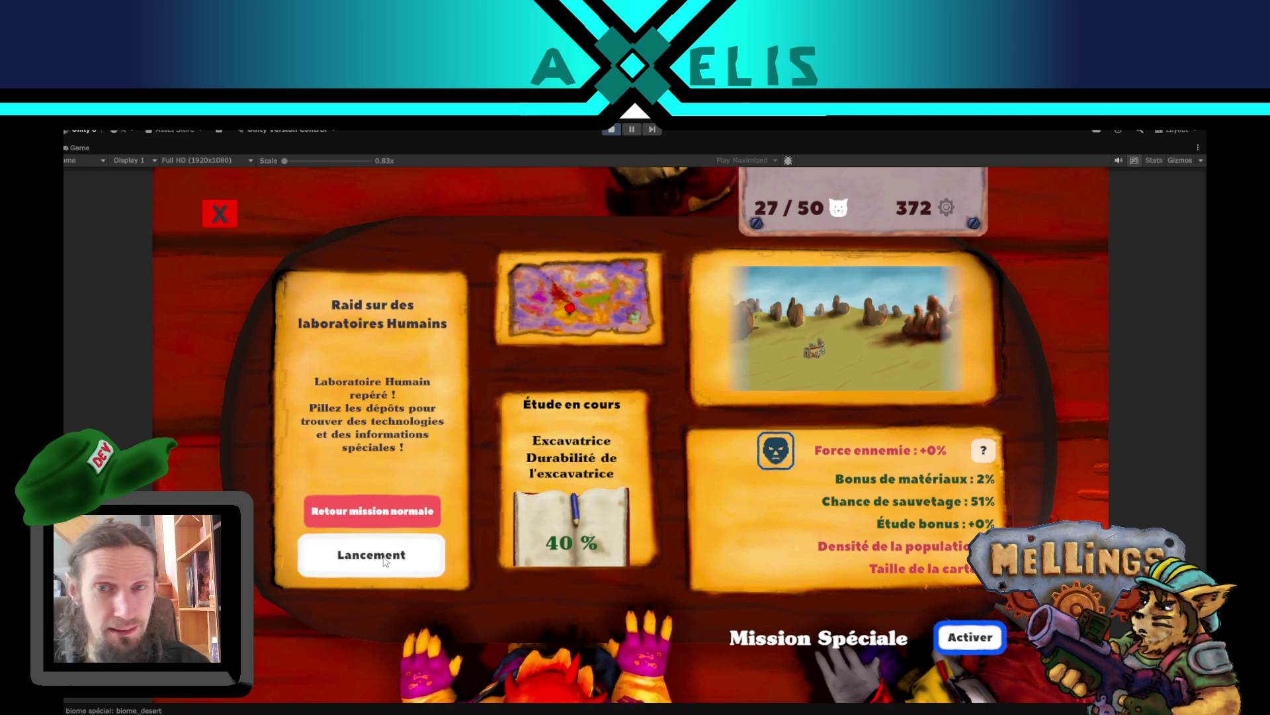
left_click(388, 560)
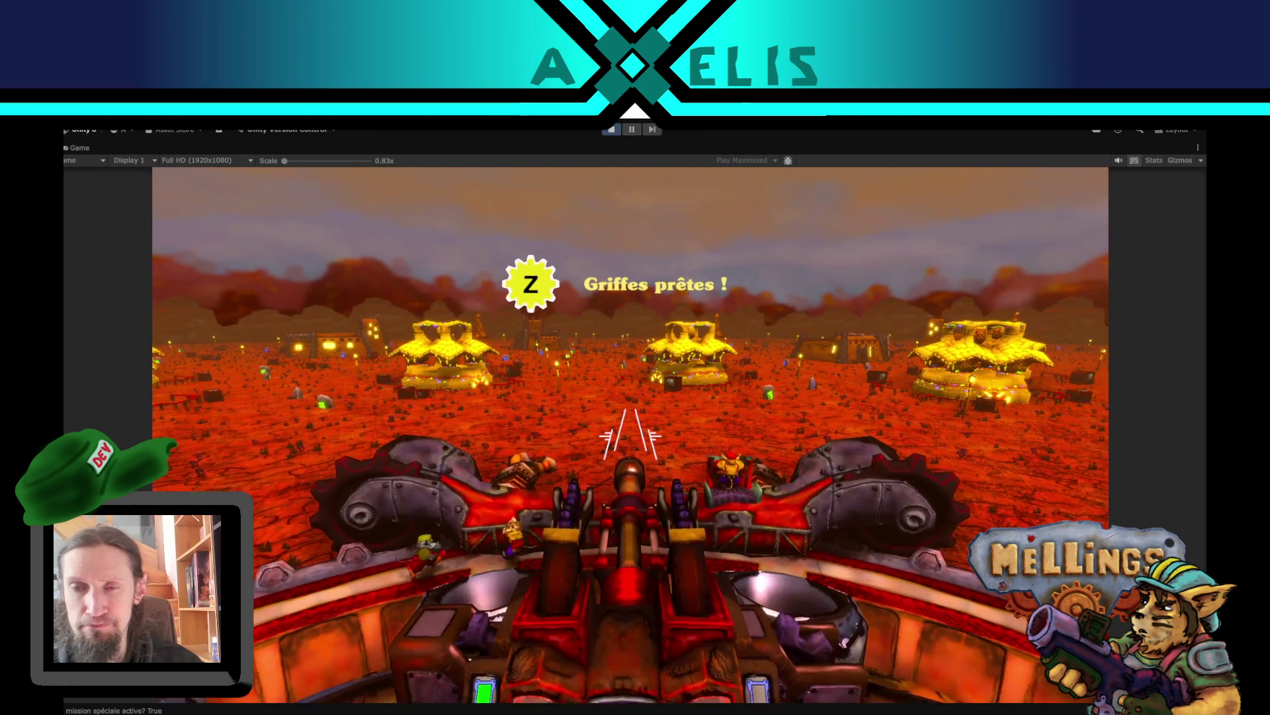
key("z")
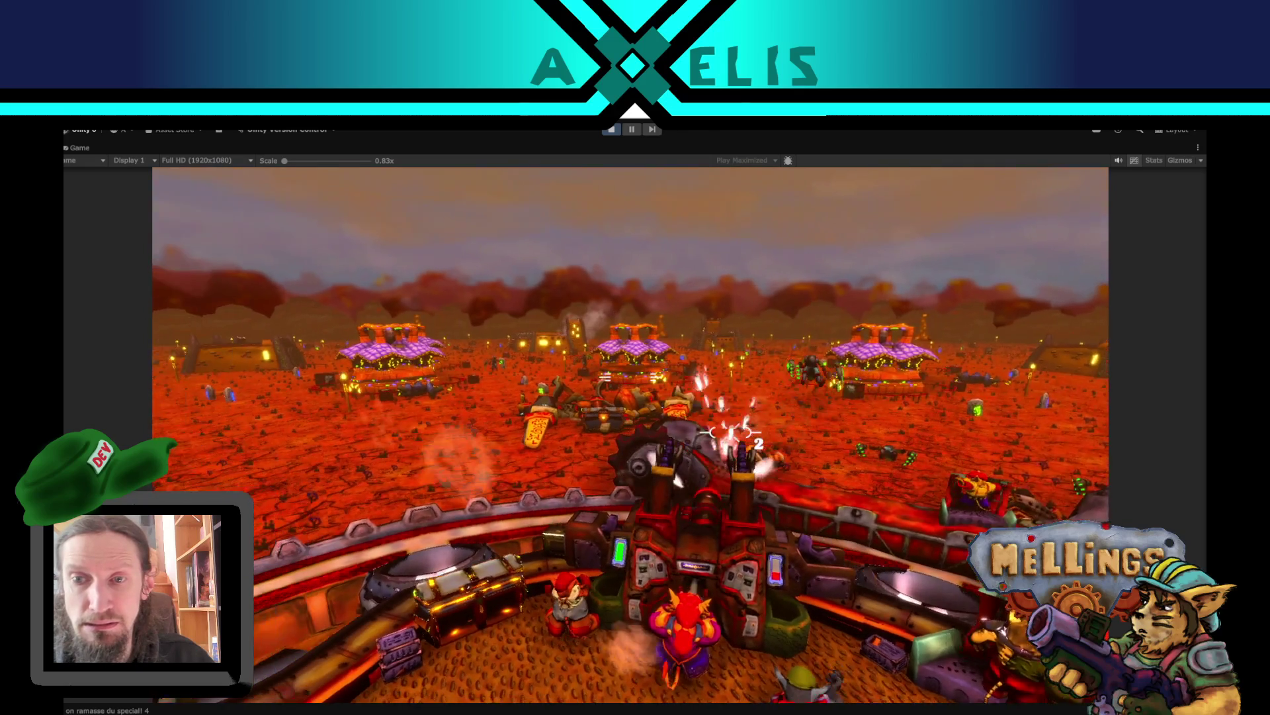
- Smash the lab buildings with claws (Z) and heavy cannon (Q), pausing with Escape and un-maximizing the Game view
key("w")
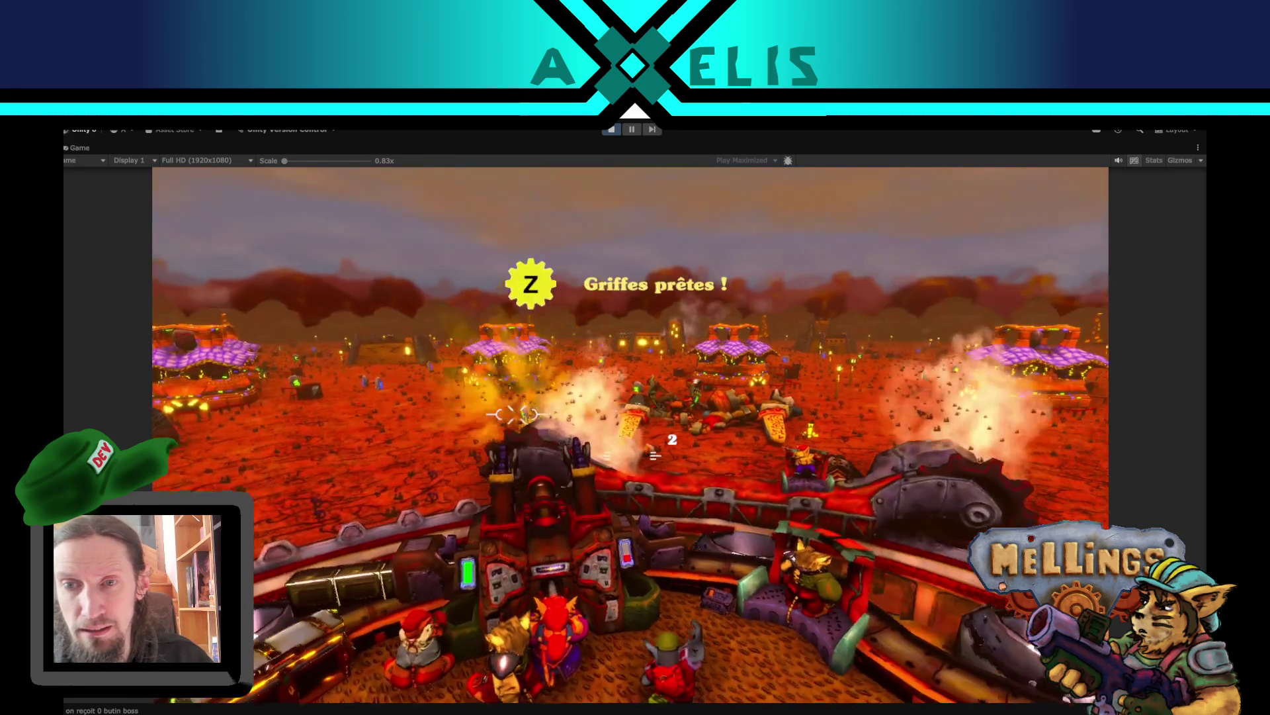
key("z")
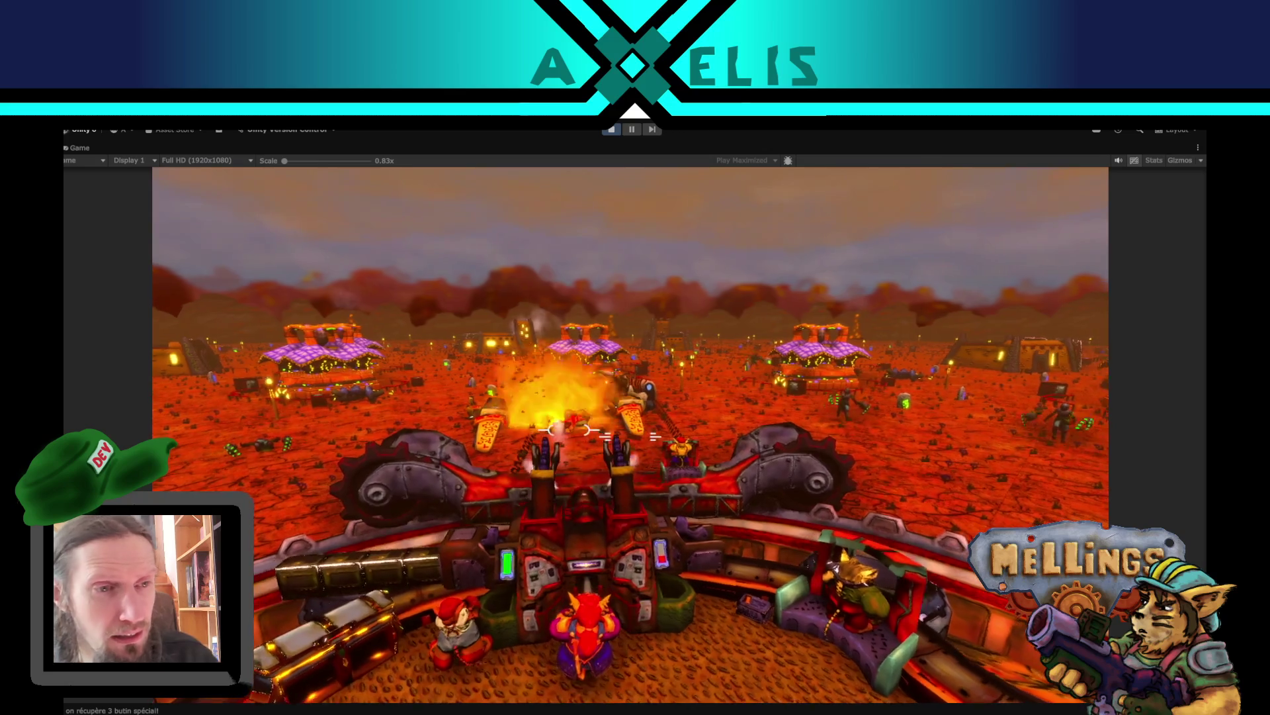
key("Escape")
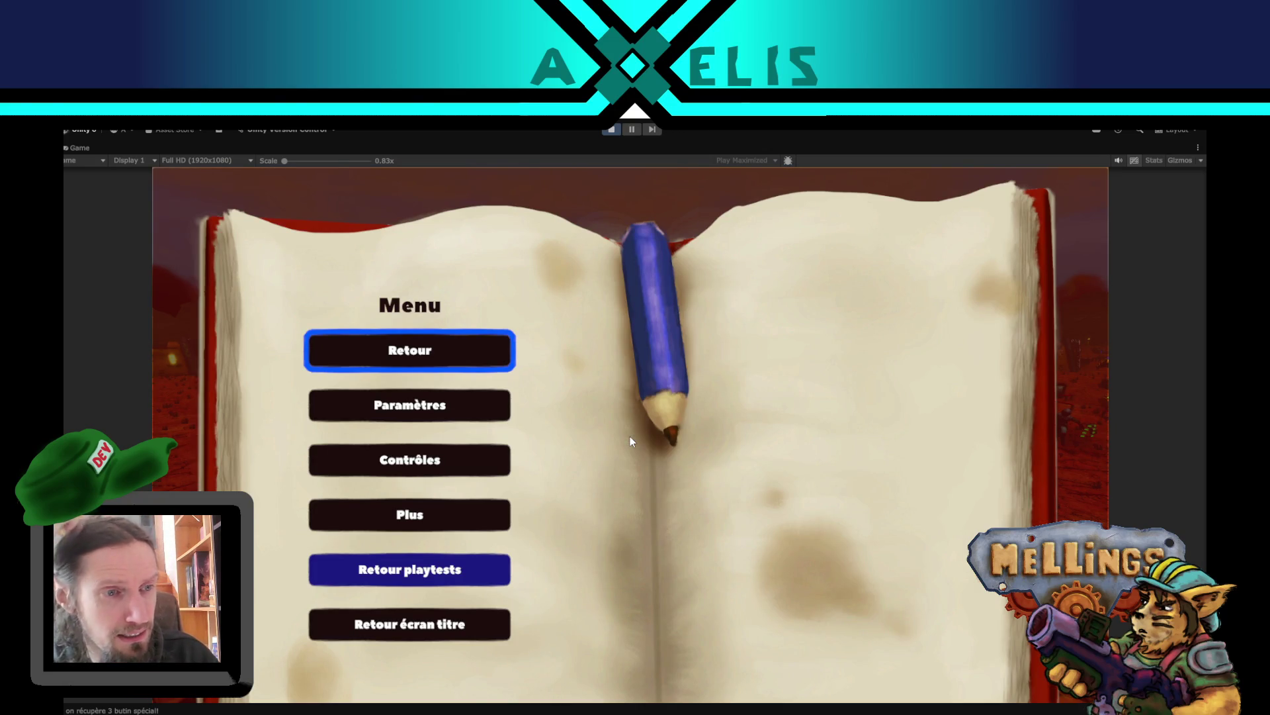
key("Escape")
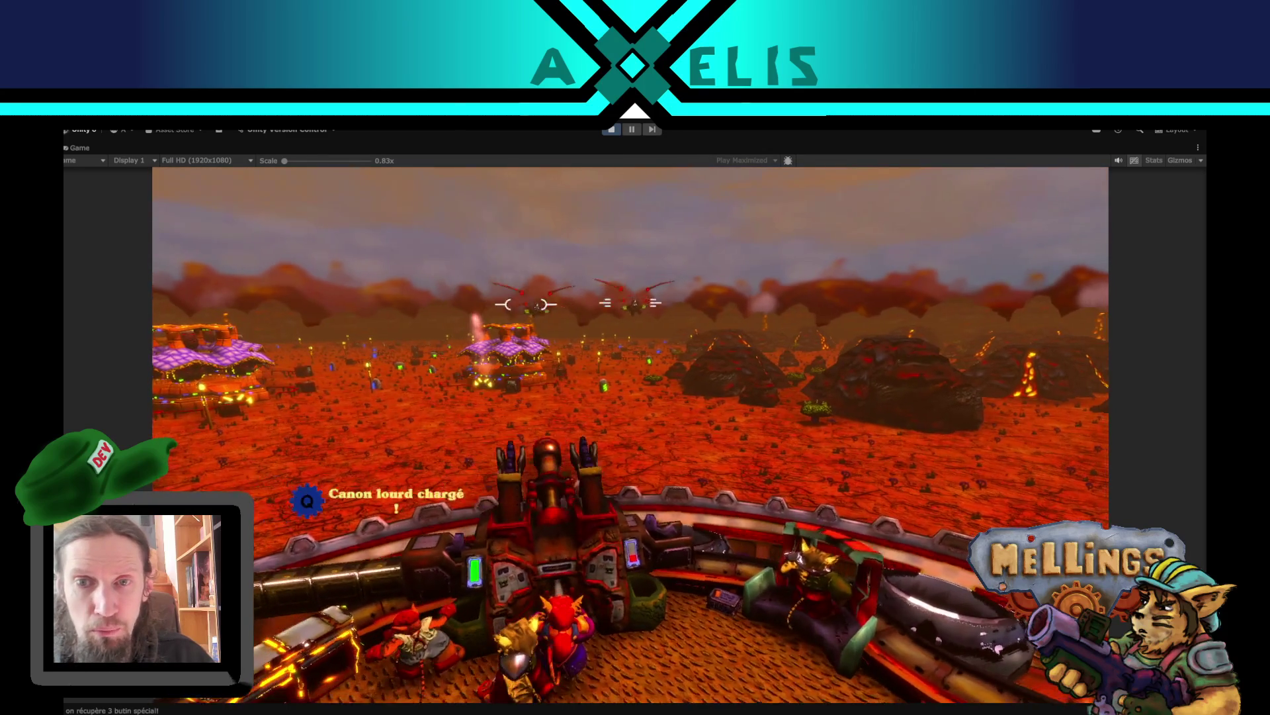
key("q")
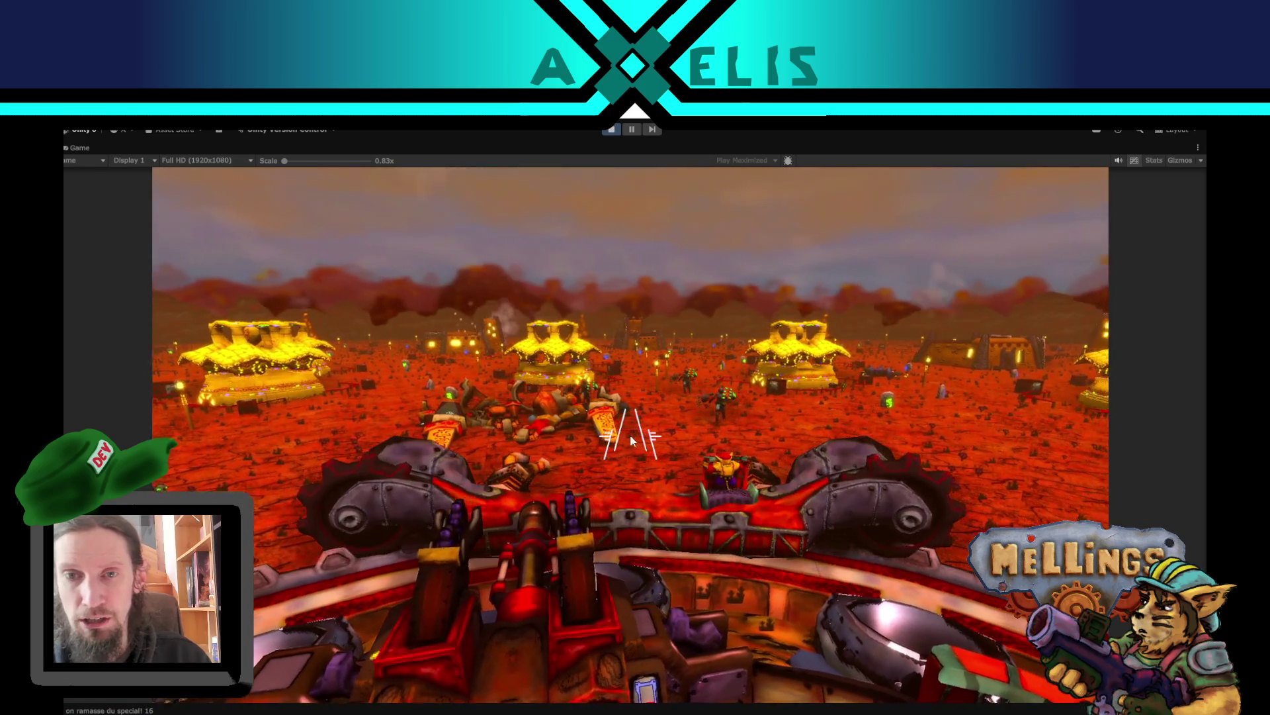
key("Escape")
key("shift+space")
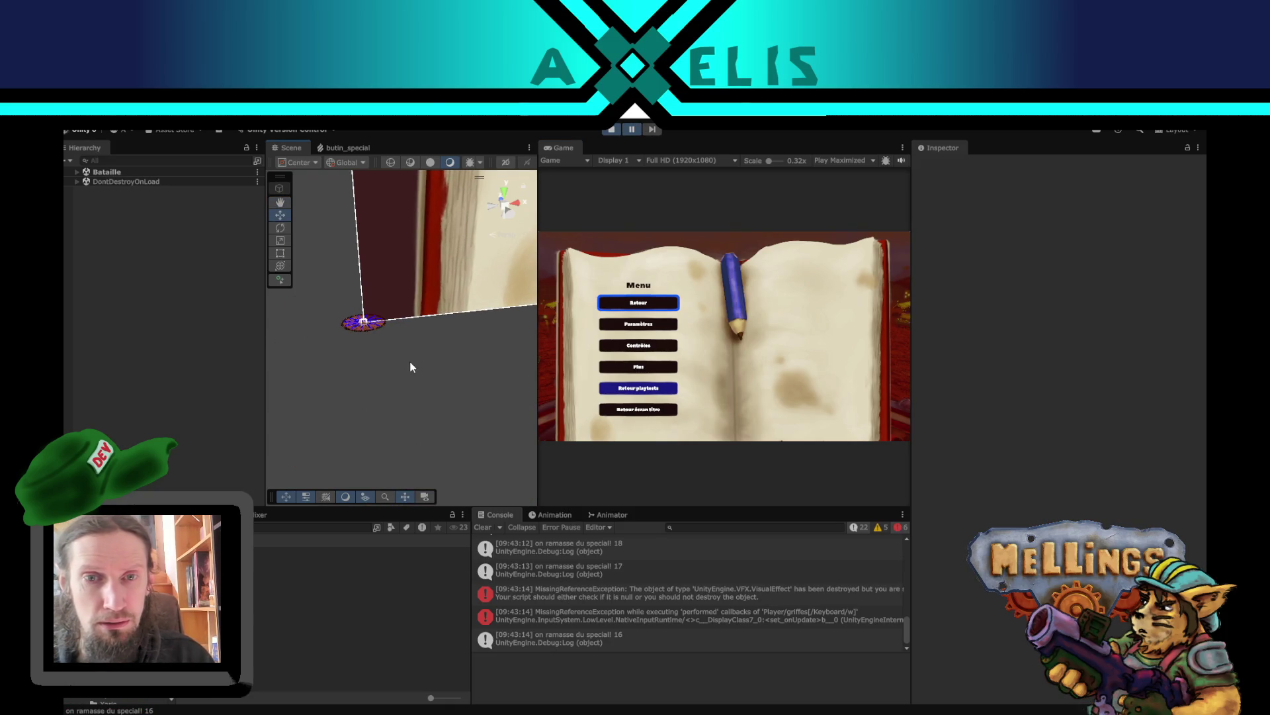
- Frame Chemin_aerien, view the VisualEffect MissingReferenceException details, and select the Fumee_batiment smoke object
left_click(362, 323)
key("f")
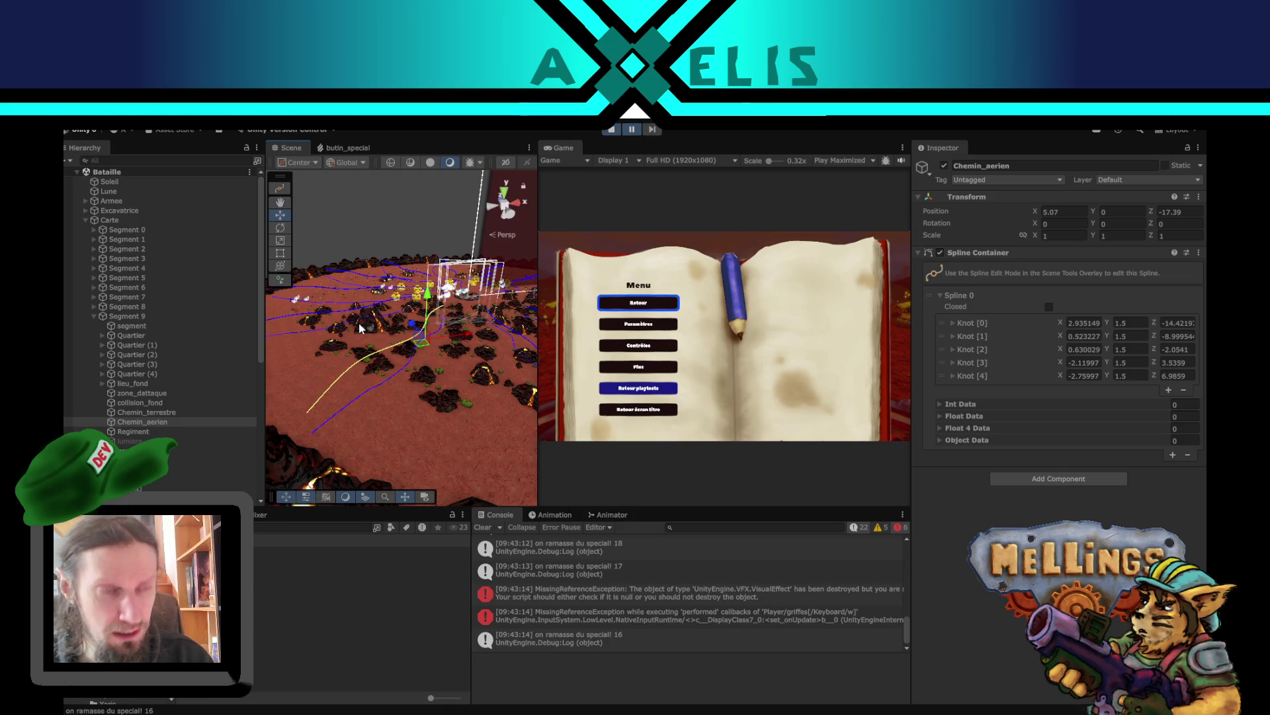
scroll(422, 313, "up", 5)
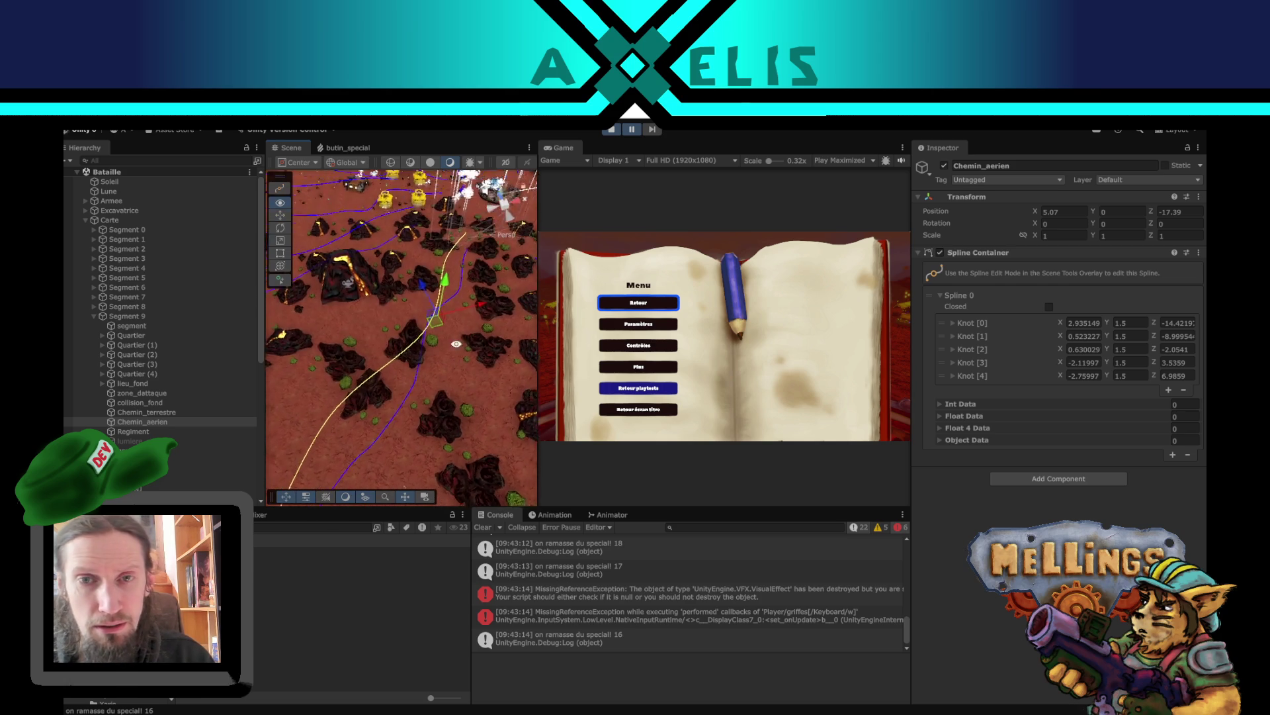
scroll(458, 301, "down", 5)
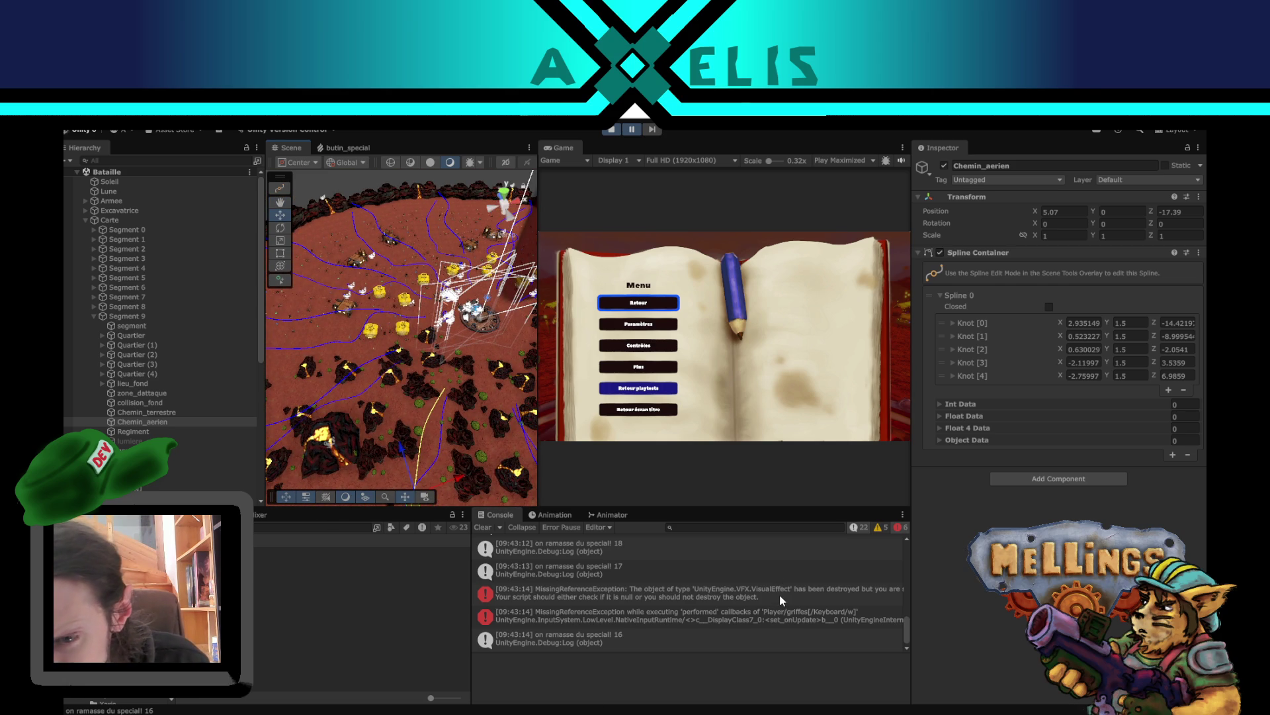
left_click(780, 594)
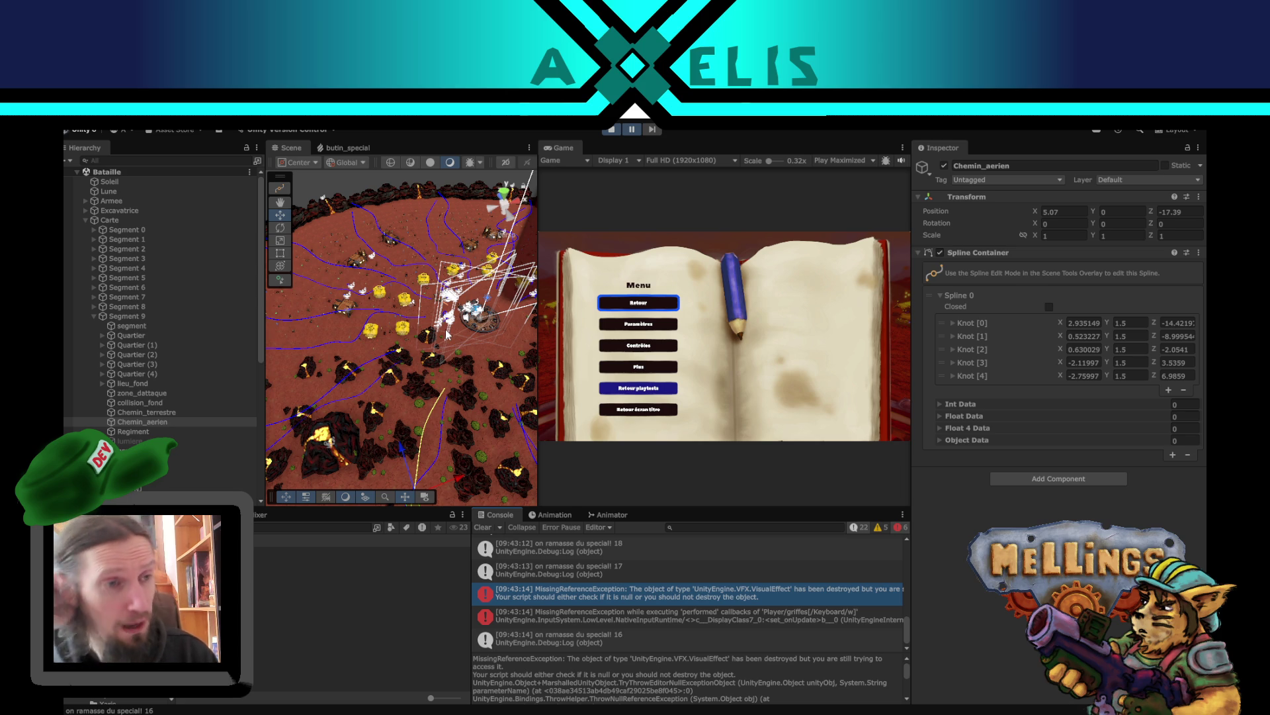
left_click(400, 305)
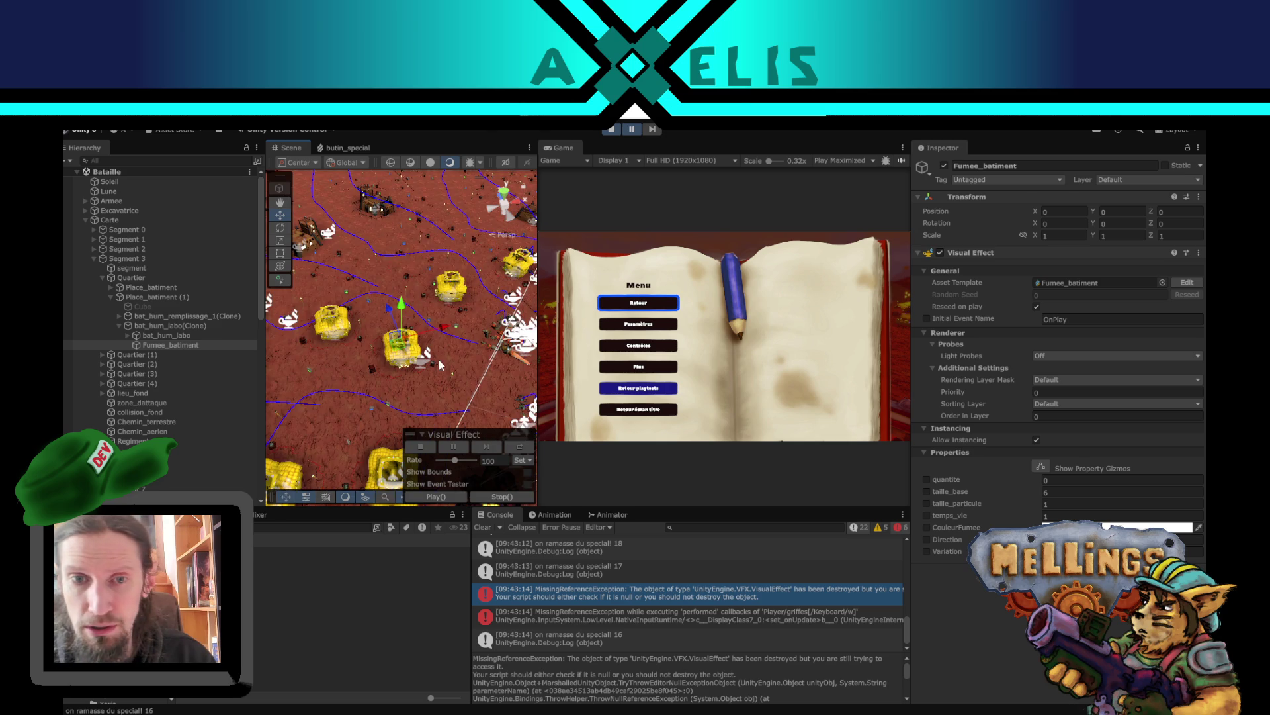
- Select the bat_hum_labo(Clone) lab building and set its Richesse_tas to 5
key("f")
scroll(436, 361, "up", 3)
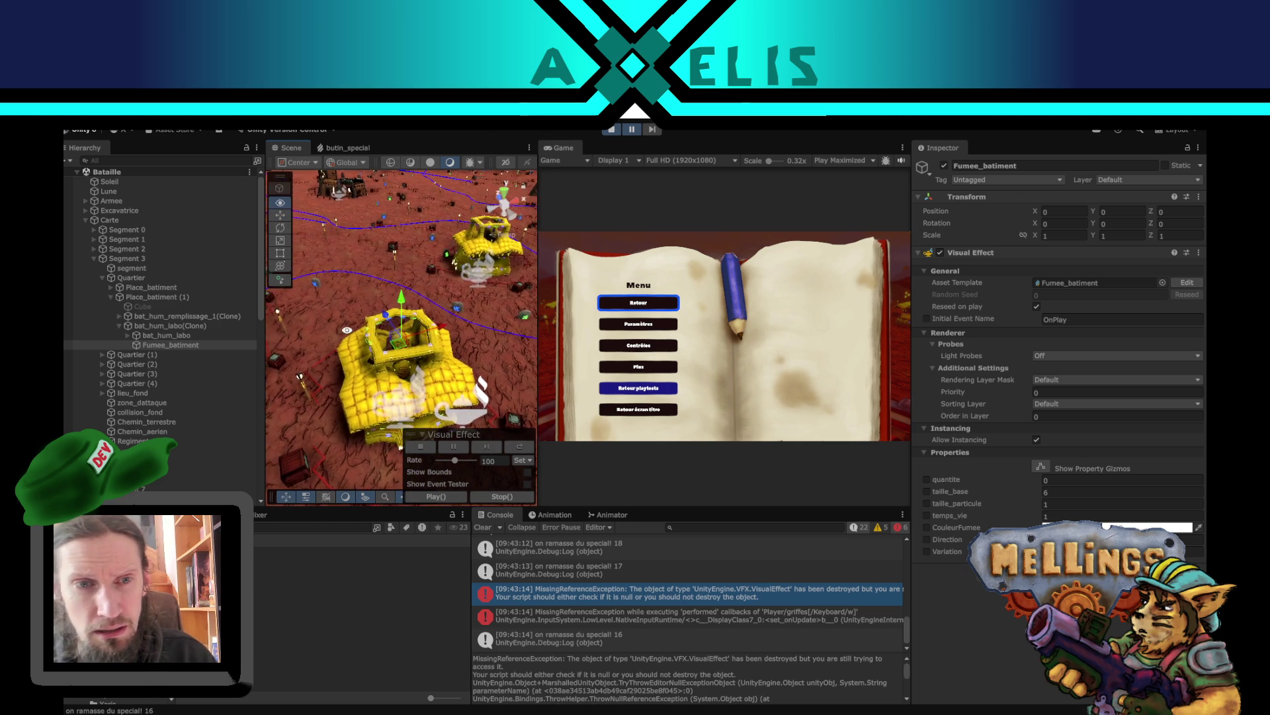
left_click(147, 299)
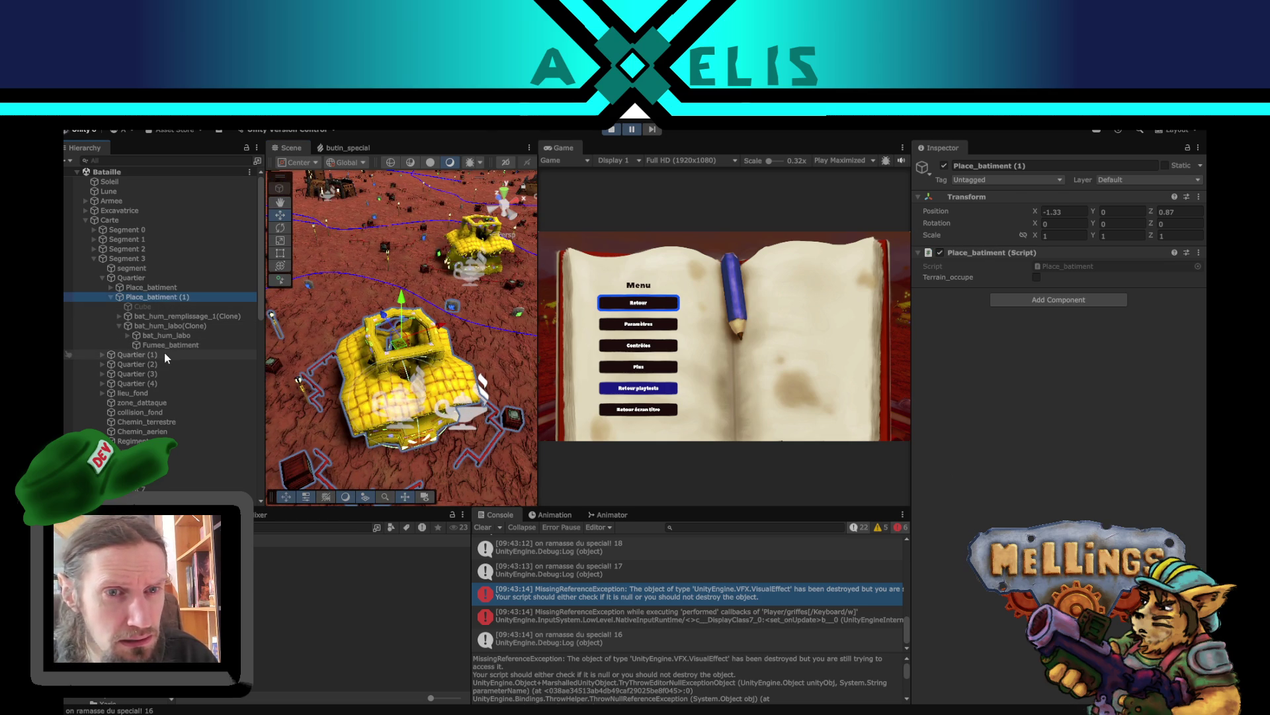
left_click(170, 327)
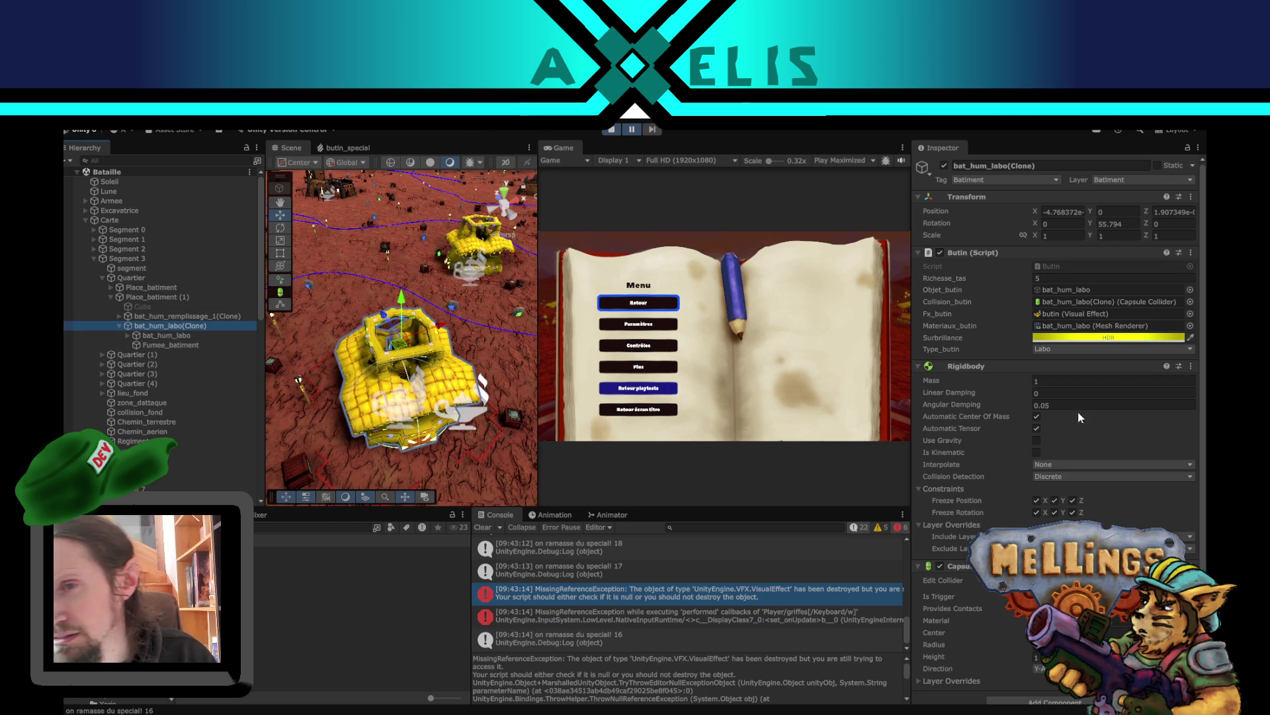
left_click(1090, 274)
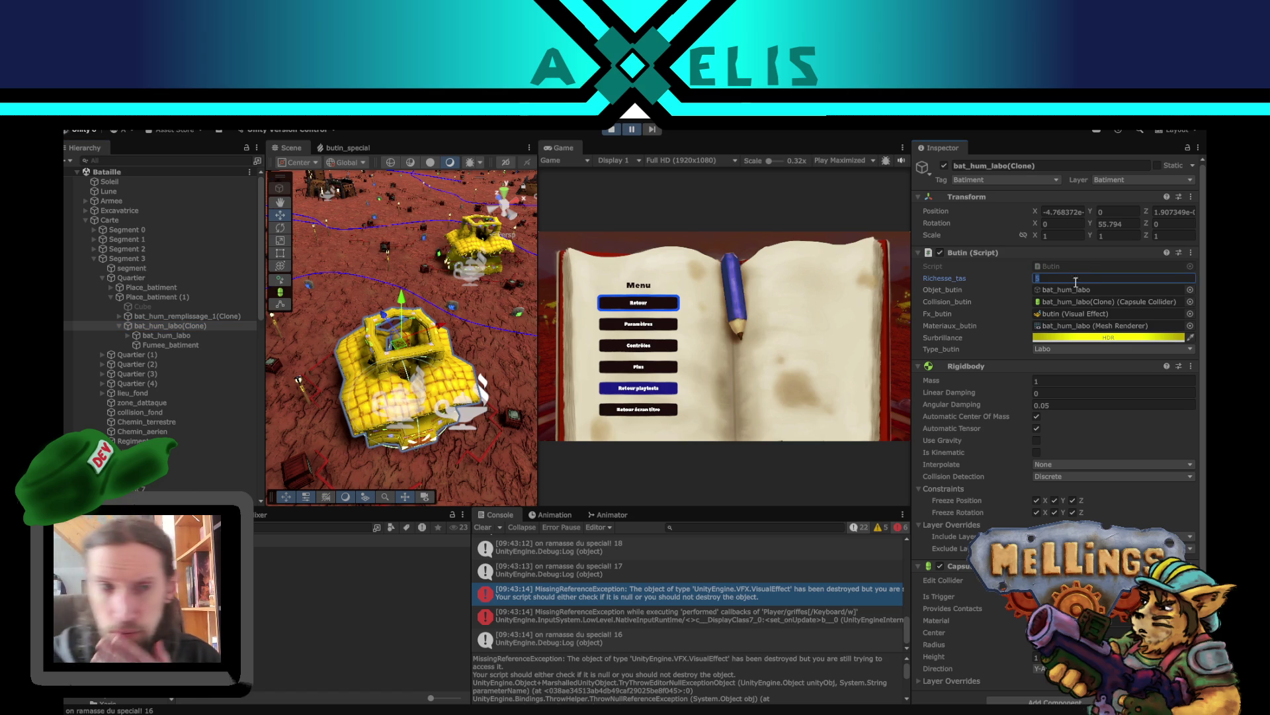
type("5")
key("Return")
- Inspect the buildings' loot and smoke effects in the Scene view, returning to the lab clone
scroll(468, 368, "down", 3)
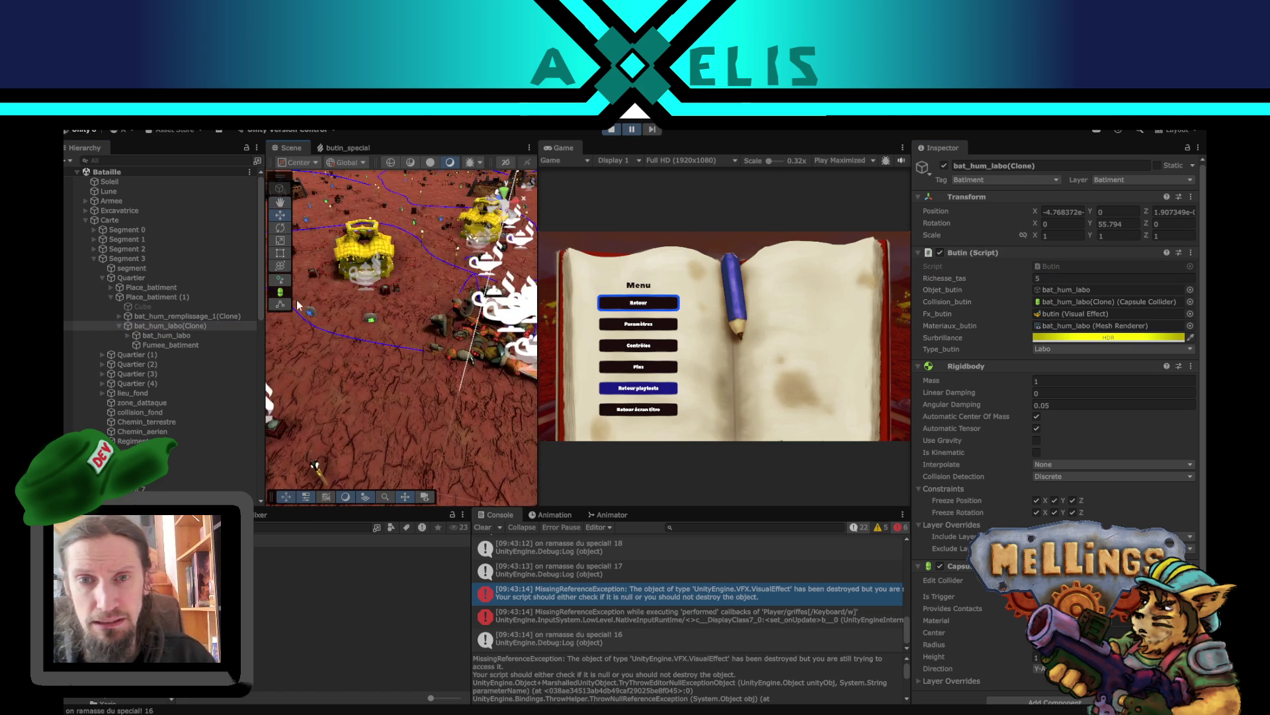
left_click_drag(482, 352, 386, 338)
left_click(387, 341)
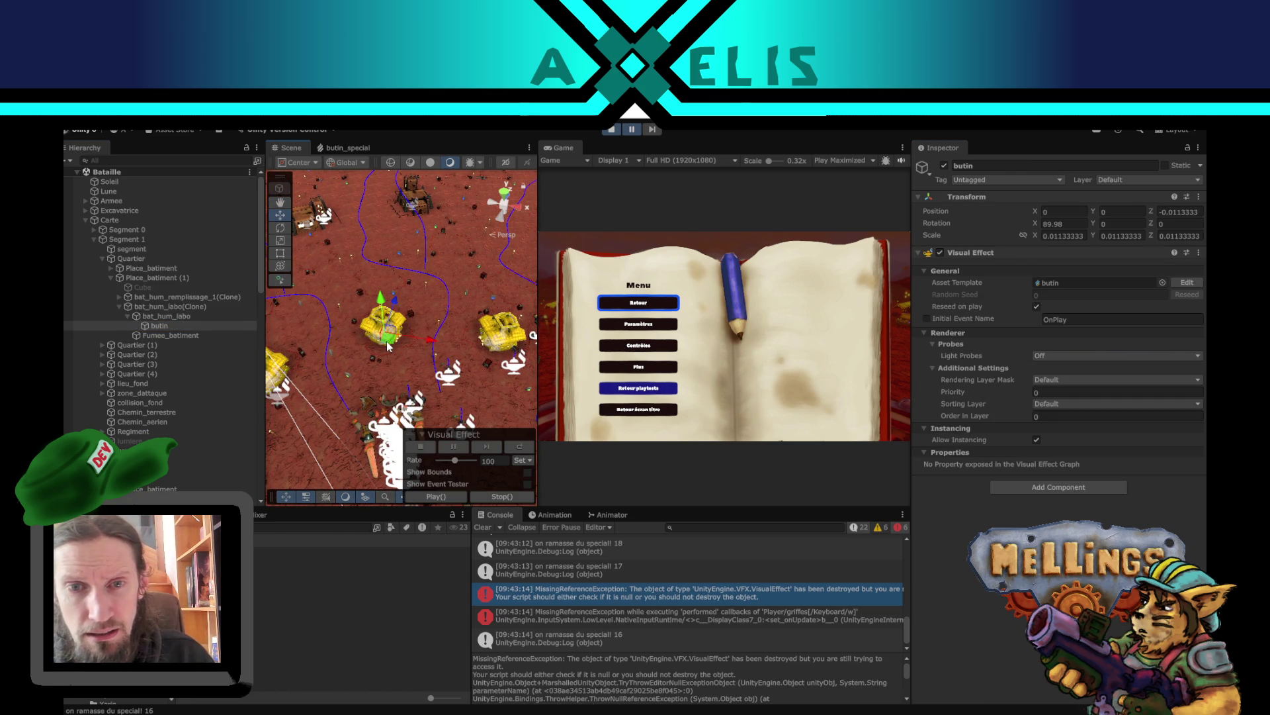
left_click(175, 308)
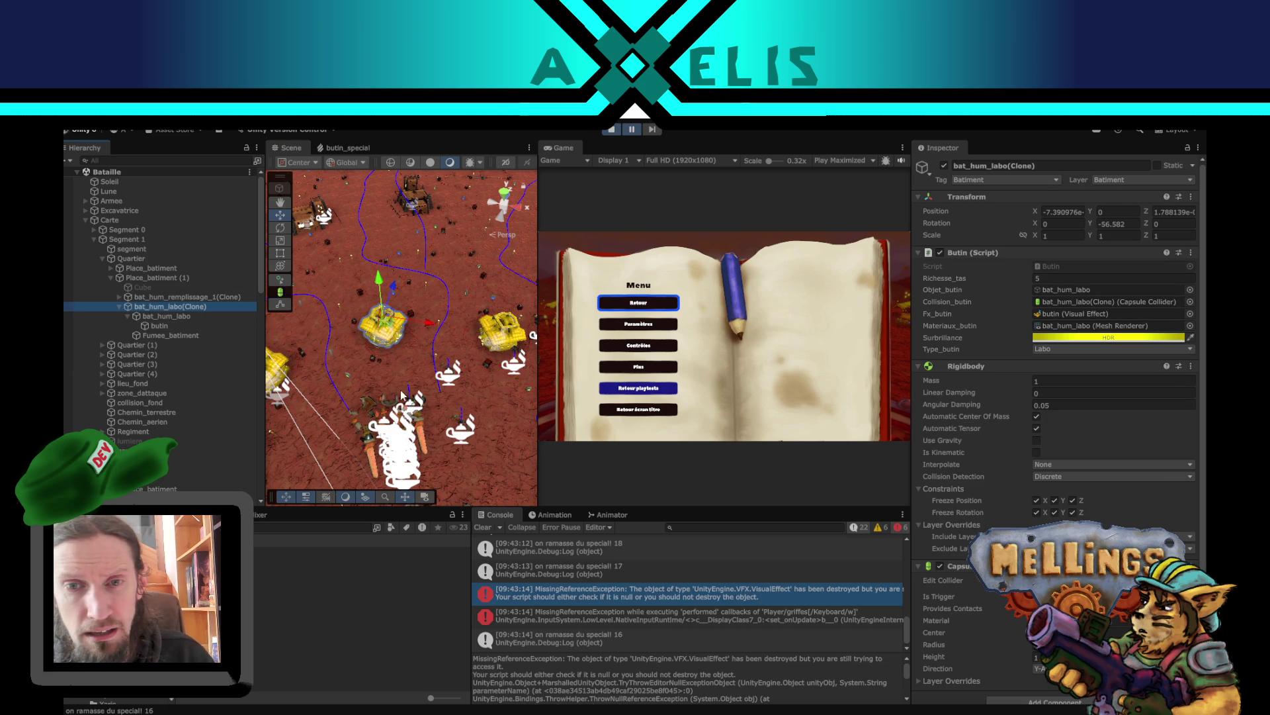
left_click_drag(442, 347, 401, 351)
left_click(455, 344)
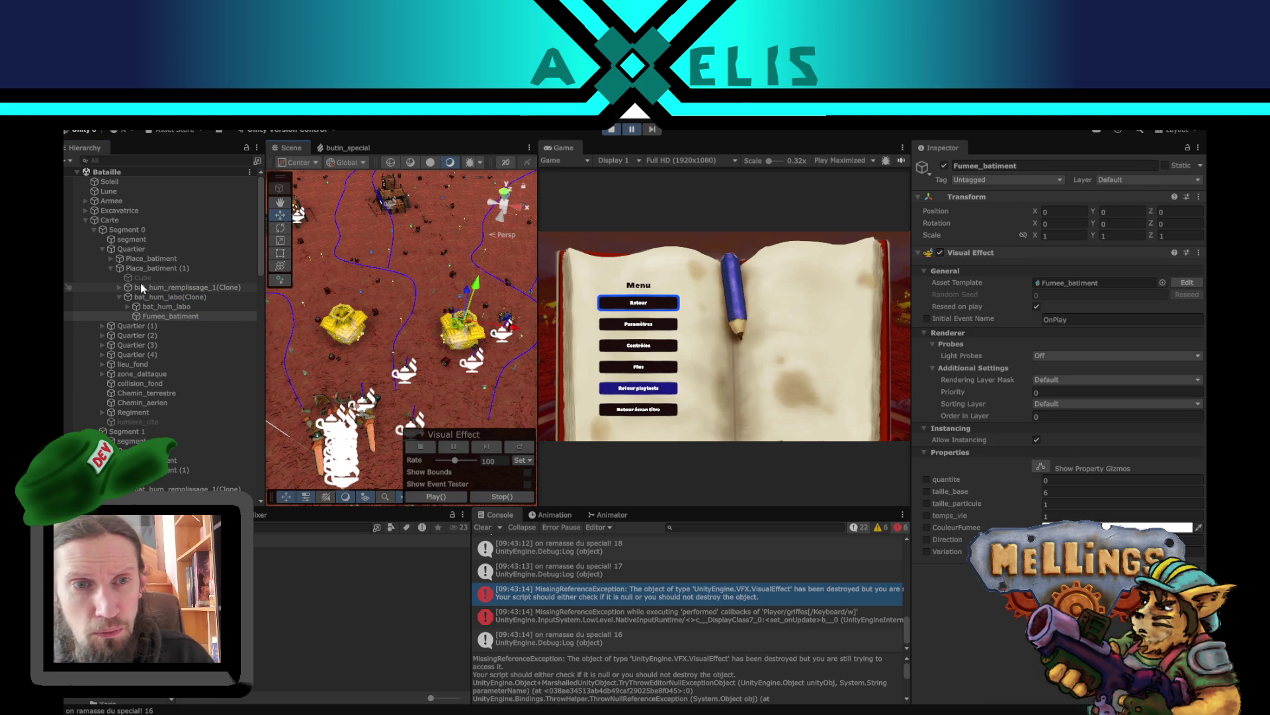
left_click(182, 298)
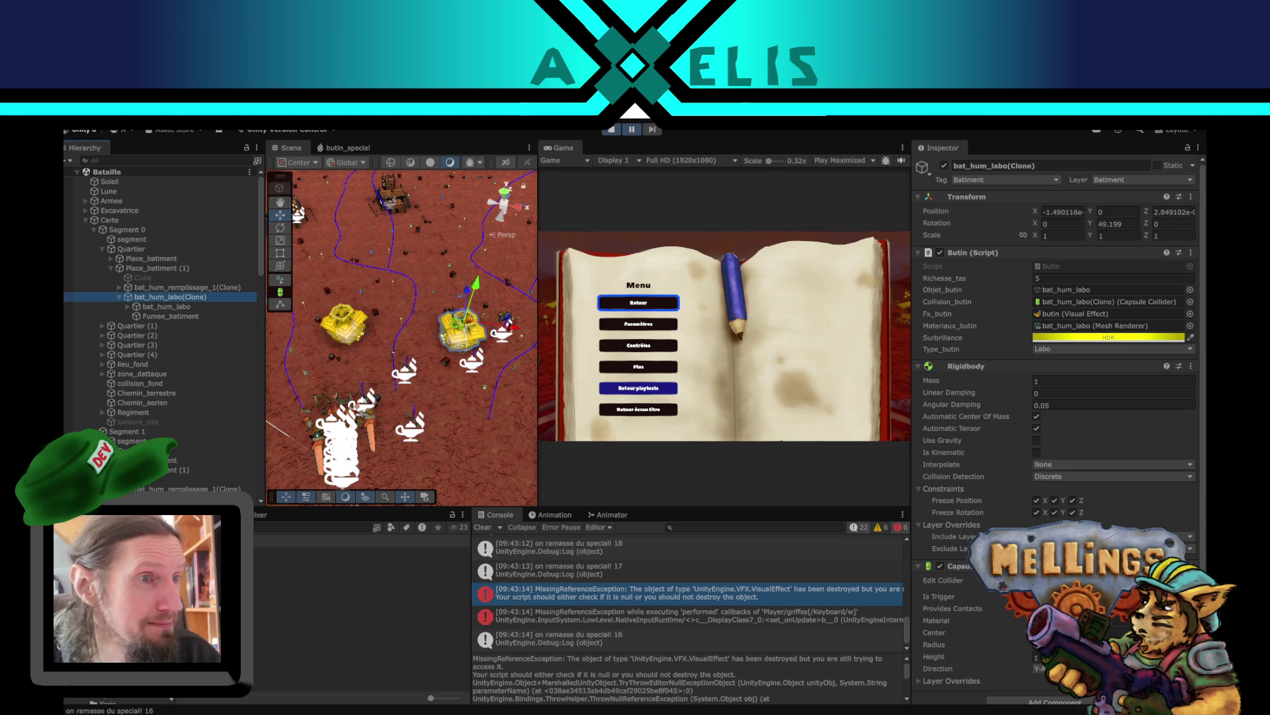
- Browse the actor's image search results in DuckDuckGo and preview a different image
key("alt+Tab")
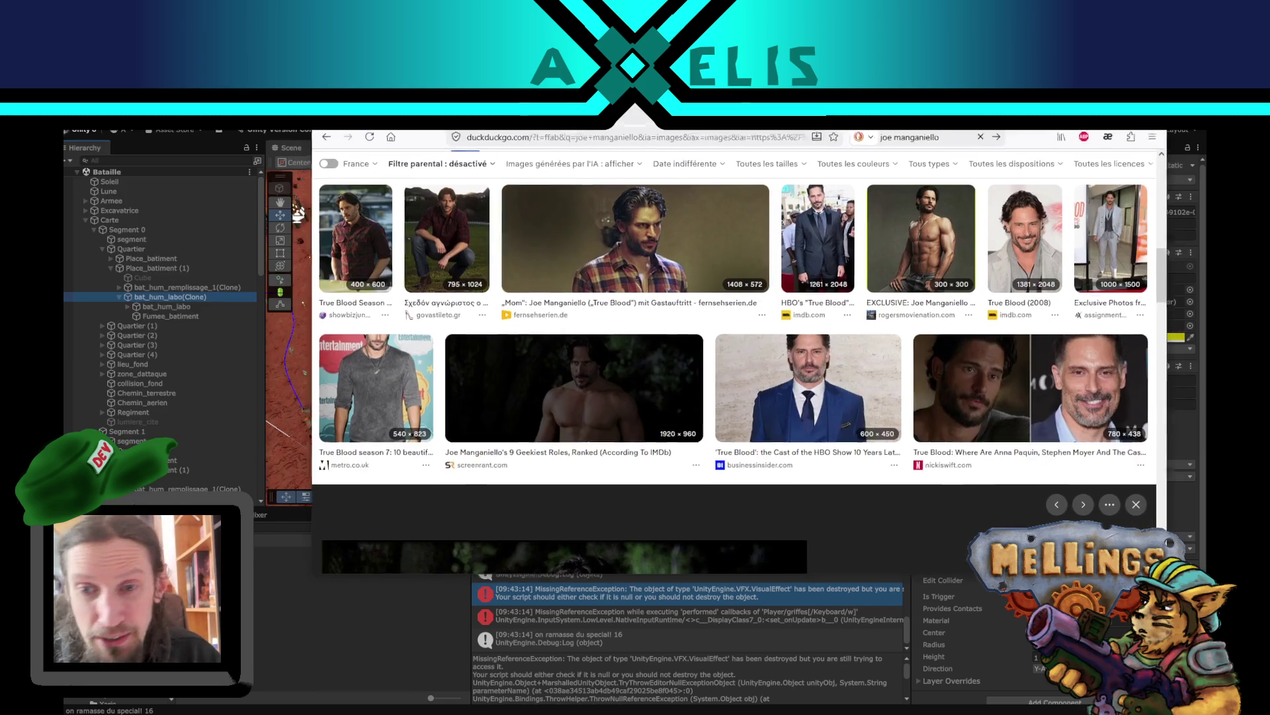
scroll(612, 407, "down", 8)
scroll(613, 407, "up", 6)
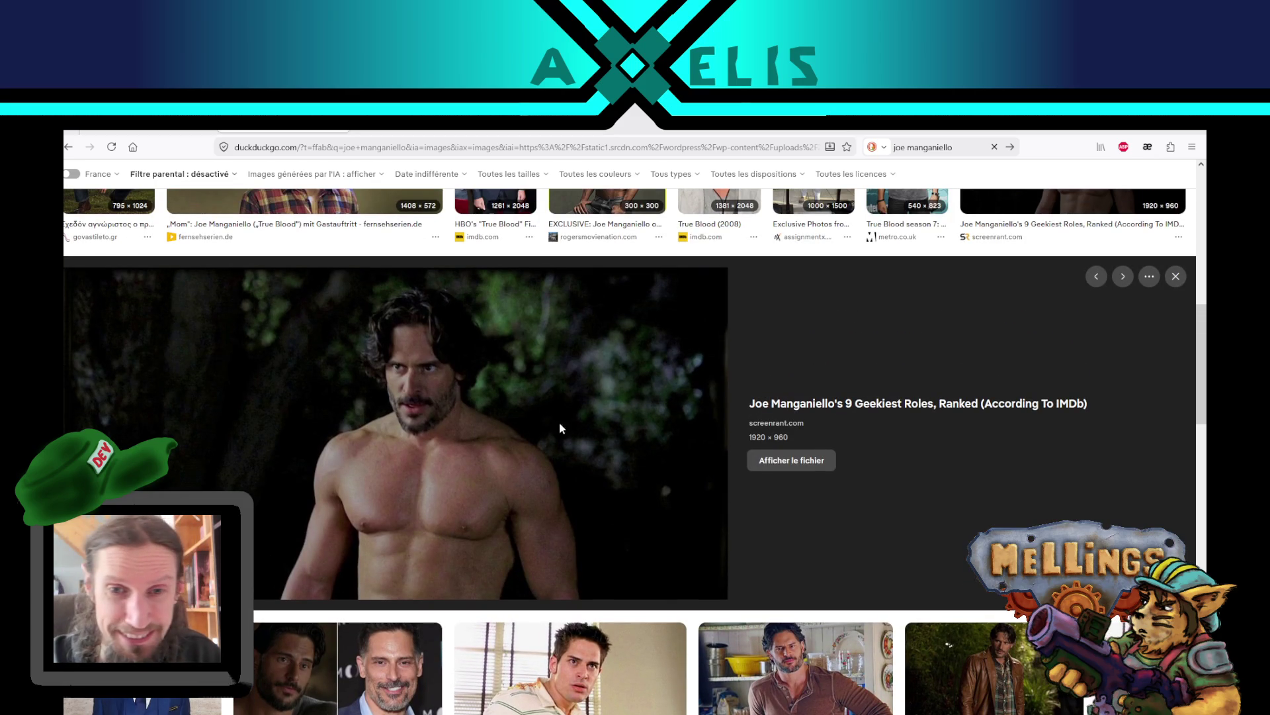
scroll(791, 432, "up", 2)
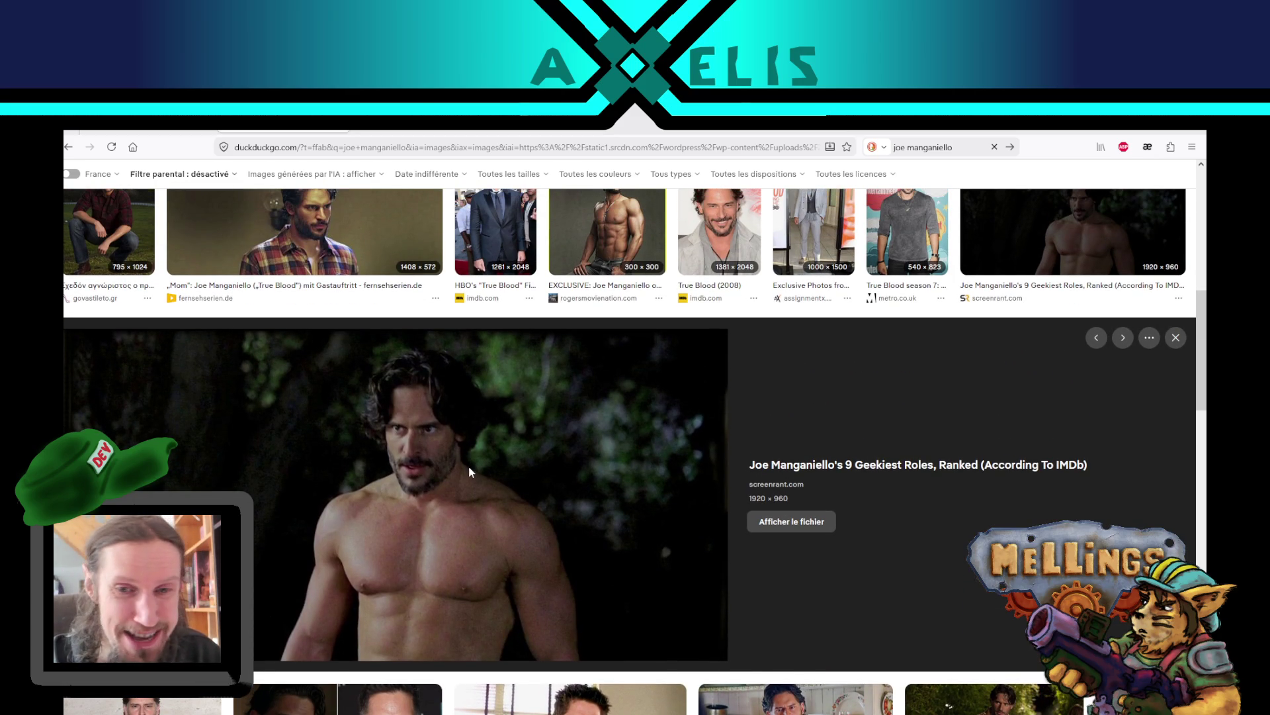
scroll(470, 506, "up", 2)
scroll(458, 526, "down", 2)
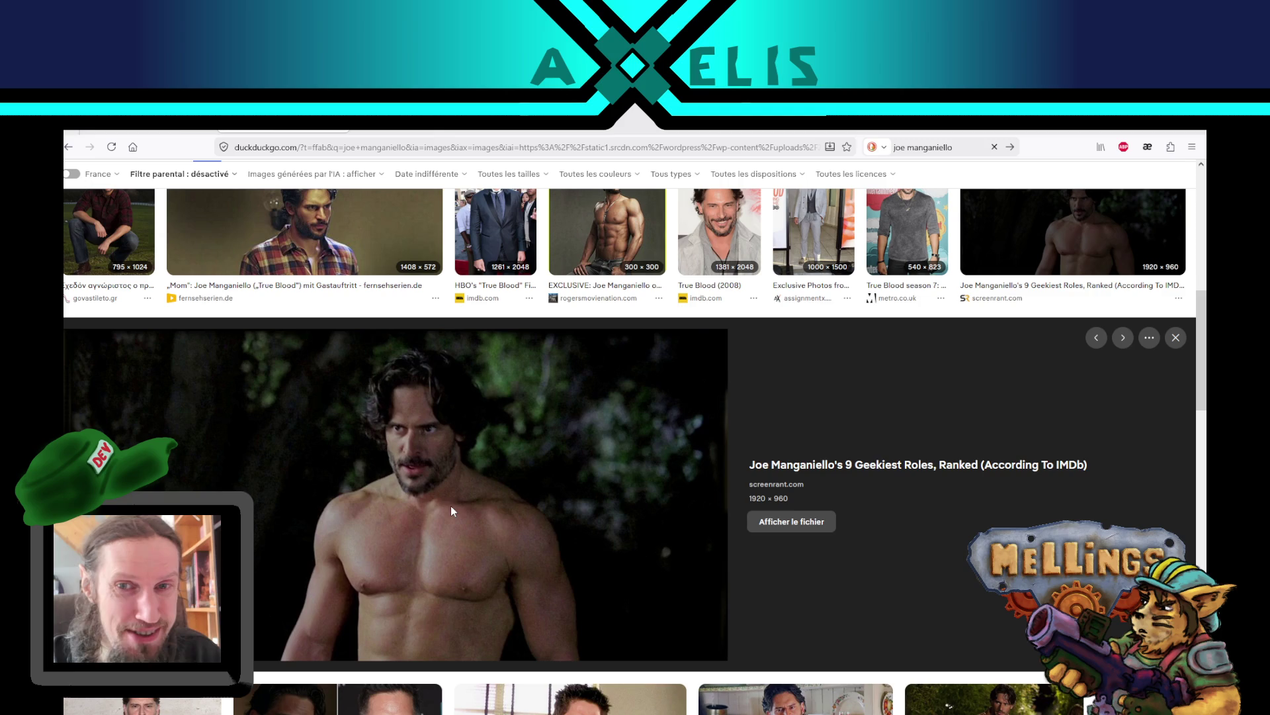
scroll(547, 534, "up", 1)
left_click(605, 278)
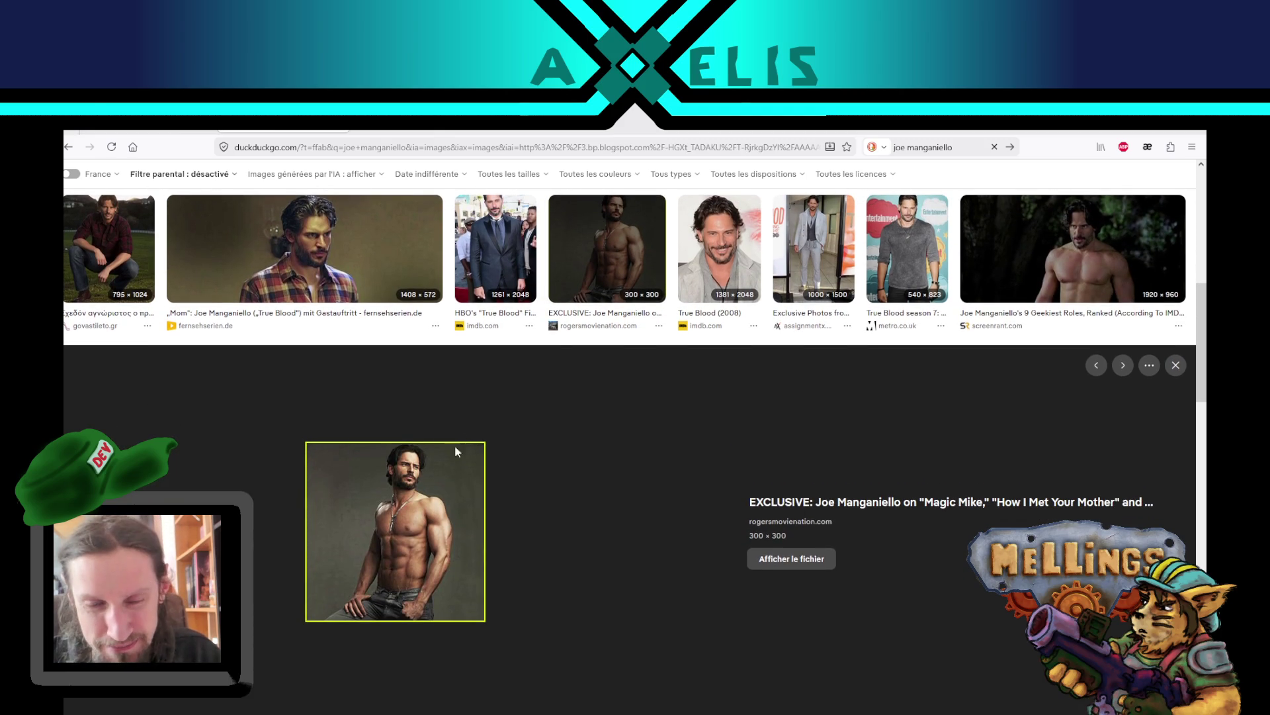
- Switch to the 'Tout' web results and open the actor's French Wikipedia article
scroll(562, 541, "up", 5)
scroll(464, 430, "down", 4)
scroll(418, 360, "up", 5)
scroll(419, 360, "up", 5)
scroll(411, 404, "down", 10)
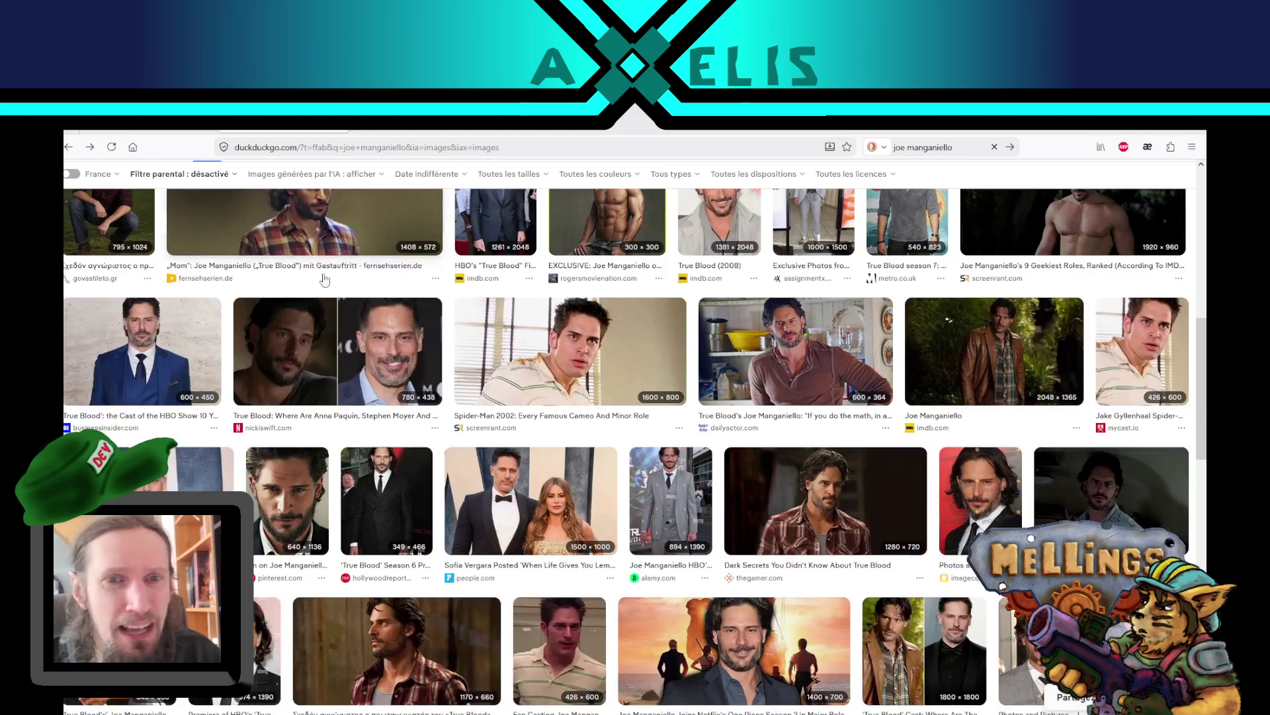
scroll(411, 411, "up", 10)
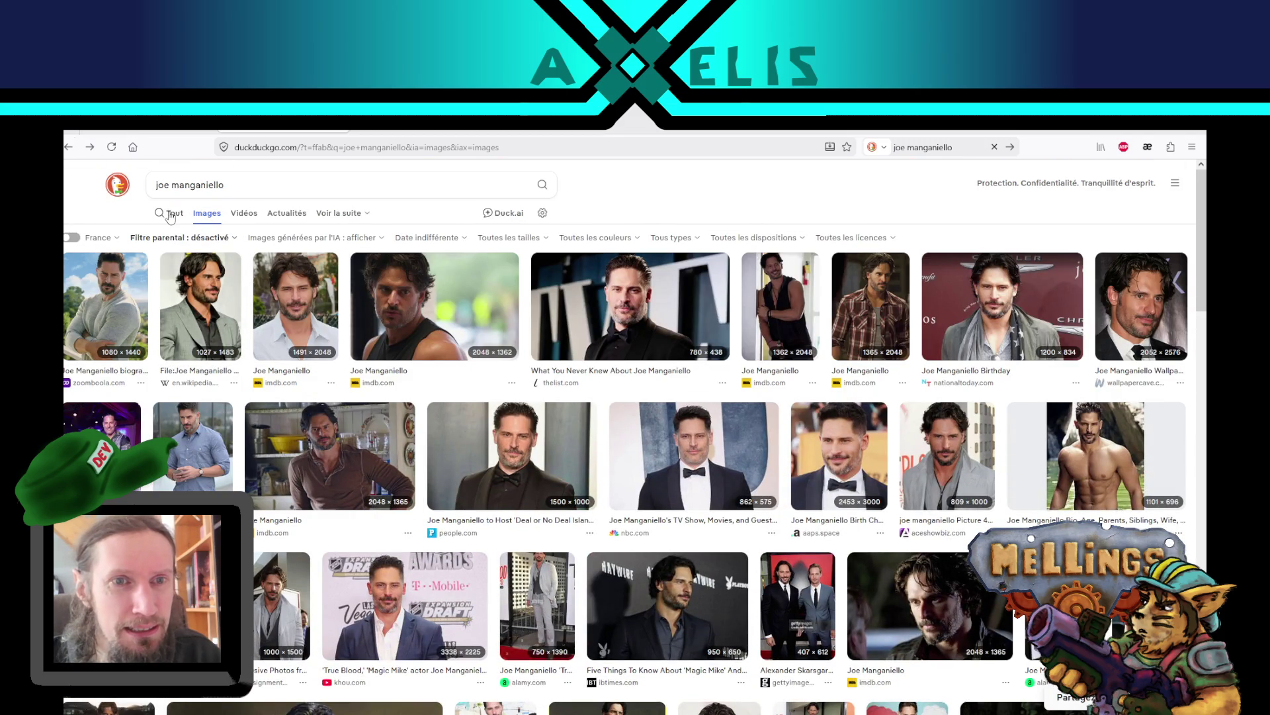
left_click(170, 213)
left_click(235, 288)
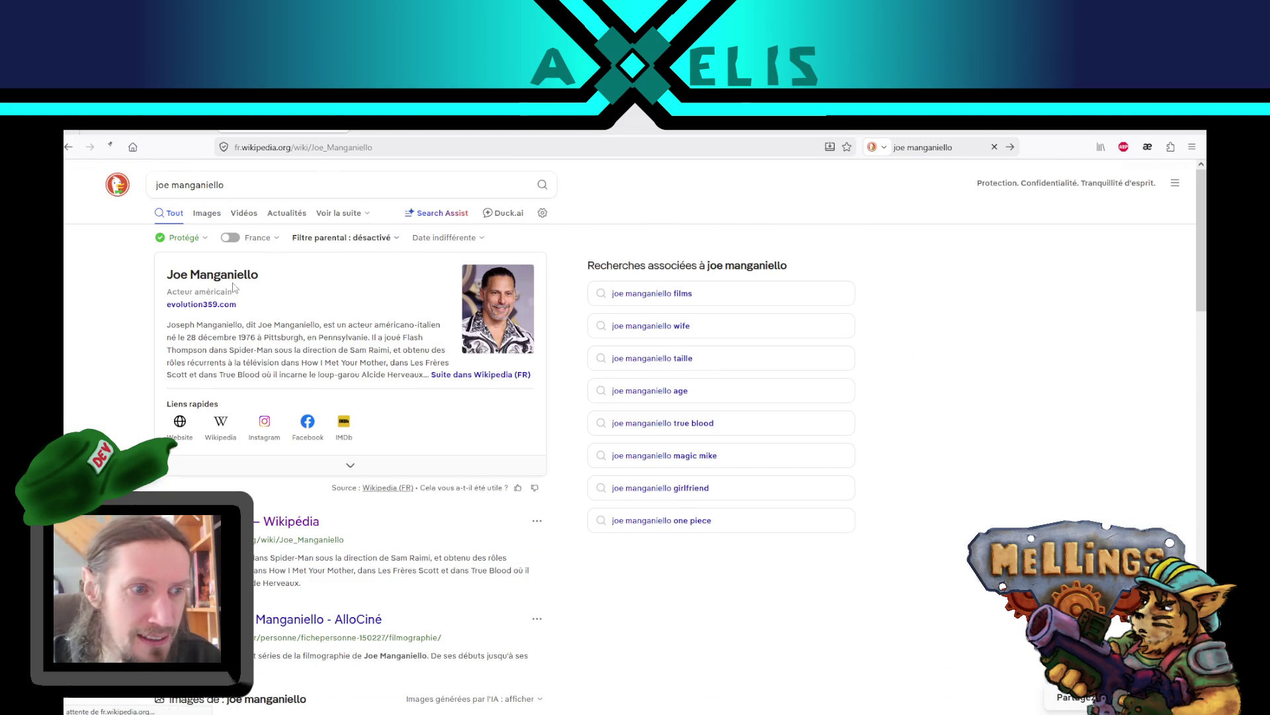
- Scroll the actor's French Wikipedia article down to the Filmographie section, then return to Unity
scroll(649, 454, "down", 6)
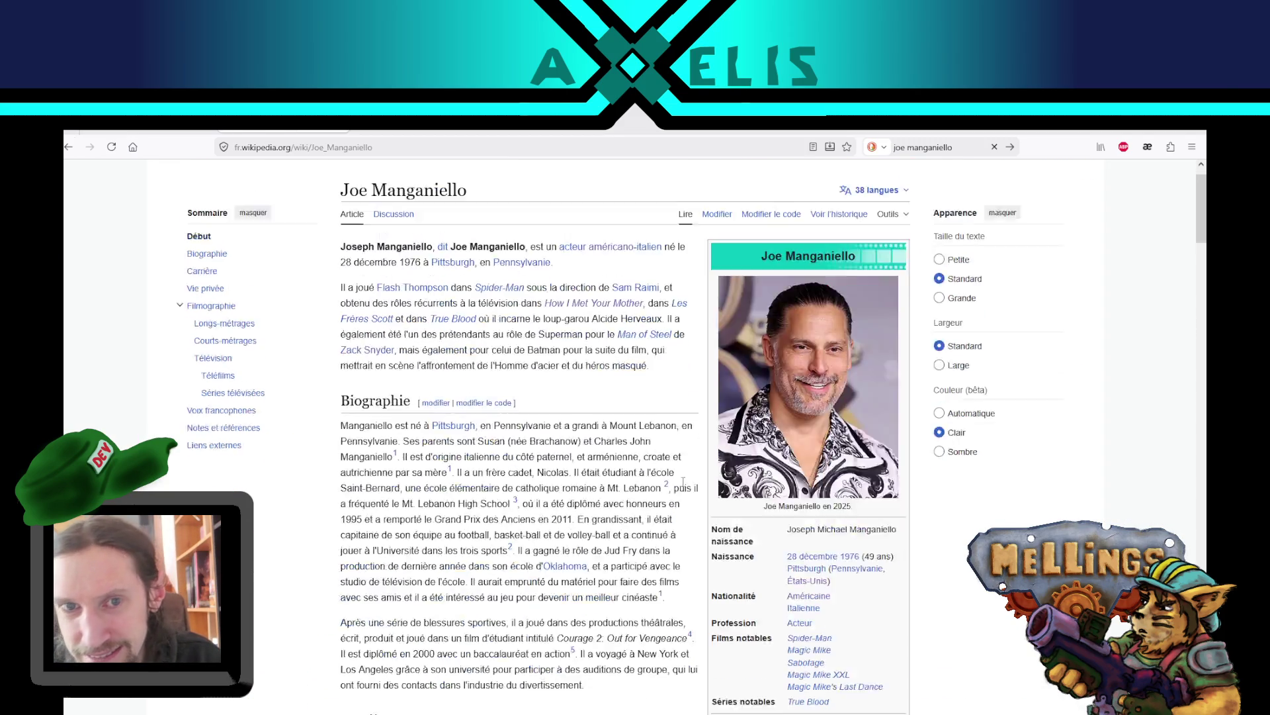
scroll(648, 454, "down", 2)
scroll(647, 454, "down", 10)
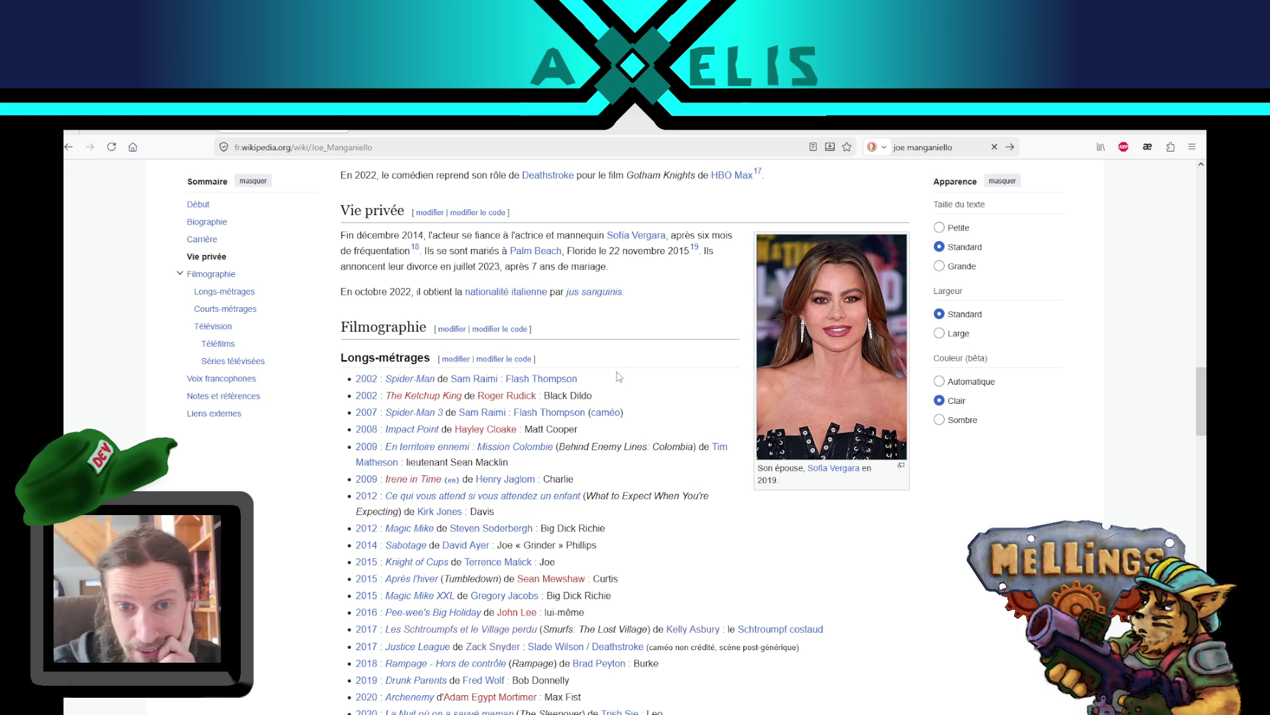
scroll(622, 370, "down", 3)
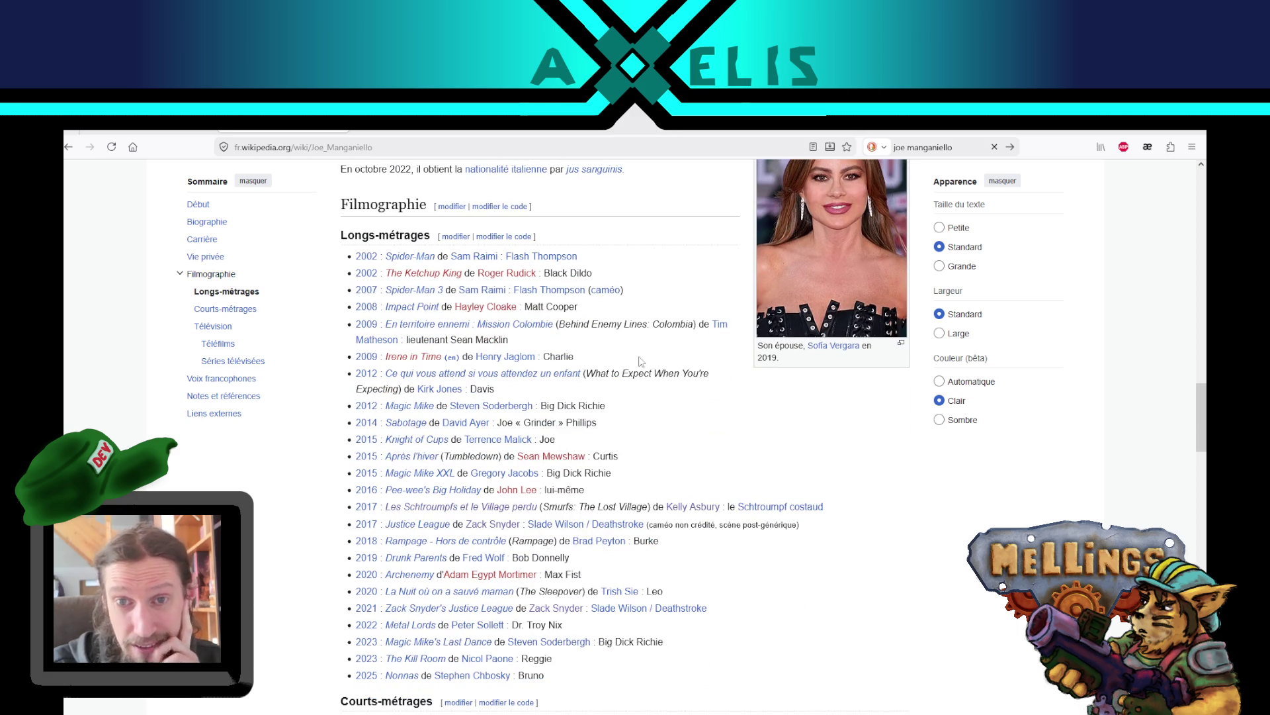
scroll(651, 353, "down", 3)
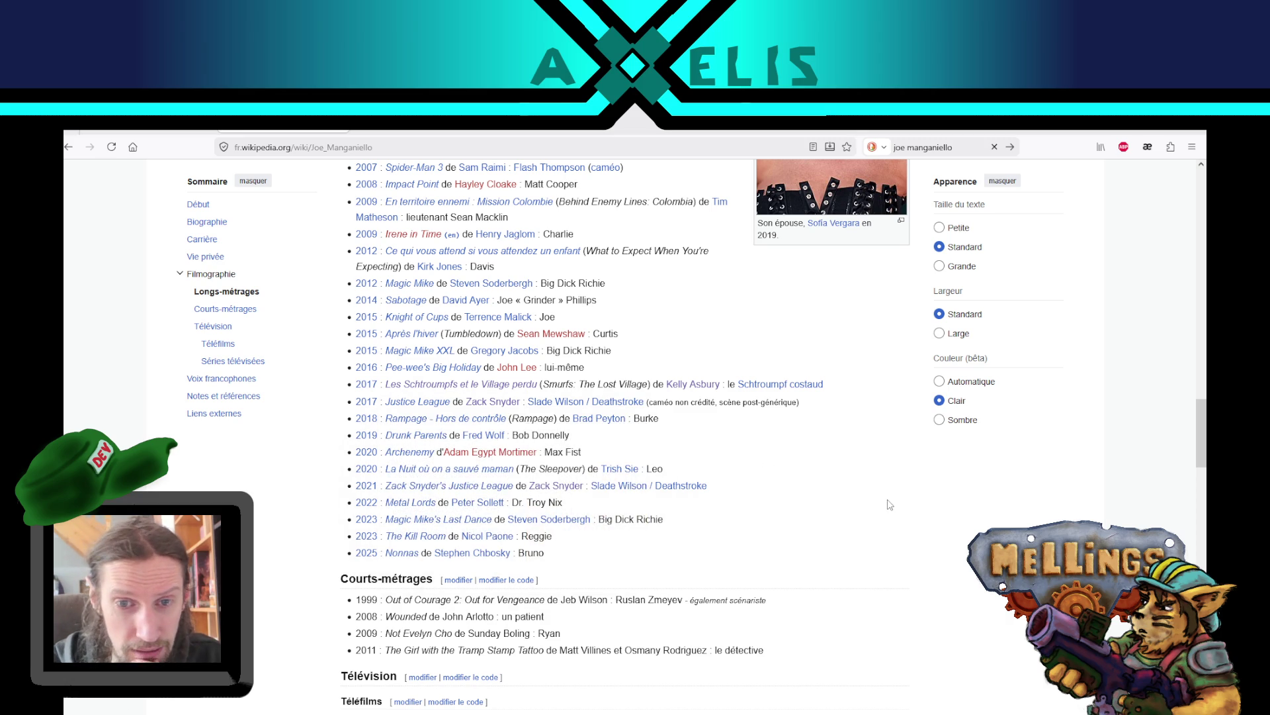
scroll(848, 492, "down", 1)
scroll(848, 491, "down", 1)
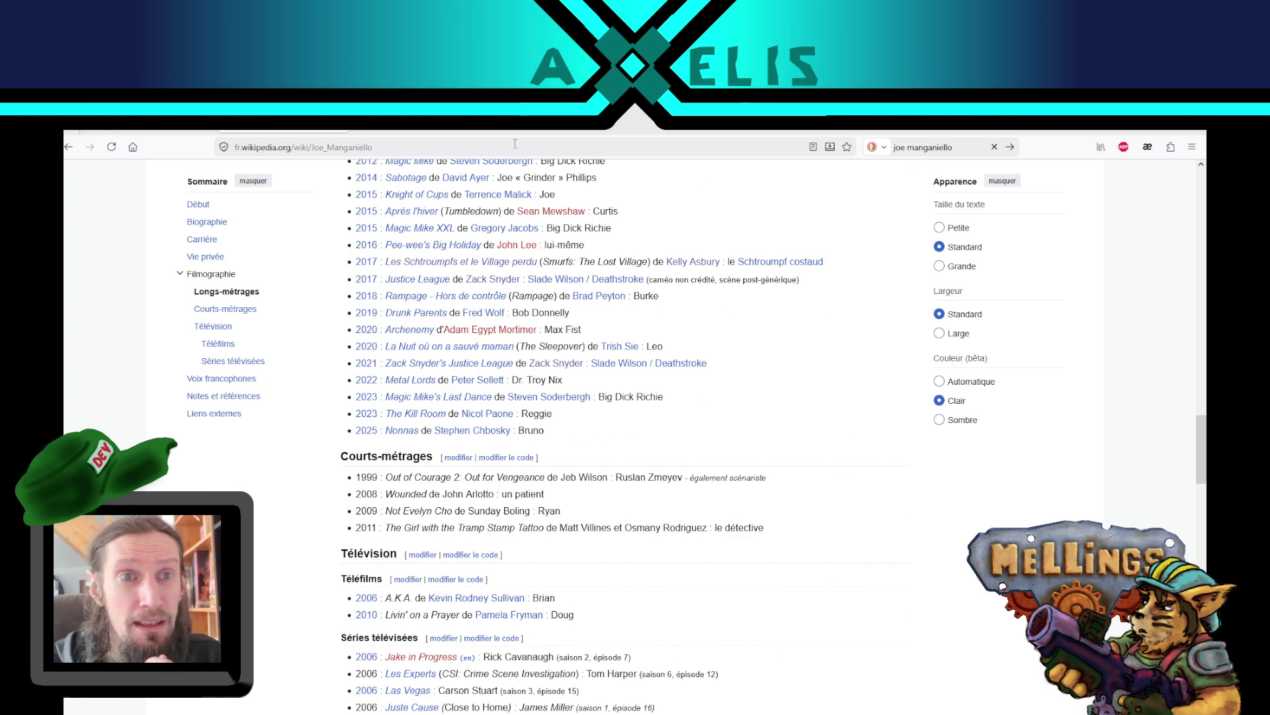
key("alt+Tab")
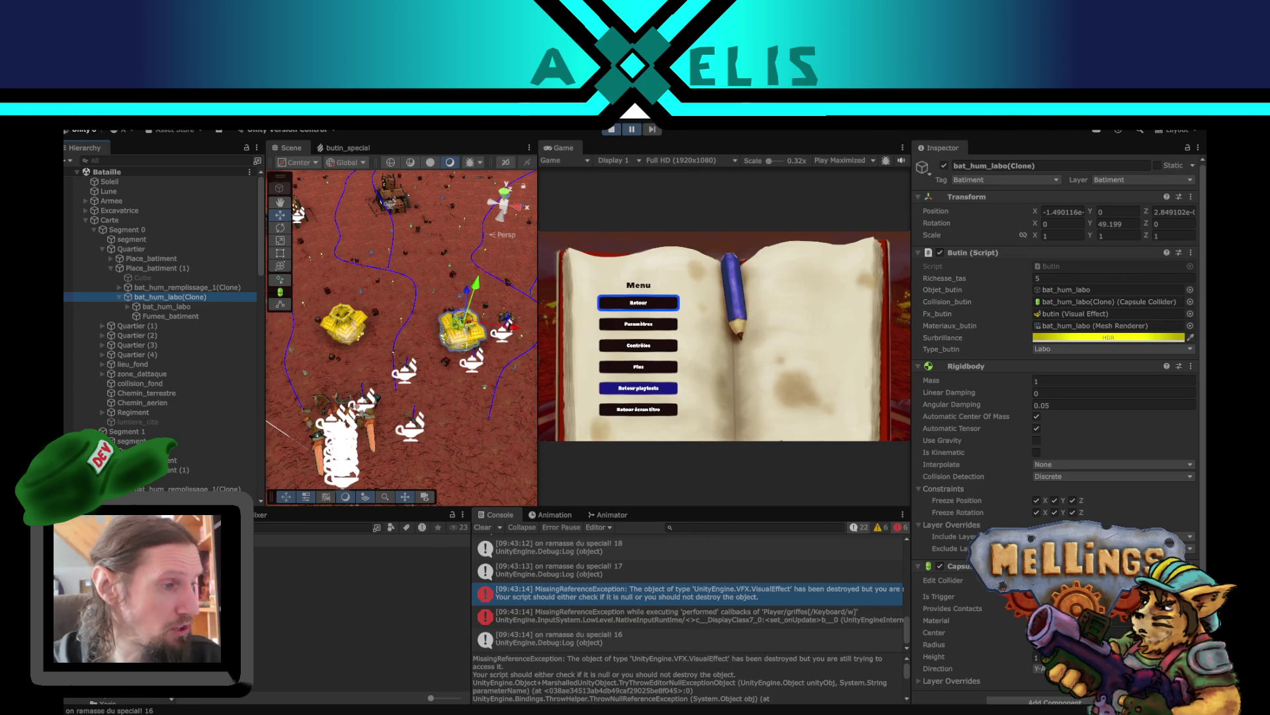
- Look over line 517 of GLOBAL.cs's save-loading code, then return to Unity and maximize the Game view
key("alt+Tab")
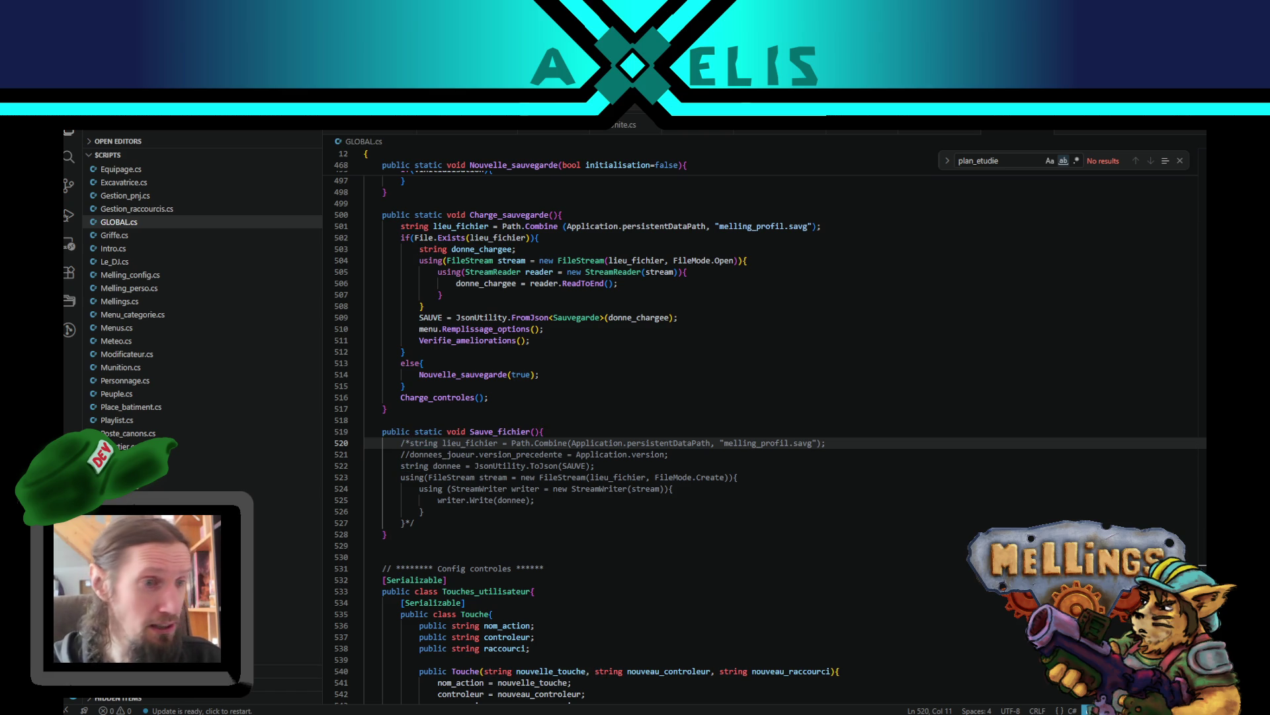
left_click(572, 407)
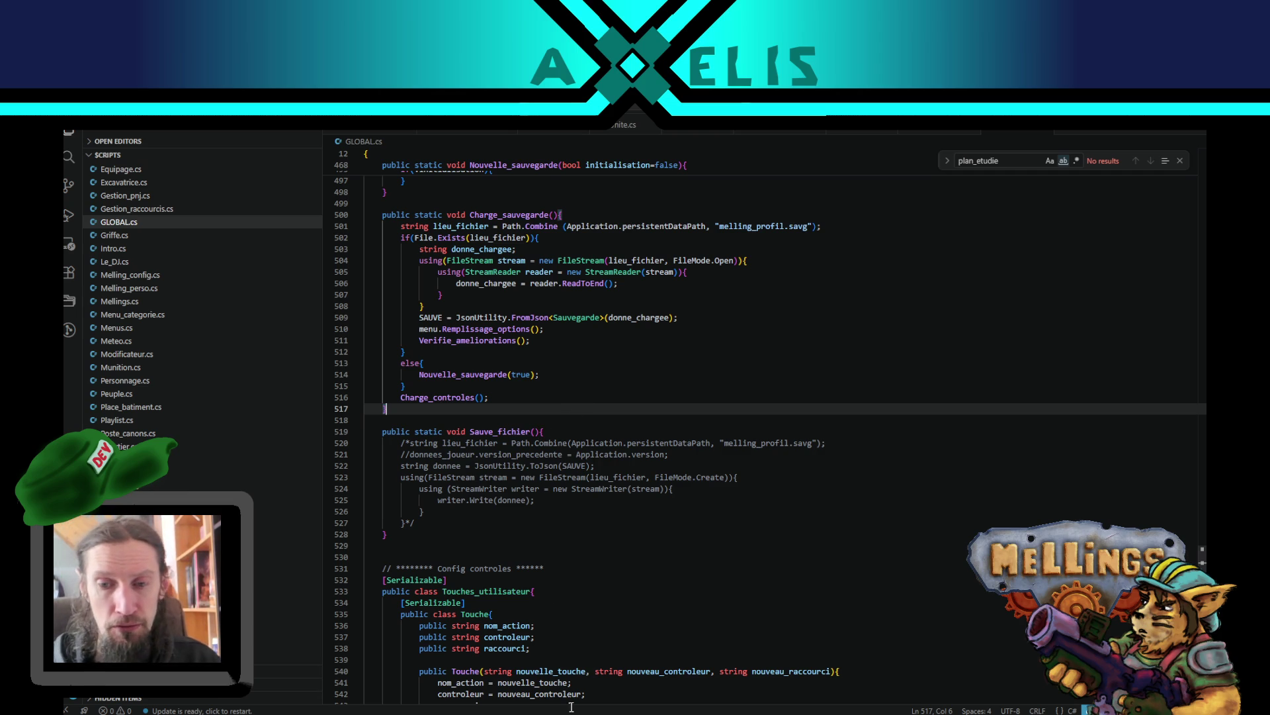
left_click(609, 709)
left_click(634, 131)
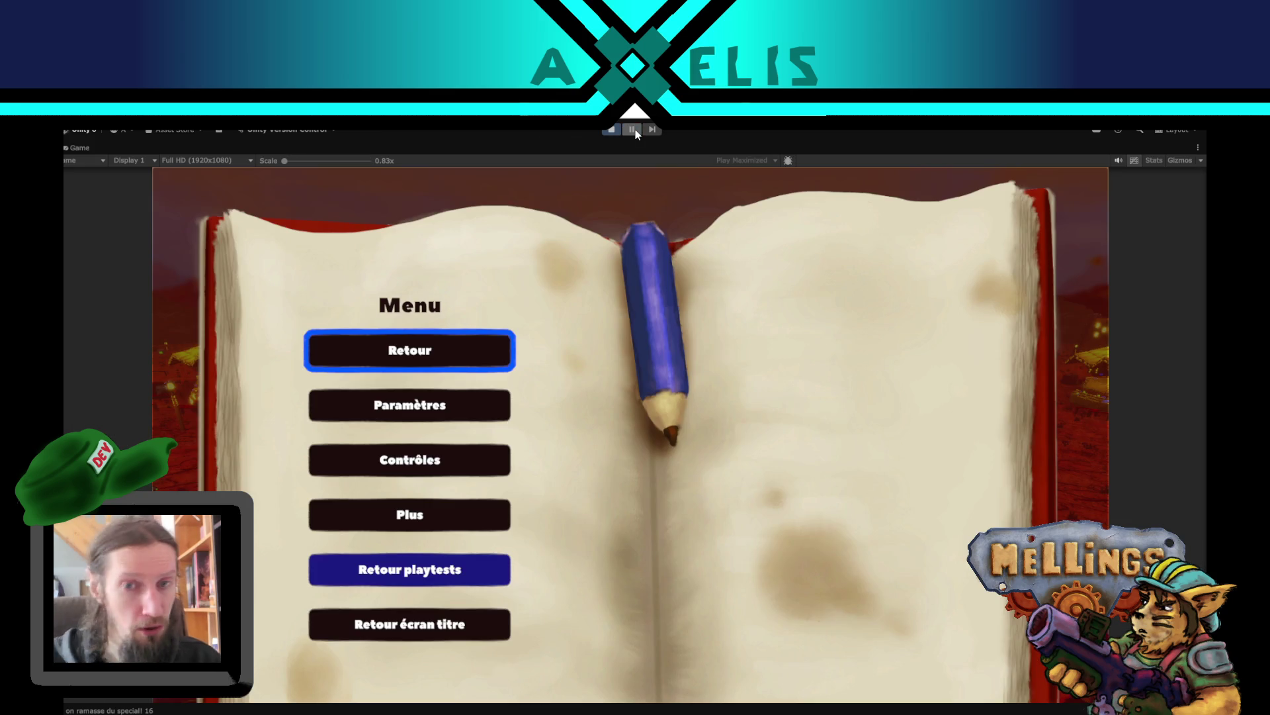
- Resume play, pass the full-debris-tank dialogue, and leave the results (15 debris, 46 kills) via 'Retour sous terre'
left_click(637, 134)
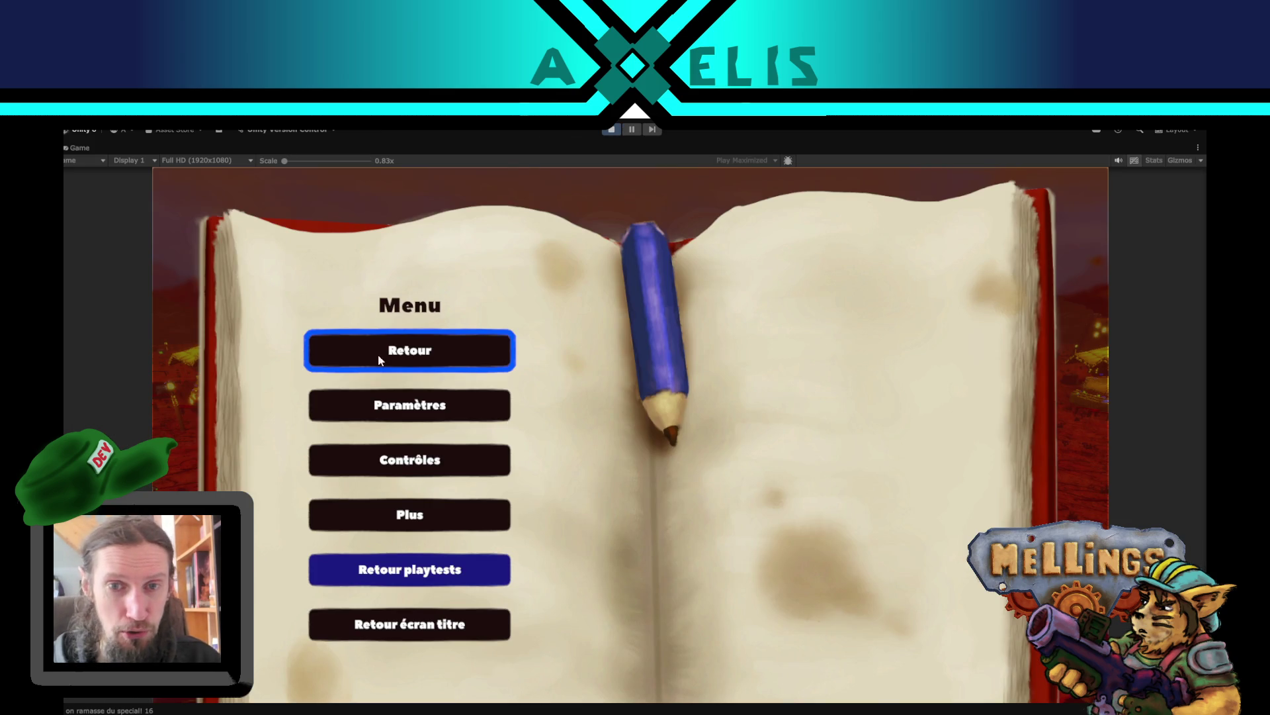
left_click(407, 349)
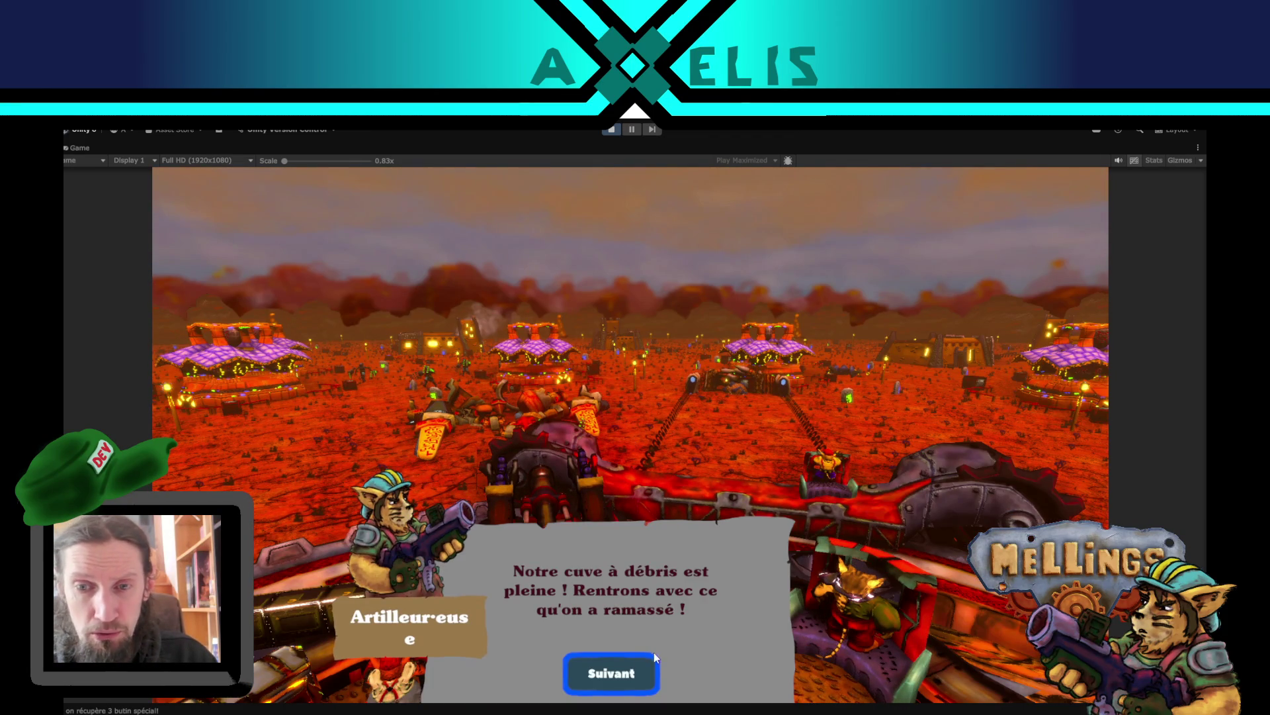
left_click(601, 682)
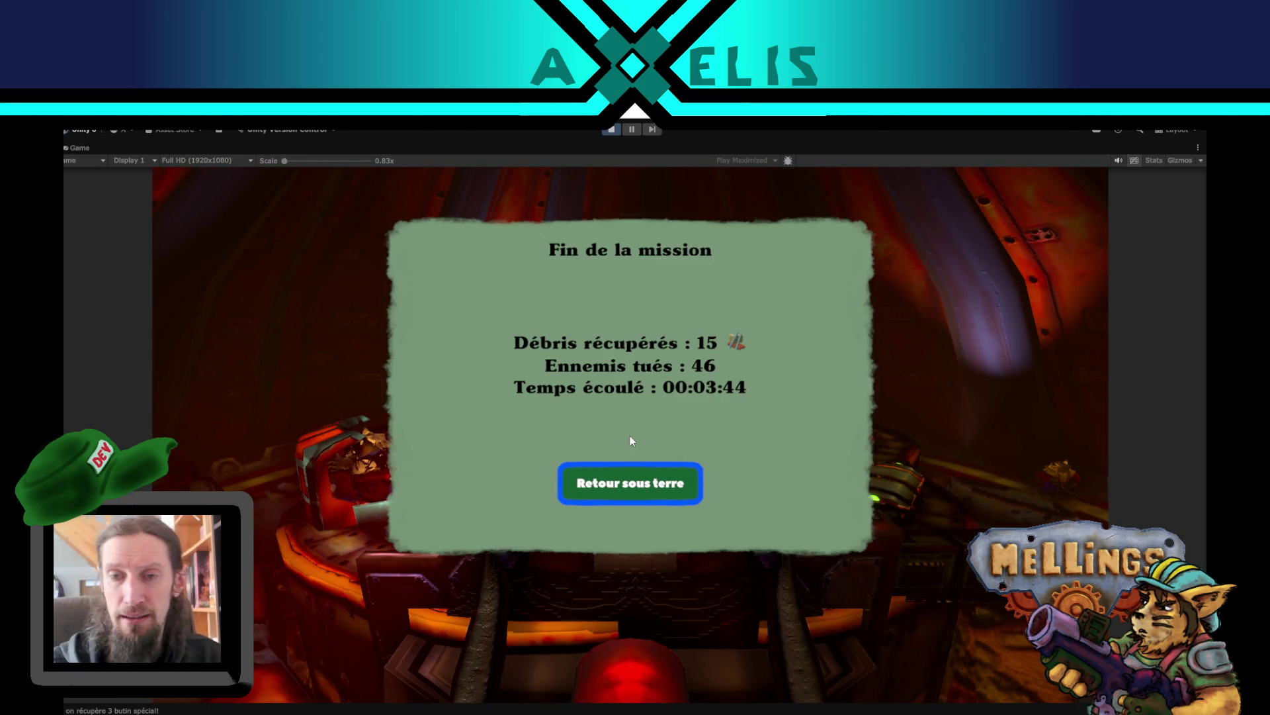
left_click(645, 487)
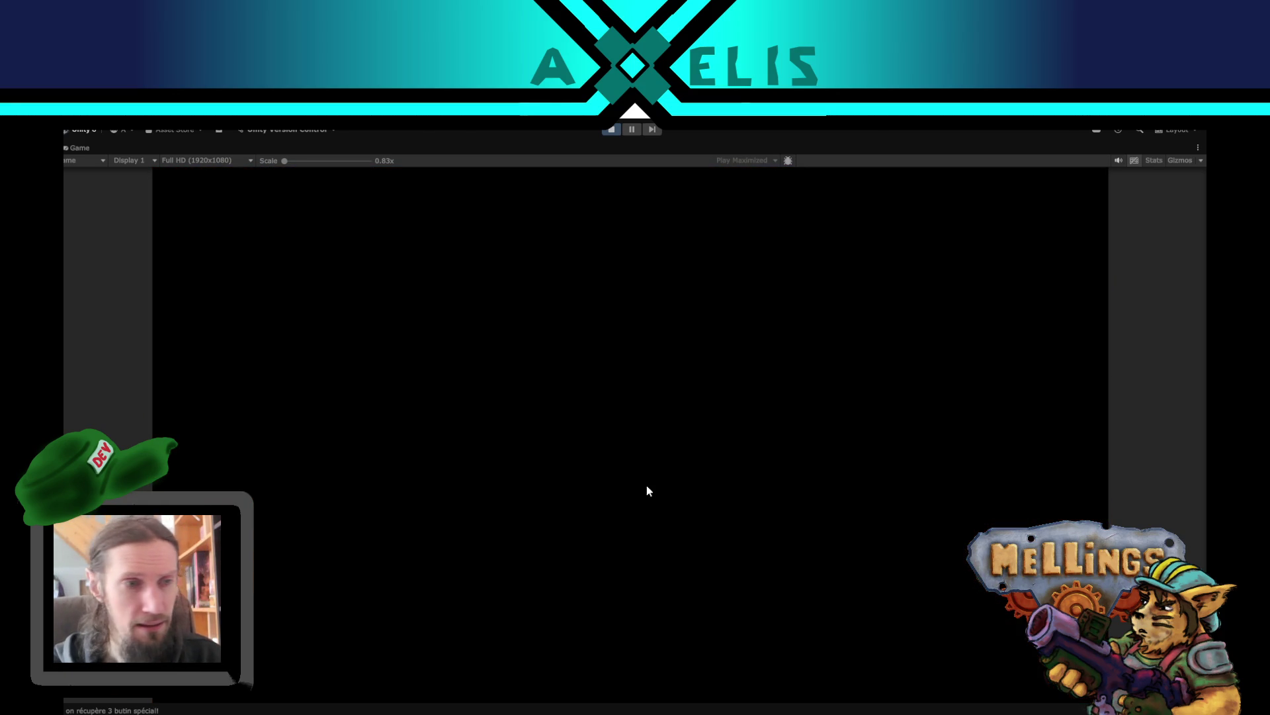
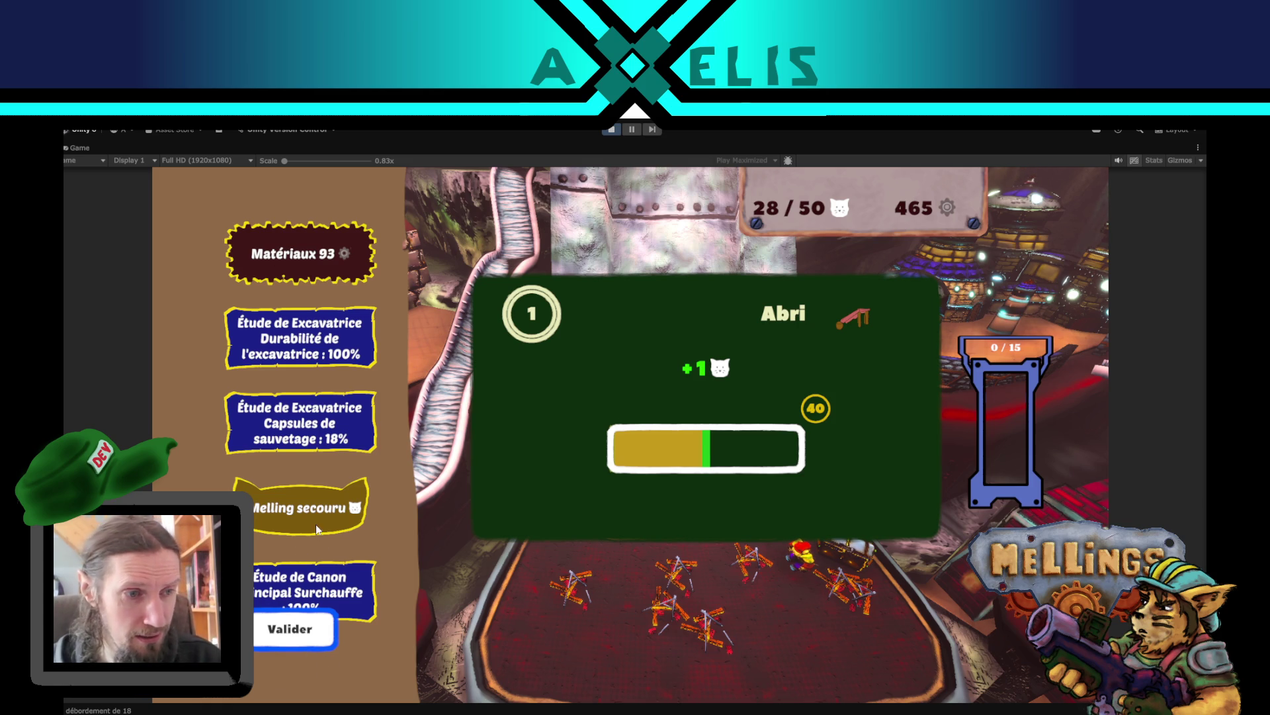
- Dismiss the lab-raid results, stop play mode and switch to Visual Studio Code
left_click(291, 628)
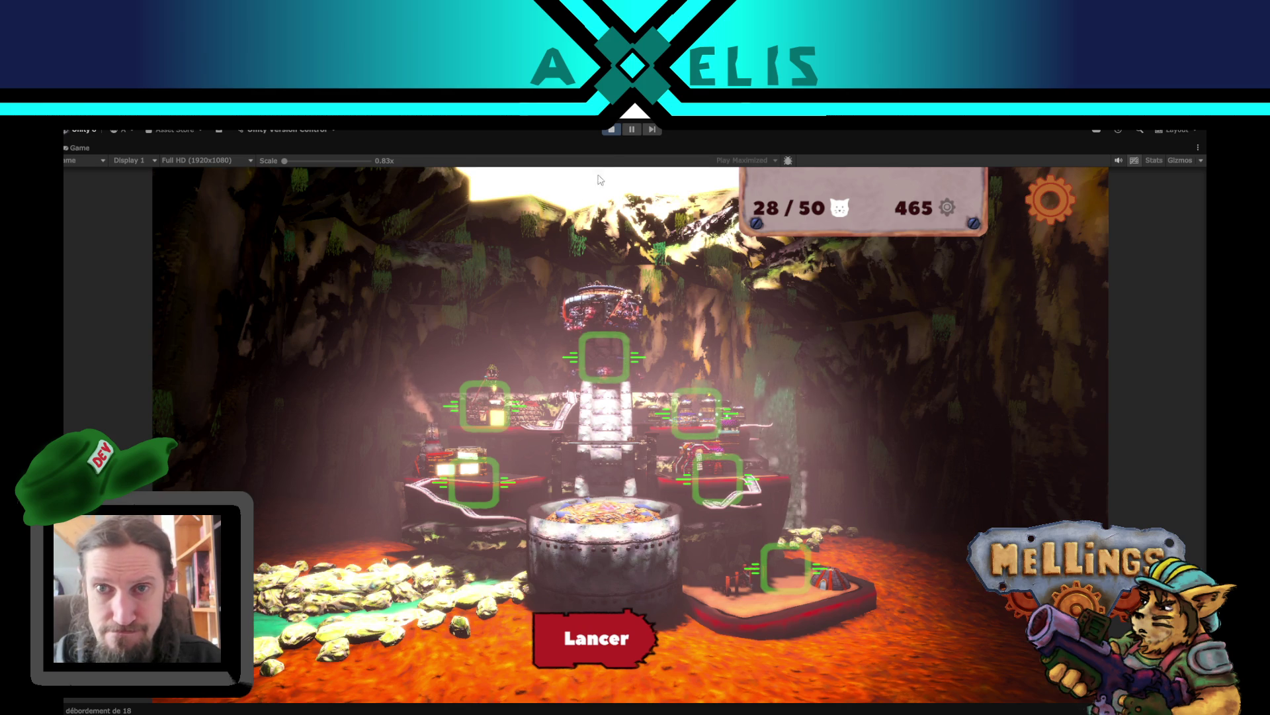
left_click(608, 130)
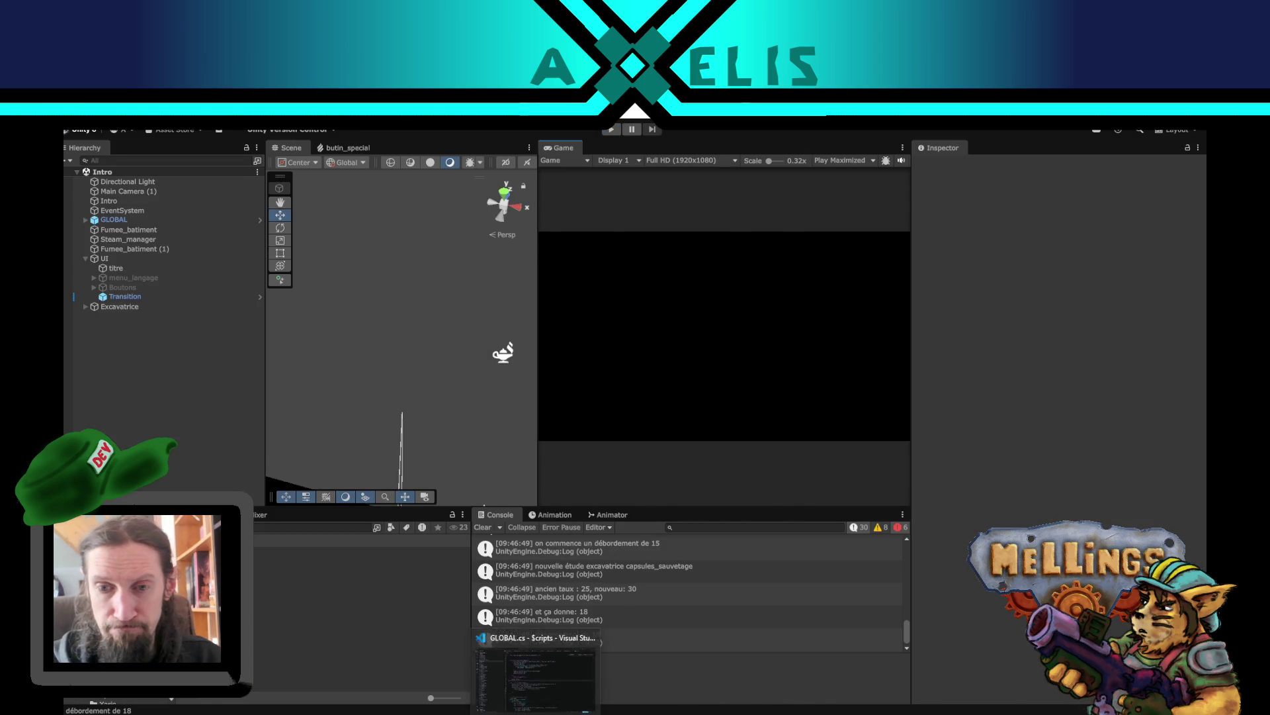
key("alt+Tab")
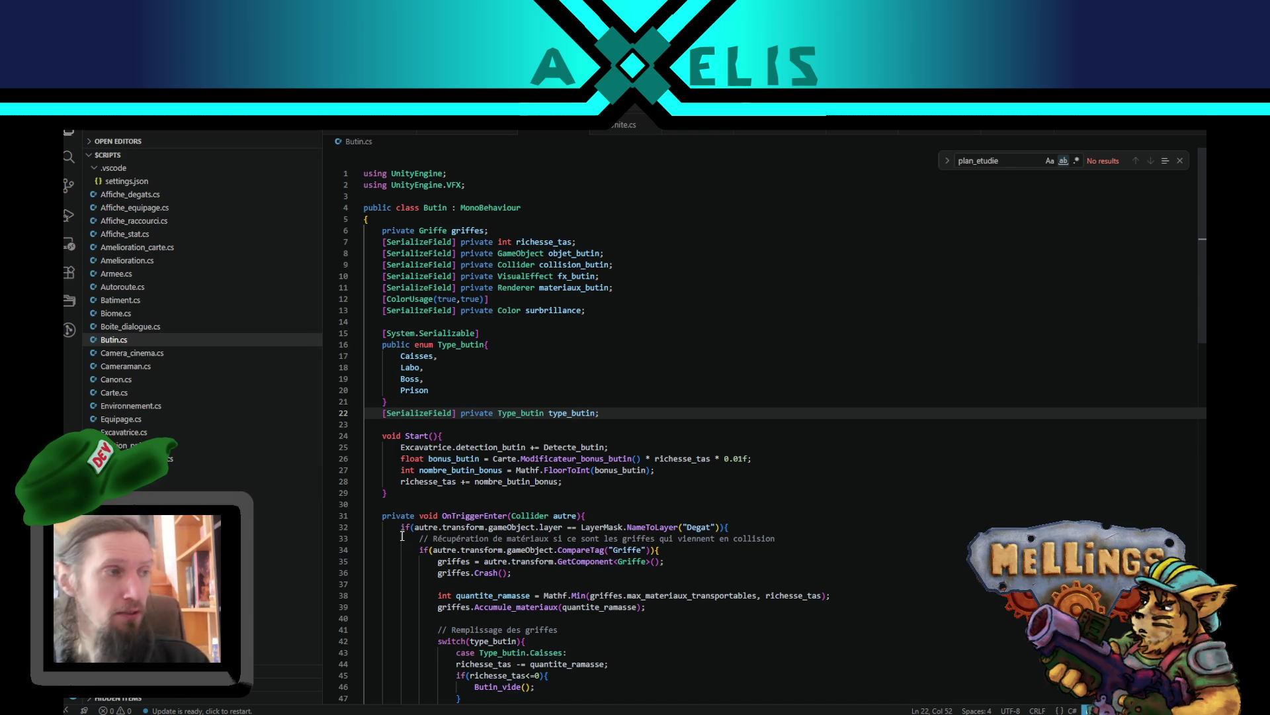
left_click(596, 481)
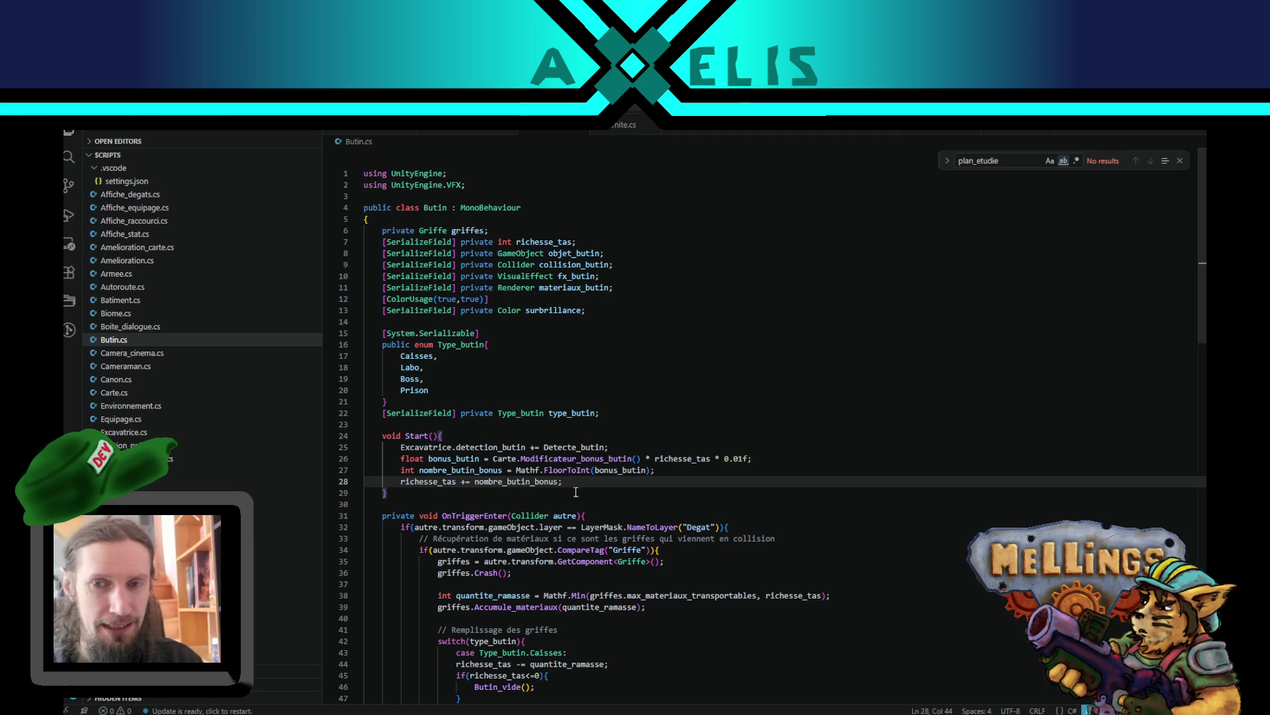
left_click_drag(583, 482, 418, 450)
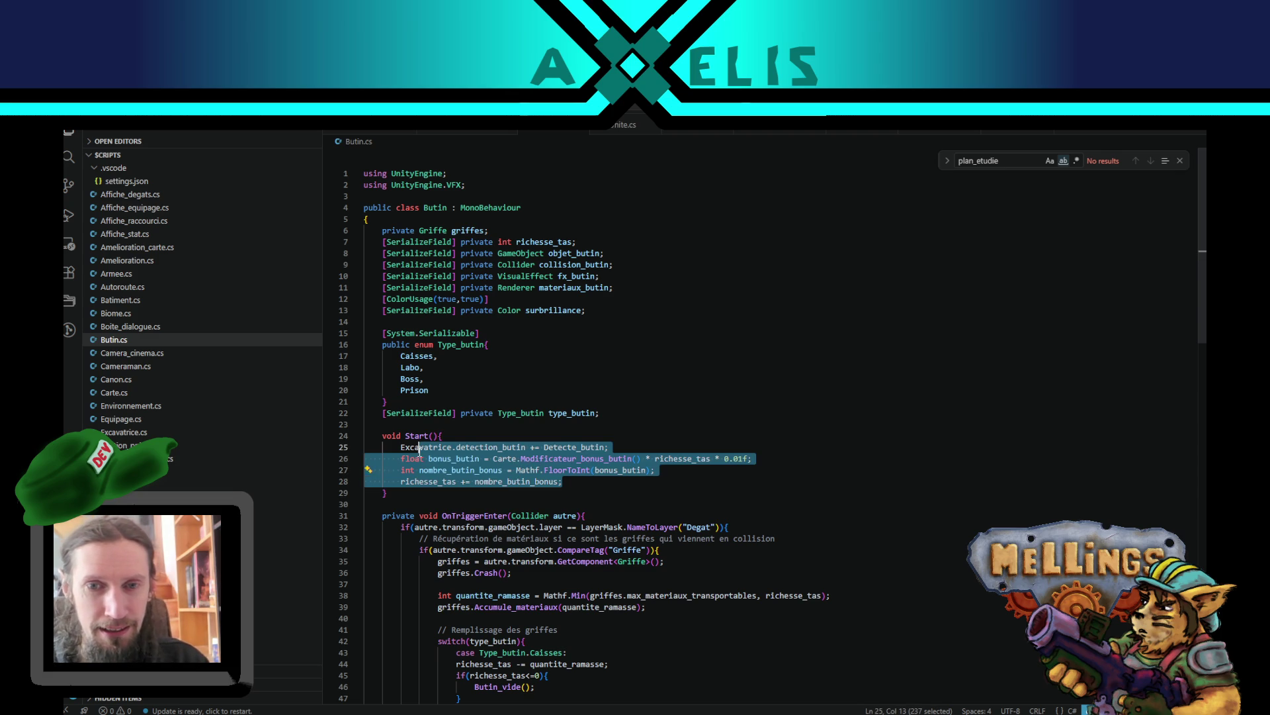
left_click(579, 485)
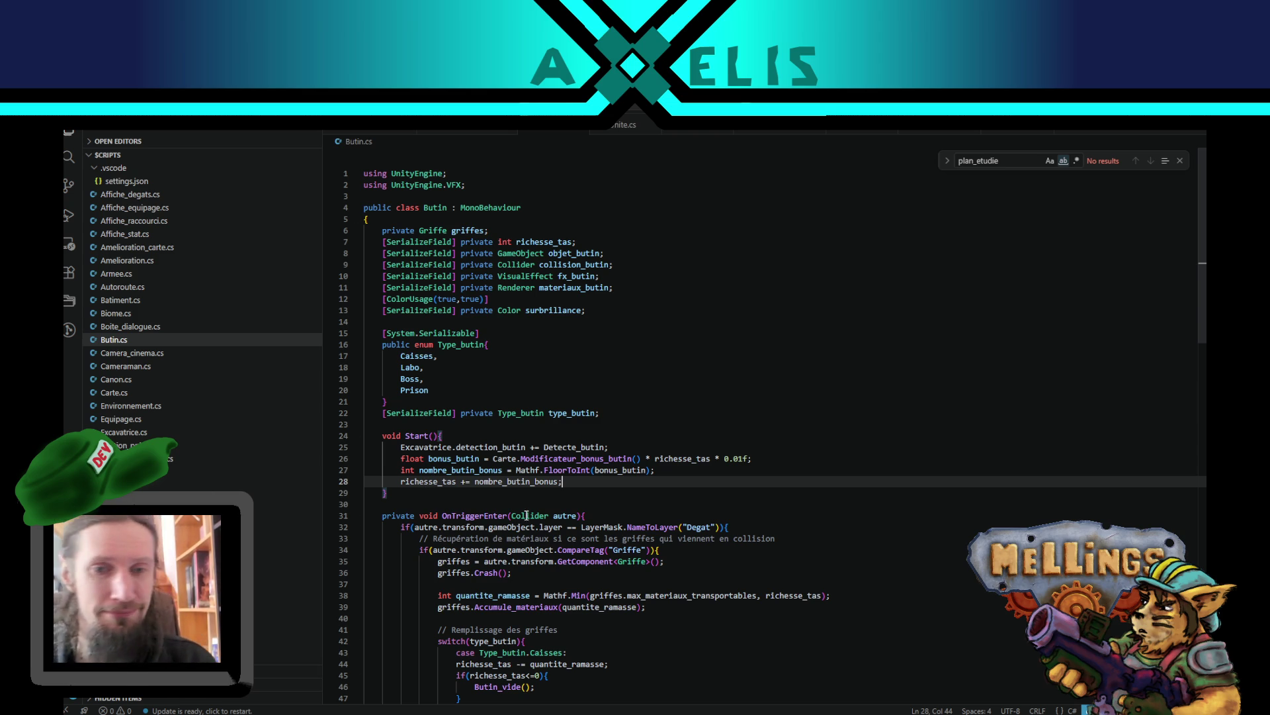
double_click(430, 481)
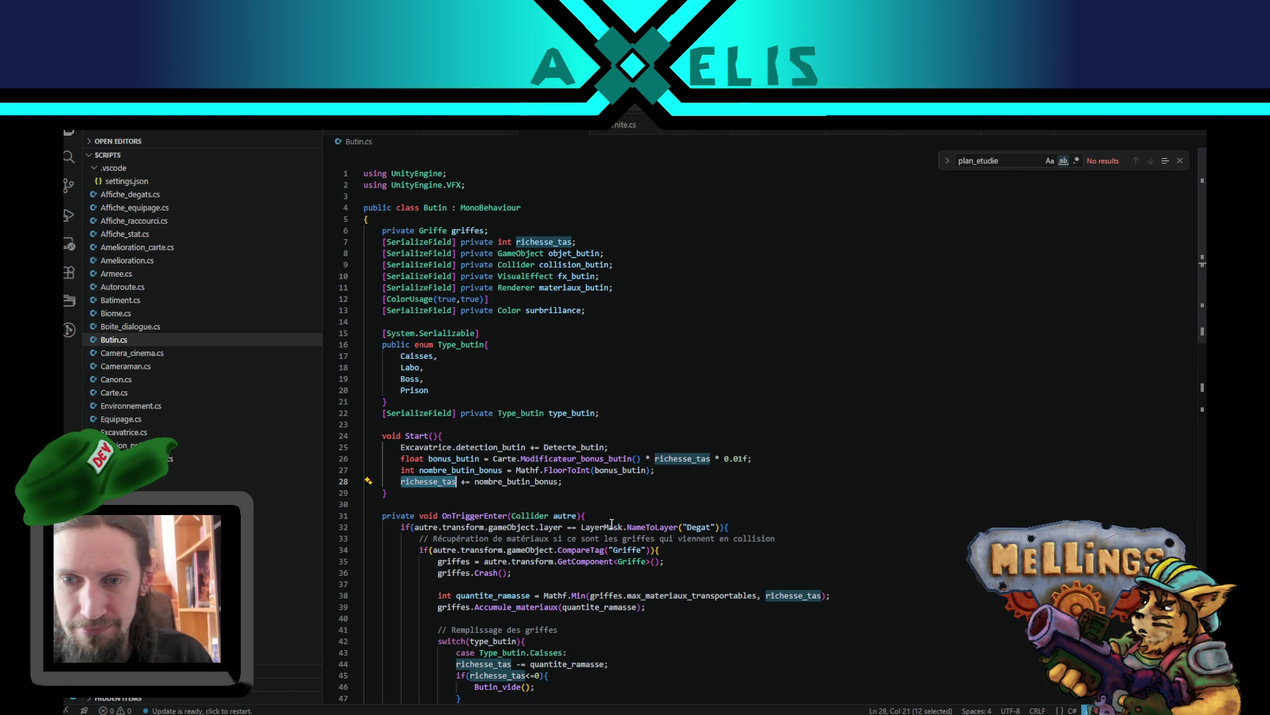
left_click(668, 471)
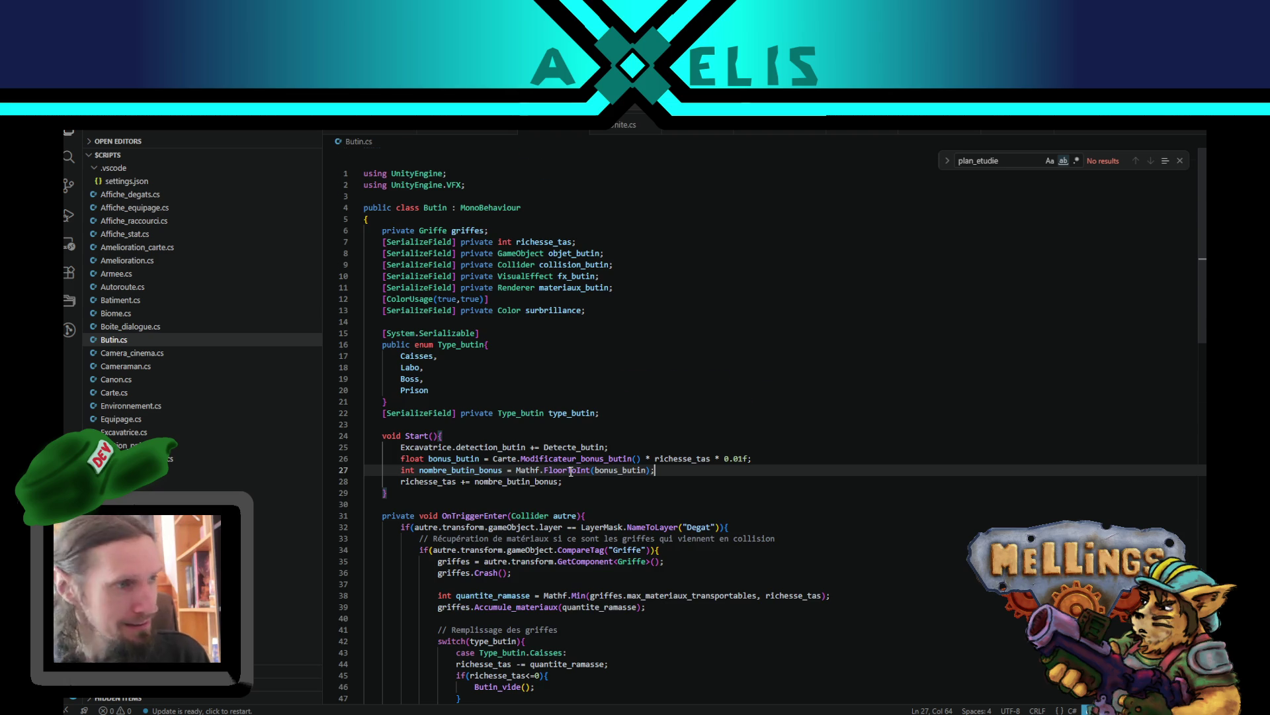
scroll(572, 483, "down", 5)
scroll(574, 495, "down", 4)
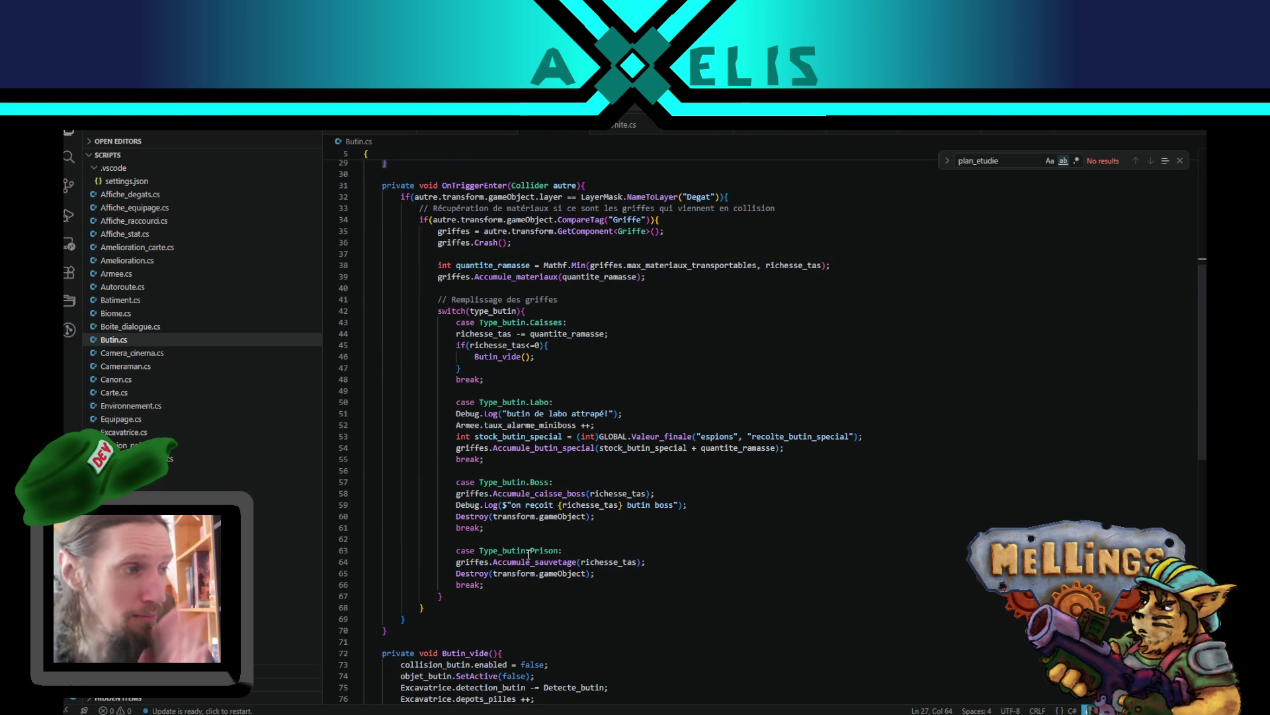
scroll(529, 553, "down", 5)
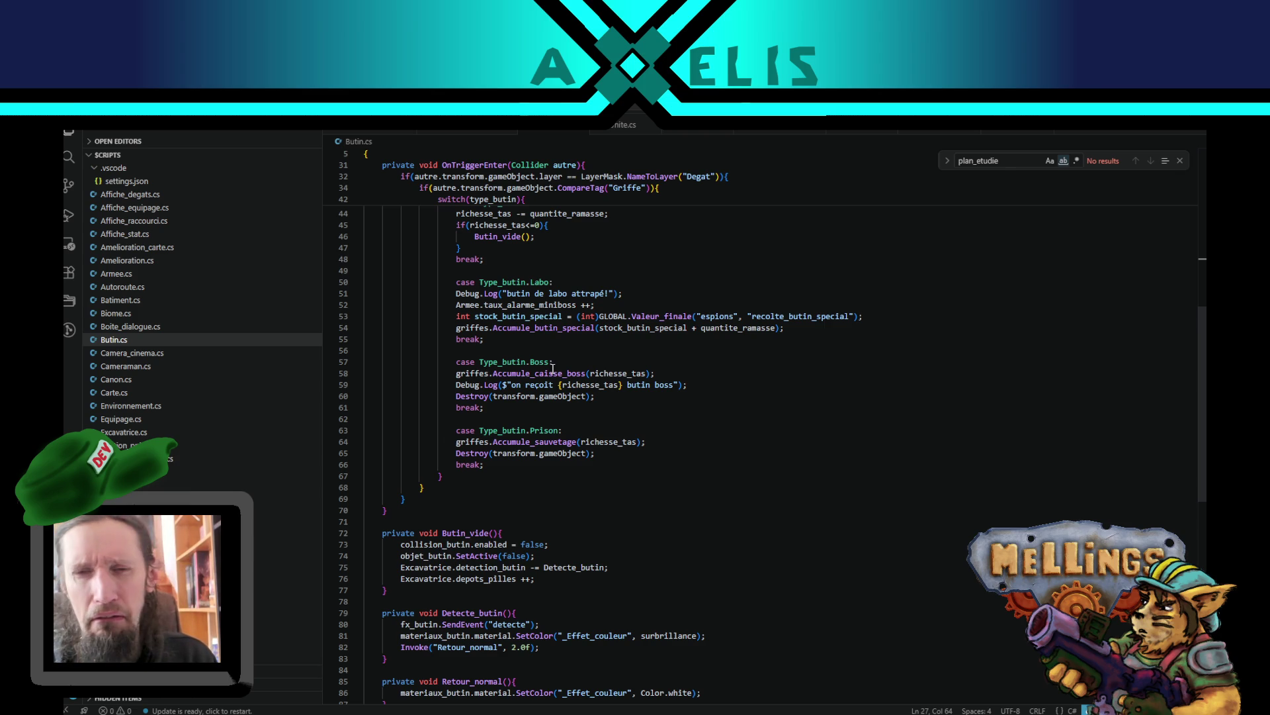
double_click(475, 385)
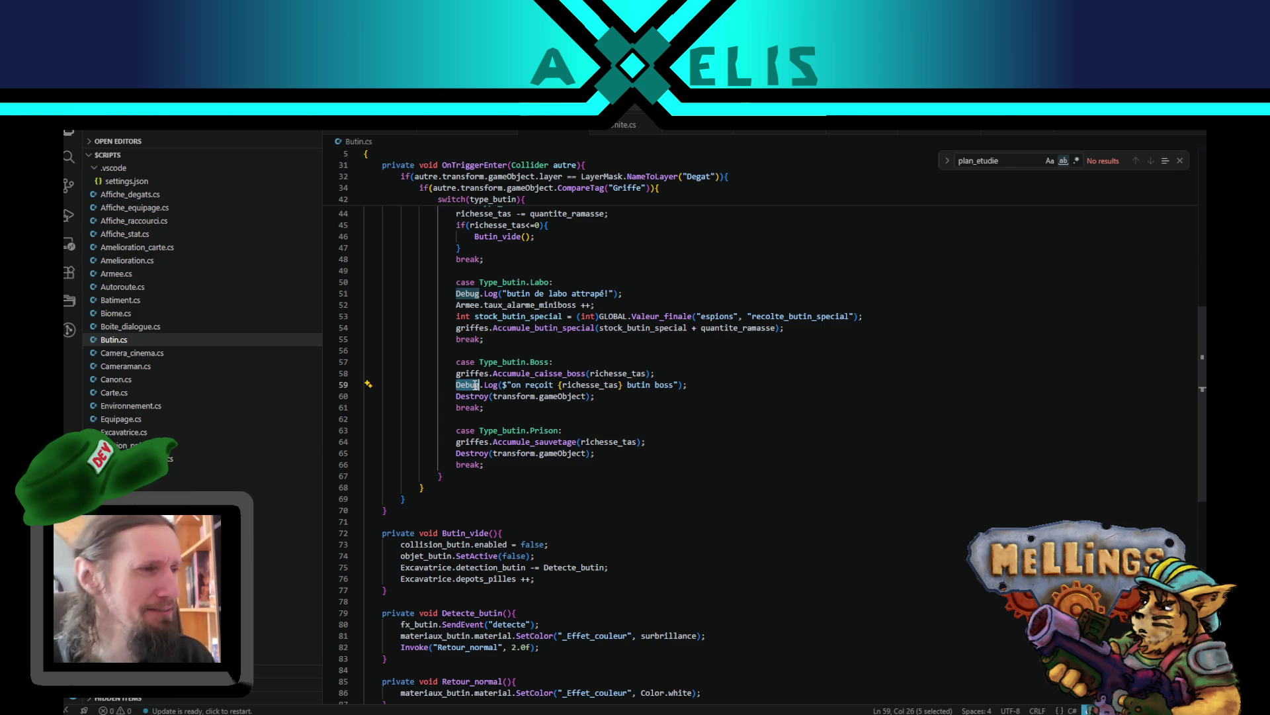
double_click(589, 385)
scroll(589, 384, "up", 5)
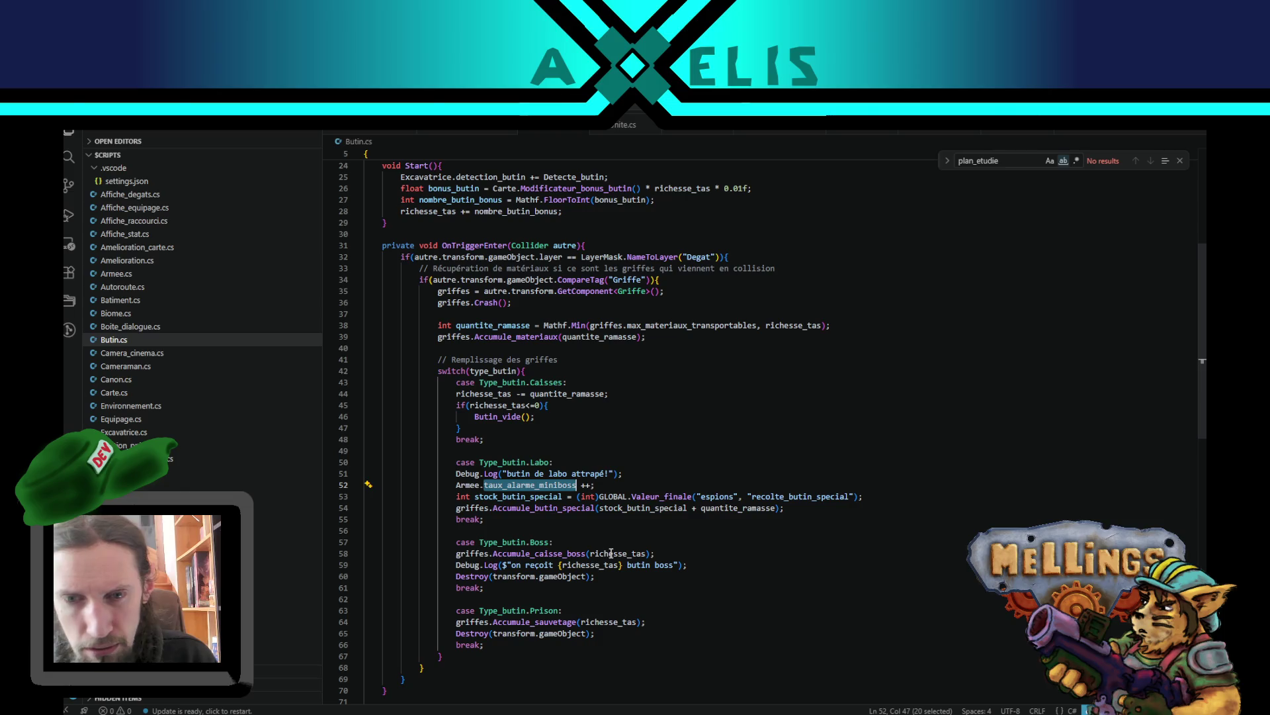
left_click(691, 394)
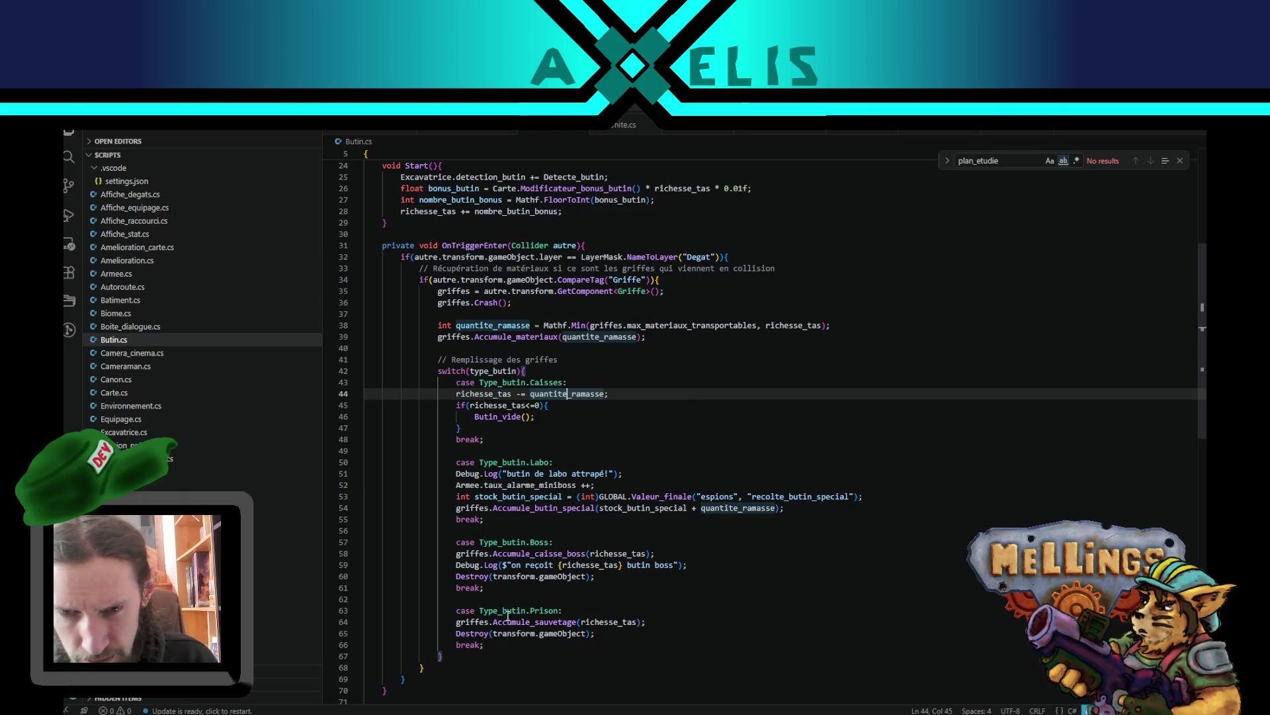
double_click(543, 610)
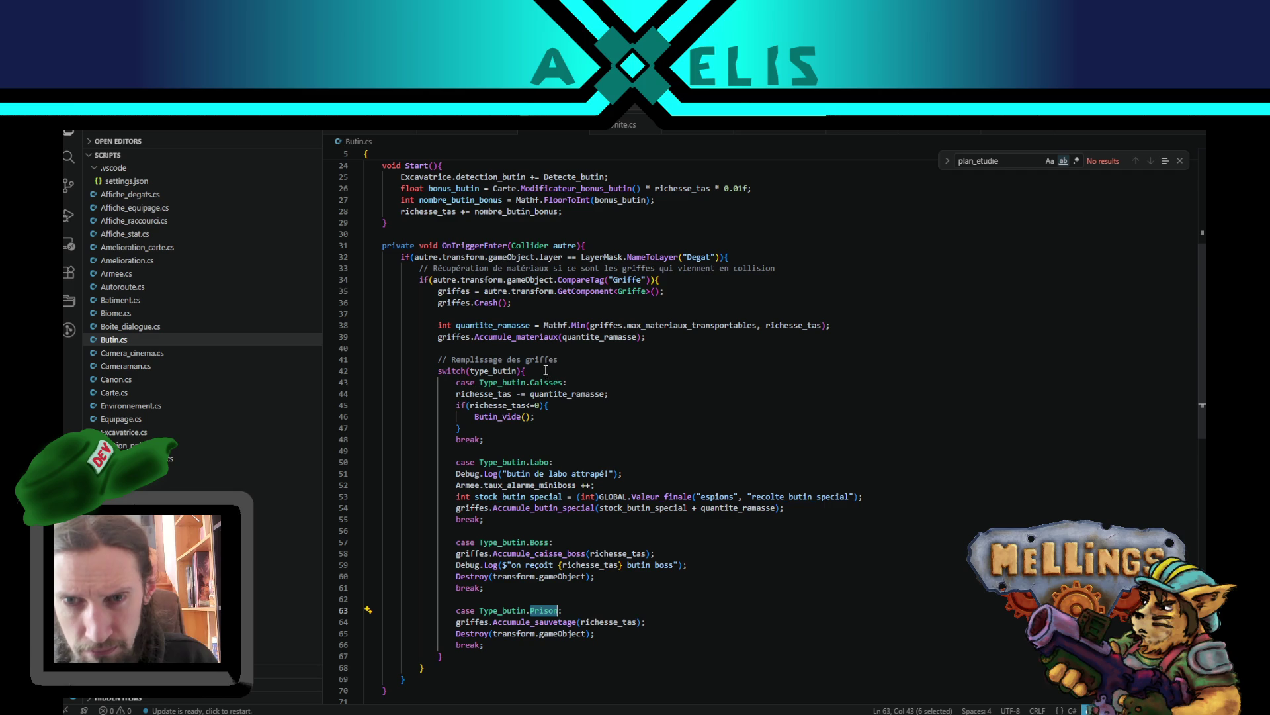
left_click(561, 393)
key("alt+Up")
key("alt+Up")
key("alt+Up")
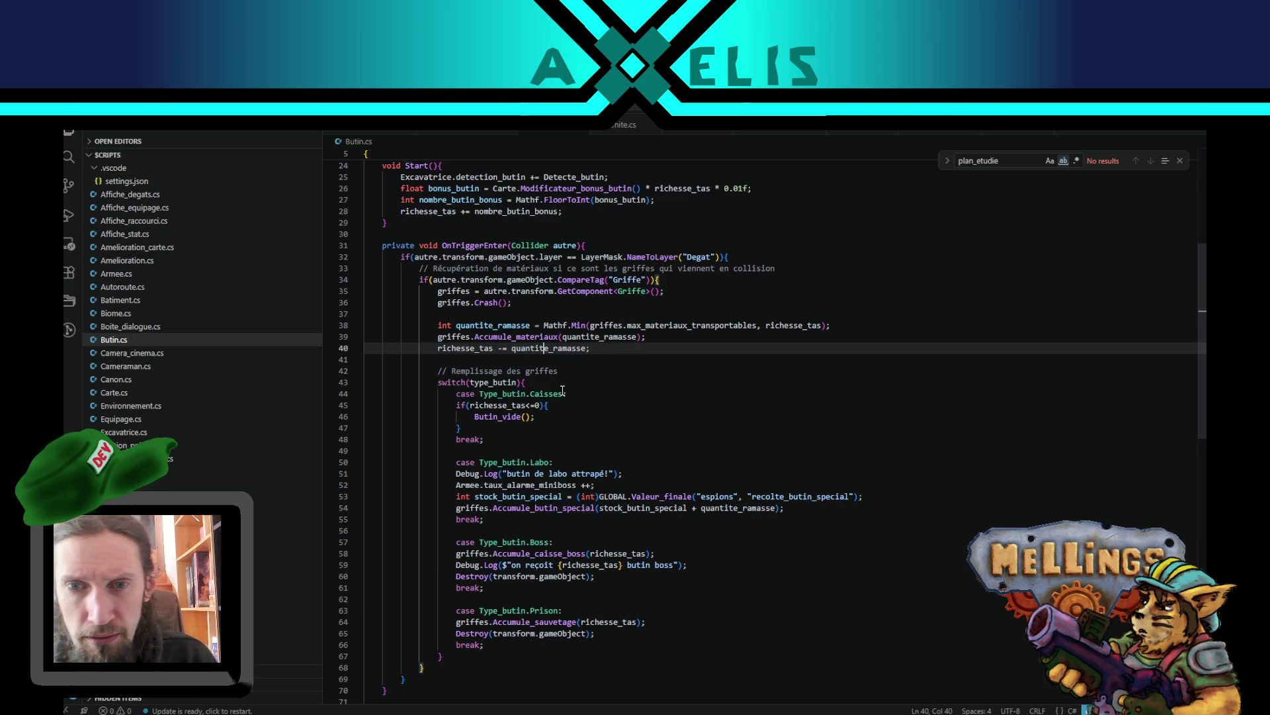
- Check the uses of richesse_tas and griffes in Butin.cs around the moved deduction line
double_click(458, 349)
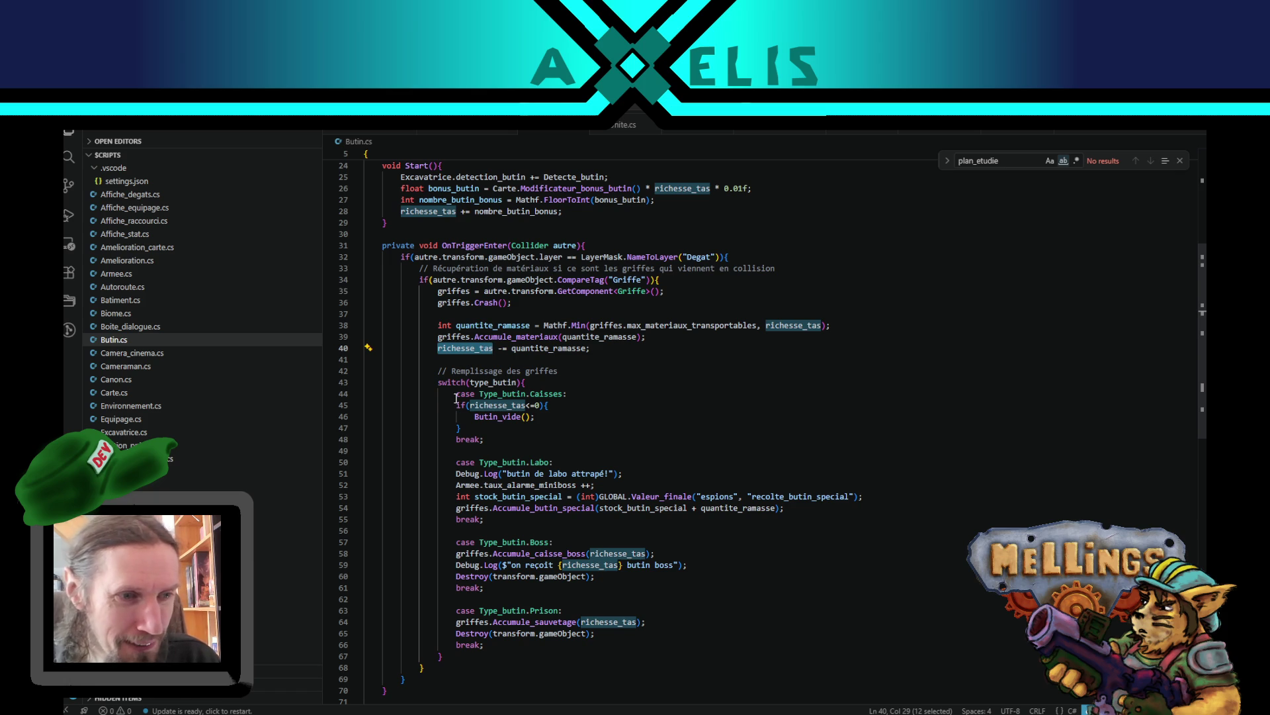
left_click(599, 351)
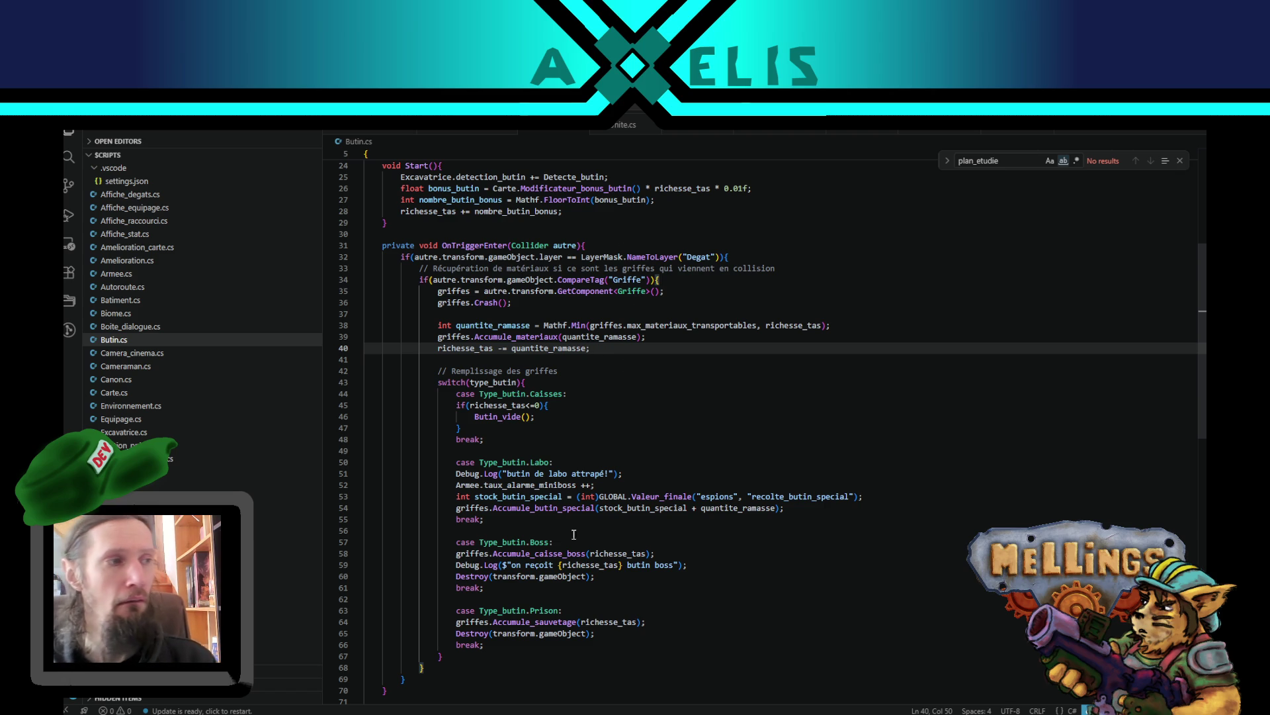
left_click(674, 335)
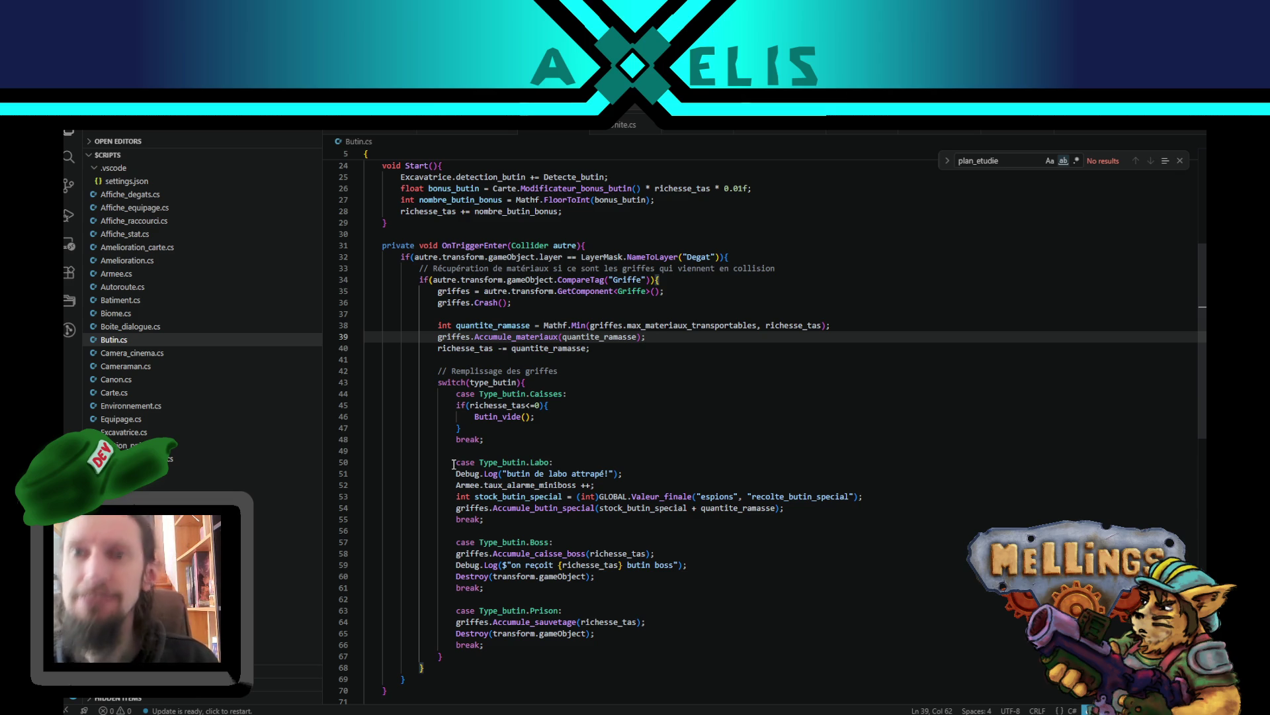
left_click(577, 370)
left_click(609, 351)
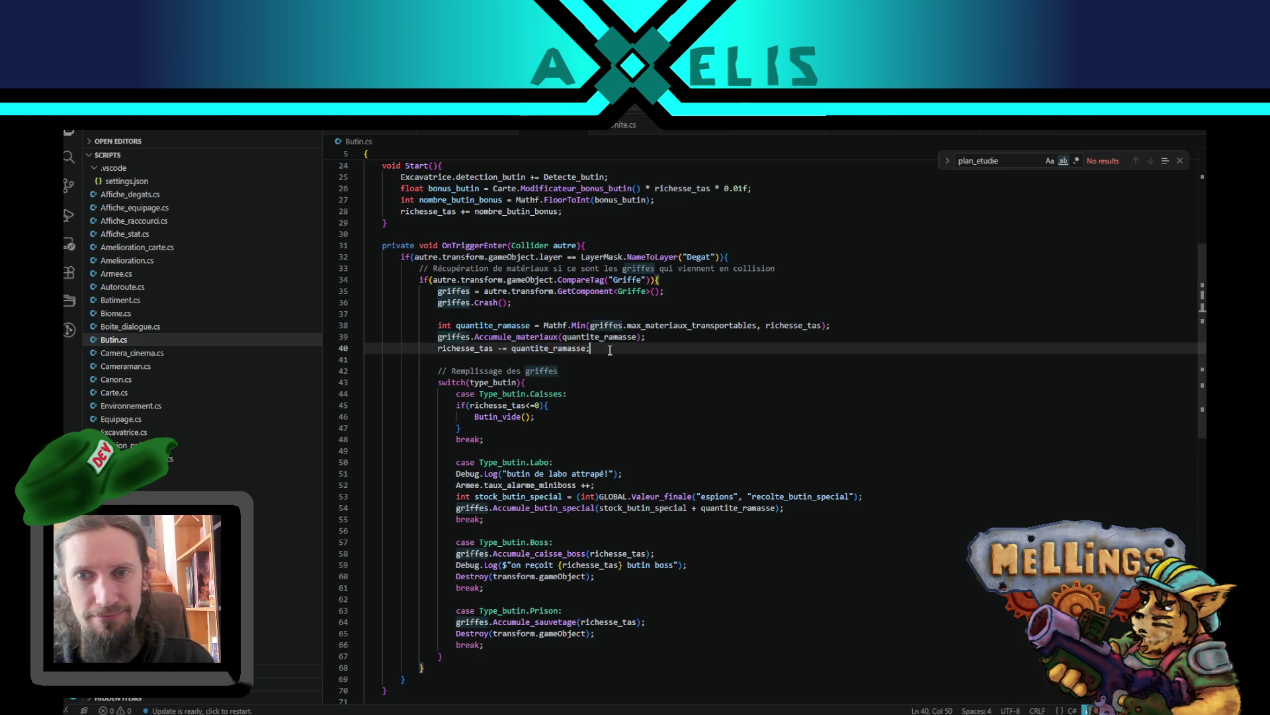
left_click(648, 339)
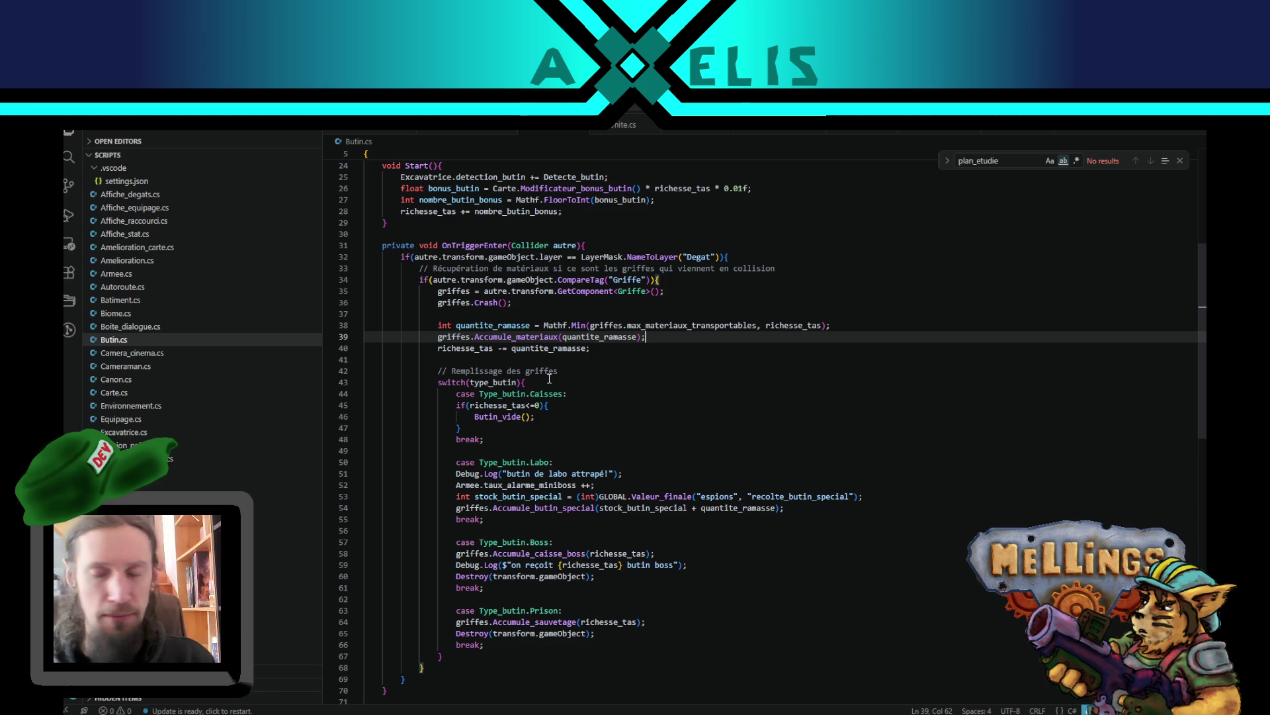
key("Down")
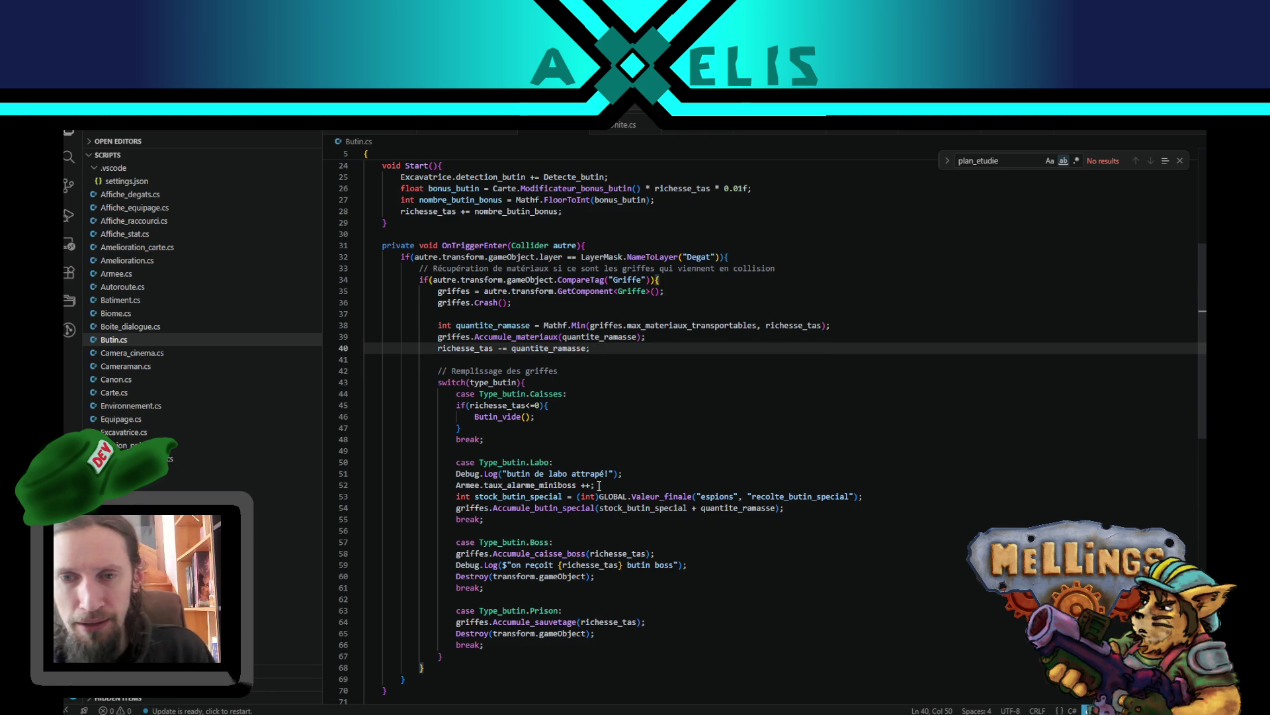
left_click(557, 384)
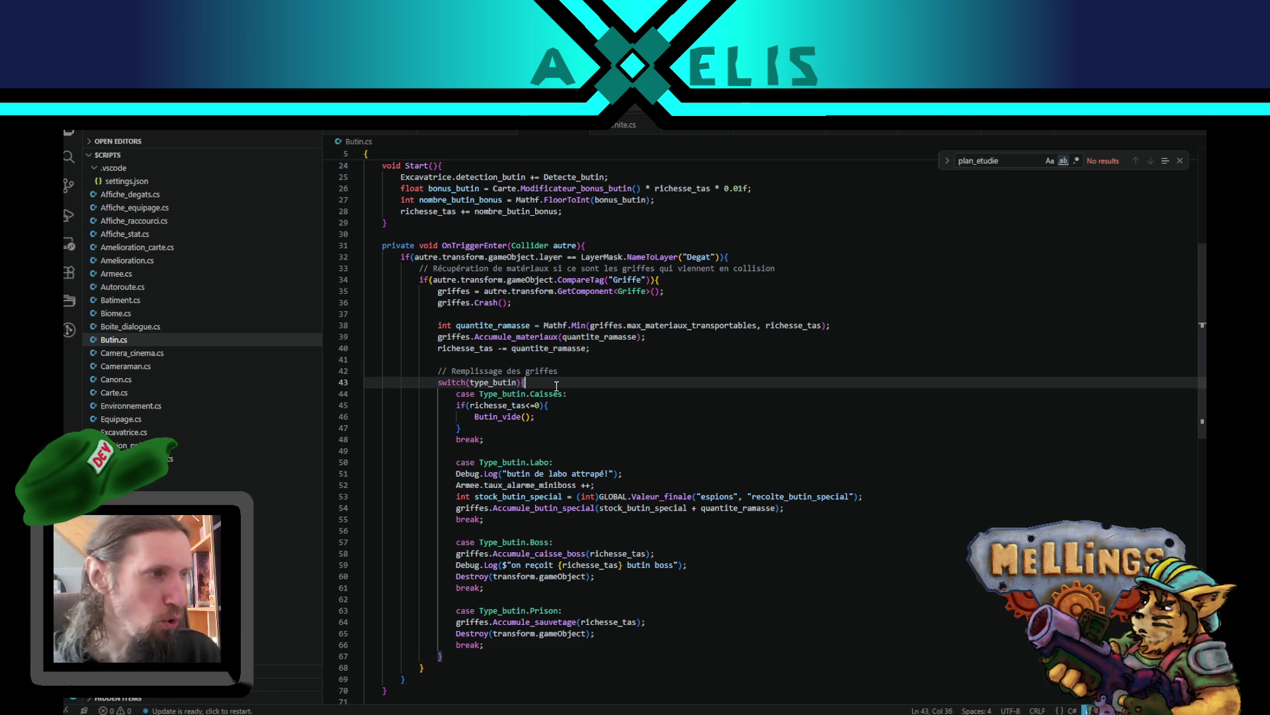
scroll(619, 474, "down", 1)
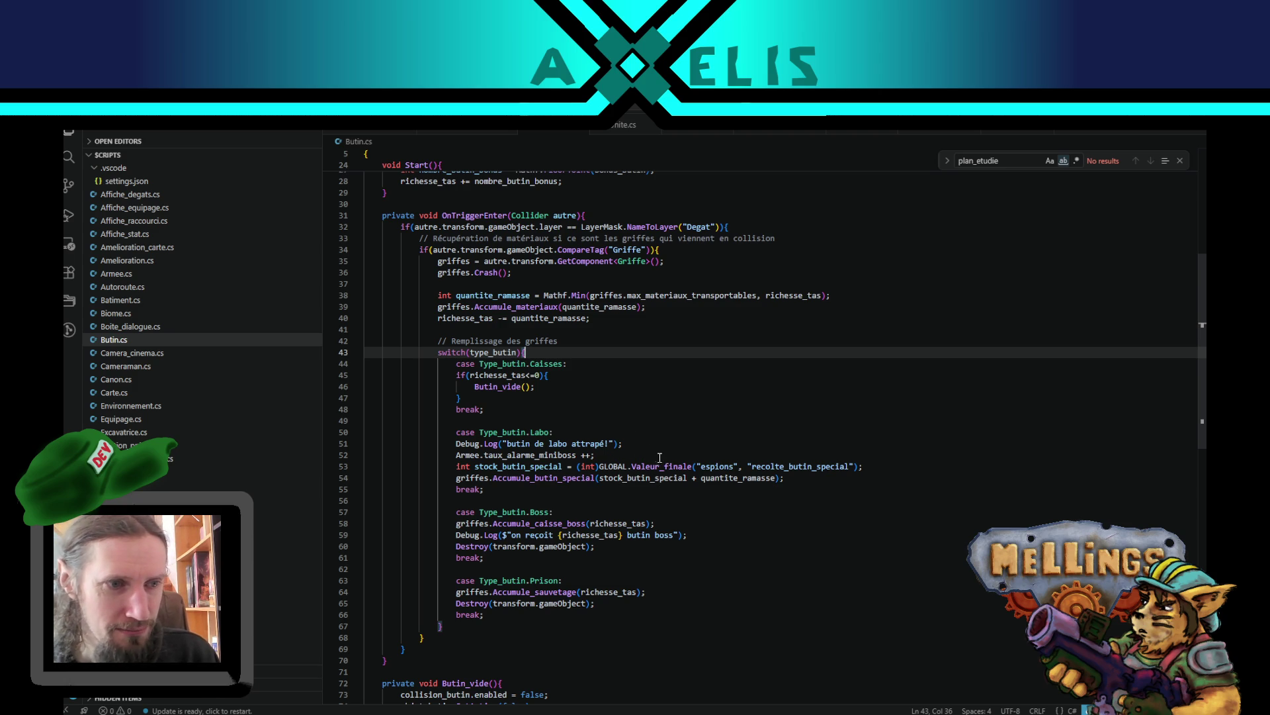
scroll(649, 454, "down", 1)
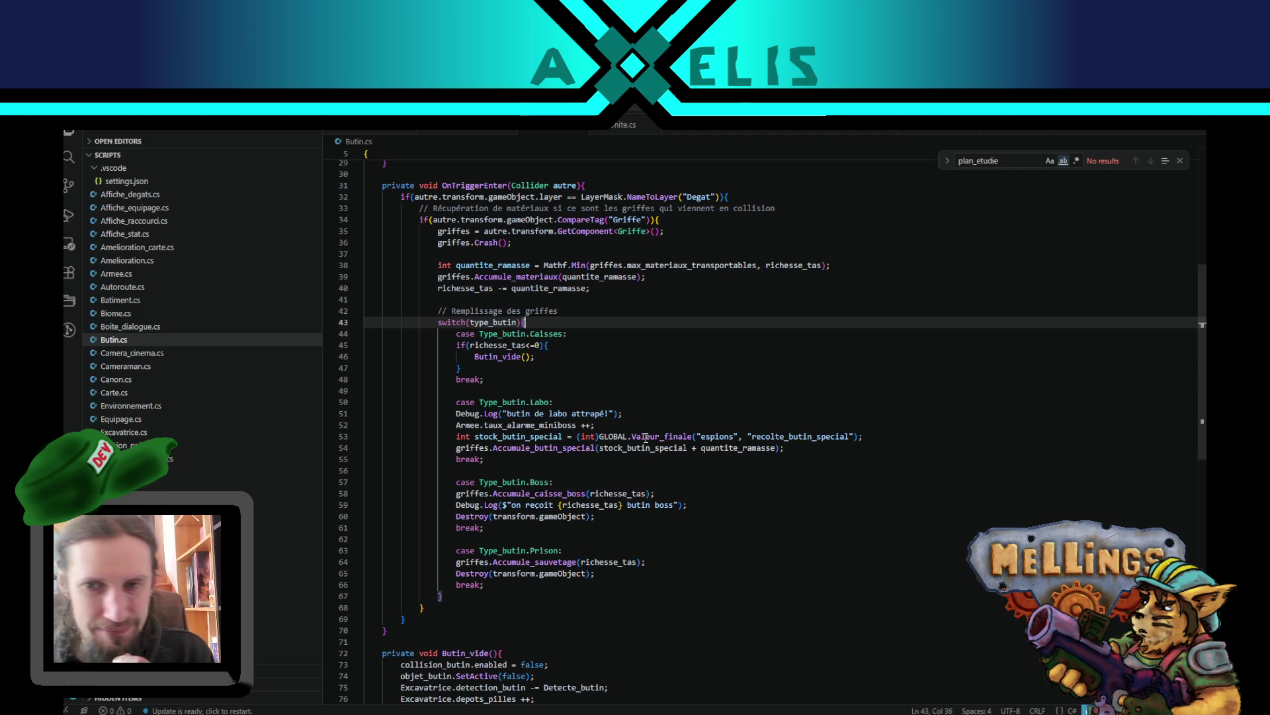
left_click(554, 359)
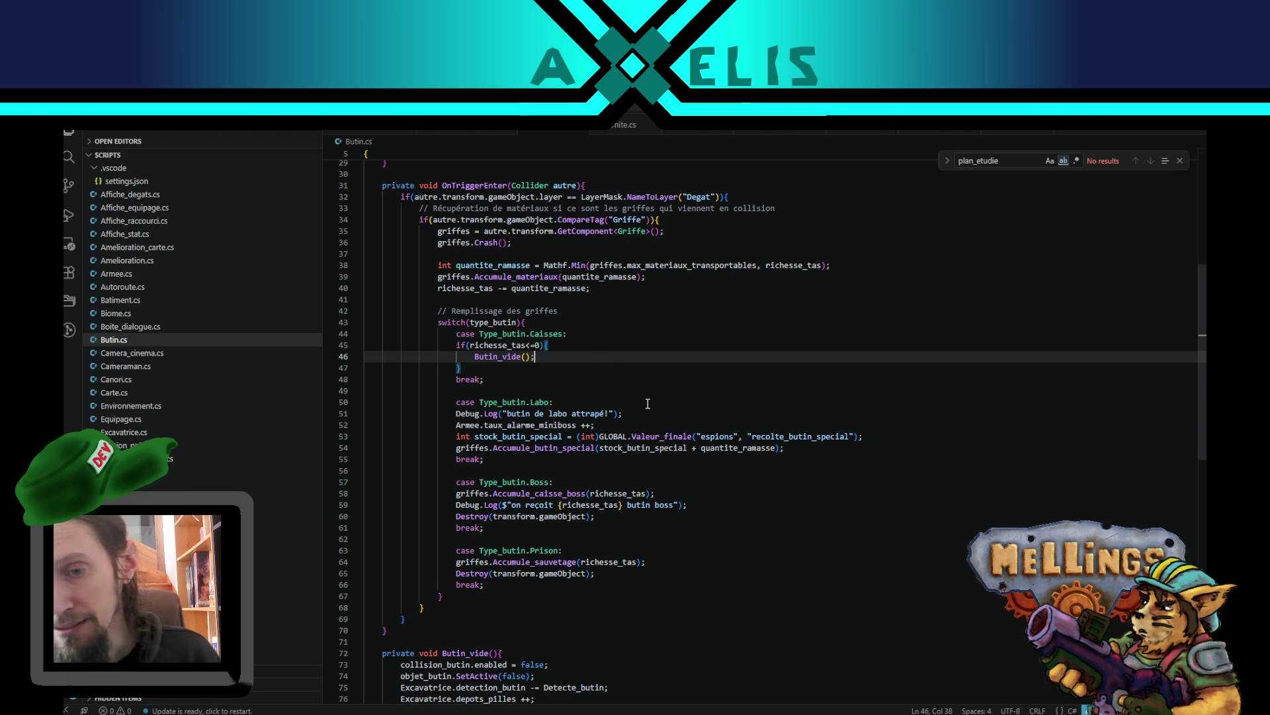
- Leave Butin.cs and bring Unity back from the taskbar to recompile the scripts
scroll(625, 448, "down", 3)
scroll(625, 447, "up", 4)
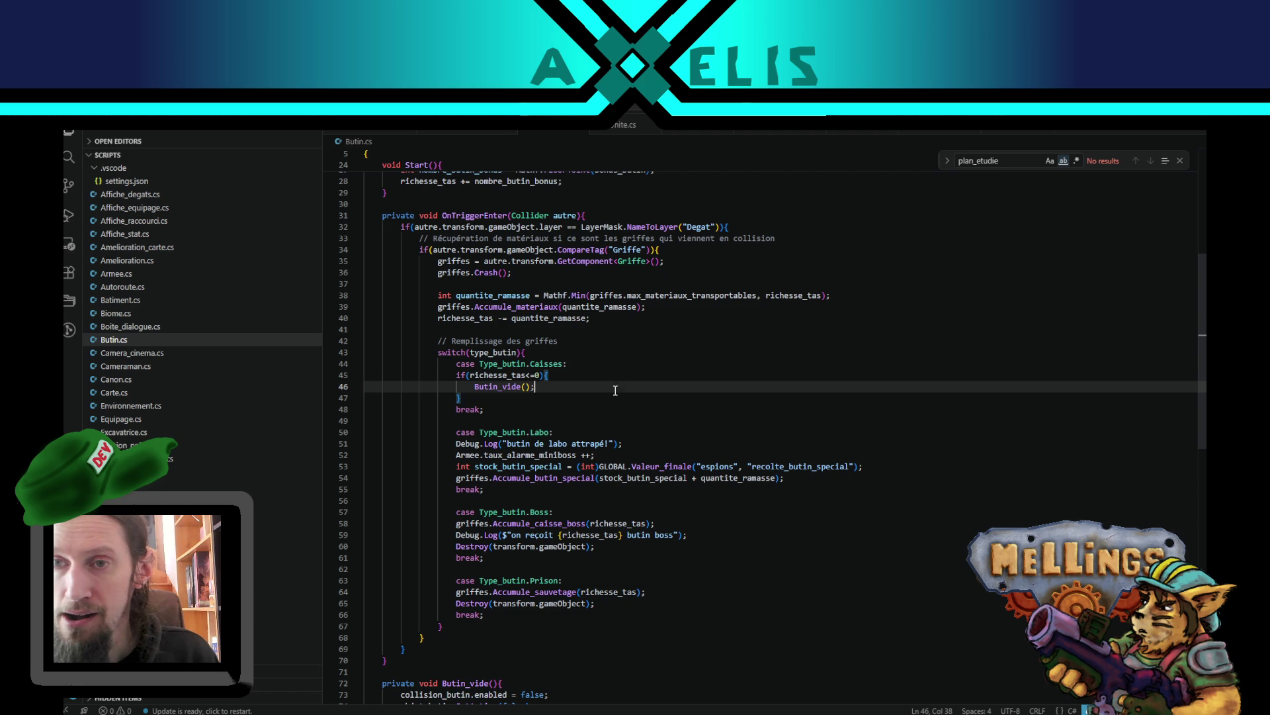
mouse_move(595, 712)
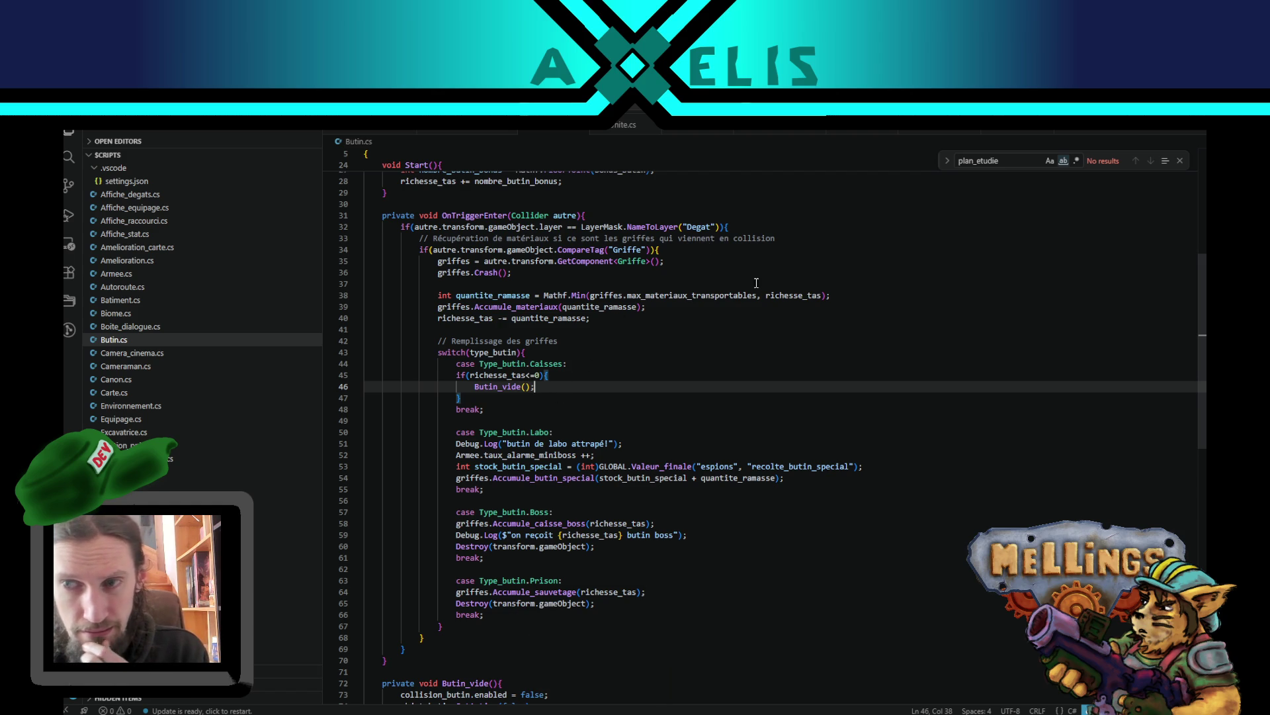
left_click(599, 711)
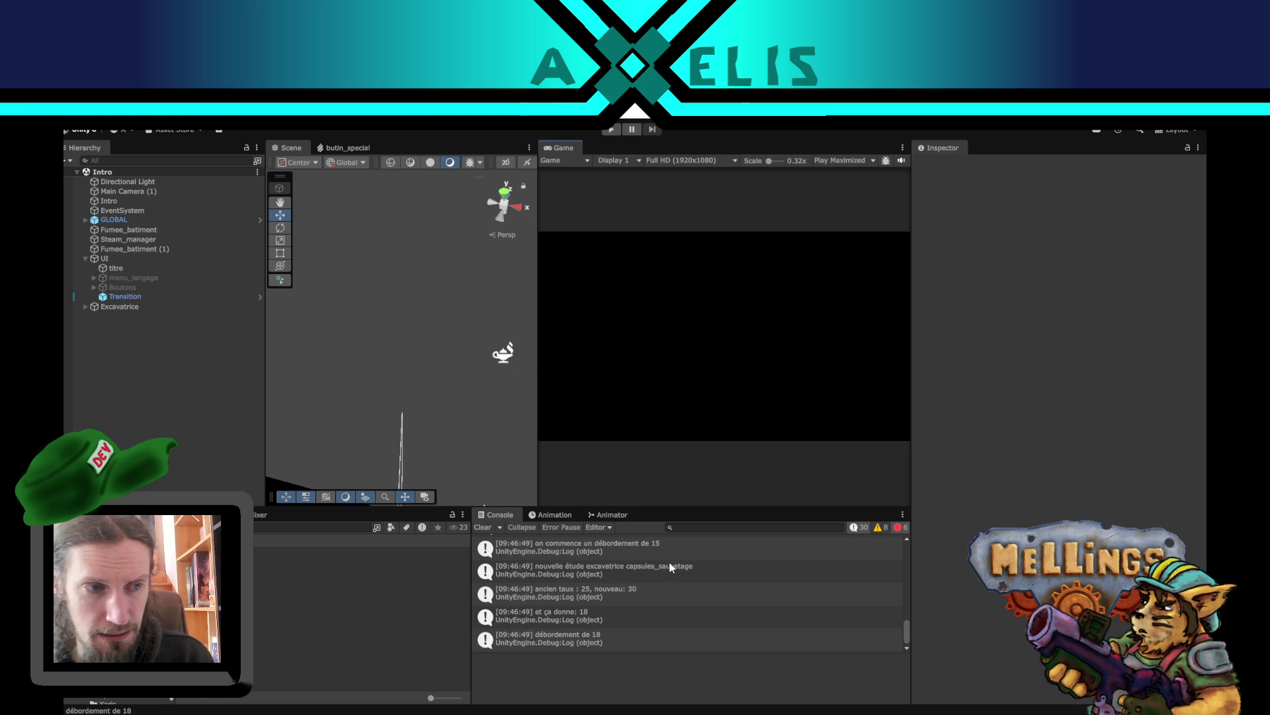
- Scroll the Console logs and show the biome_desert entry's stack trace
scroll(639, 589, "up", 5)
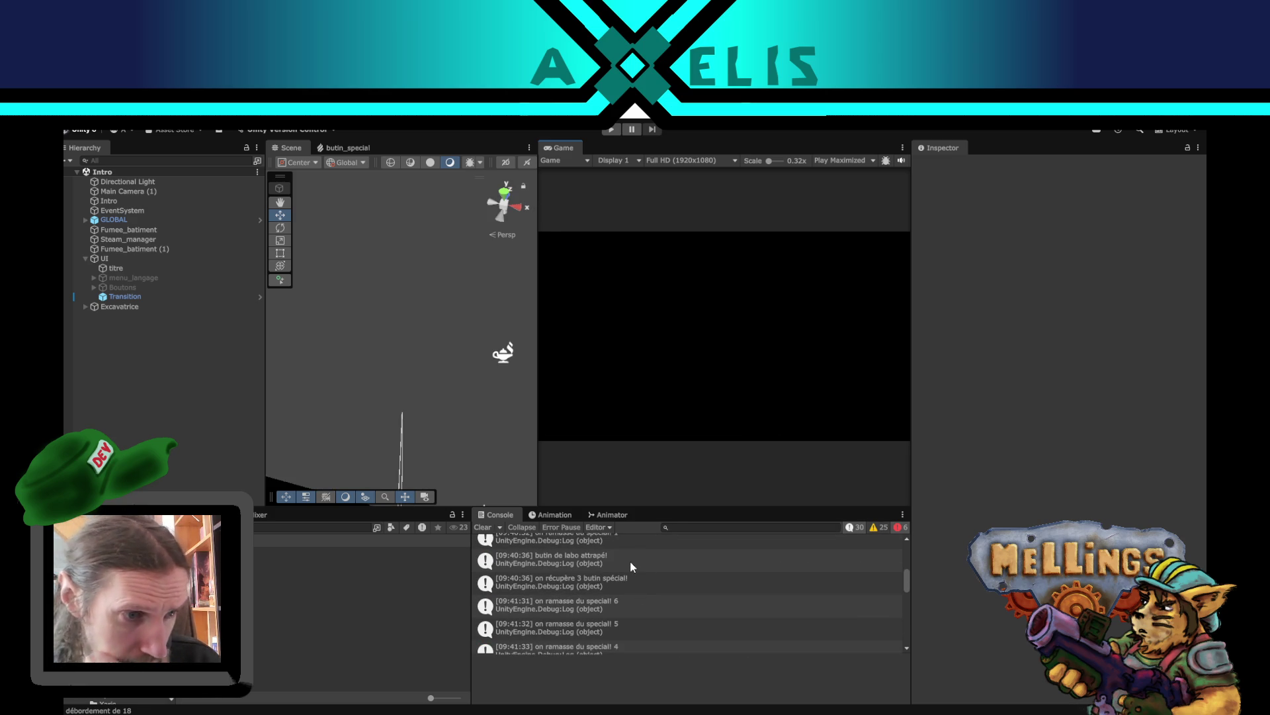
scroll(630, 561, "up", 3)
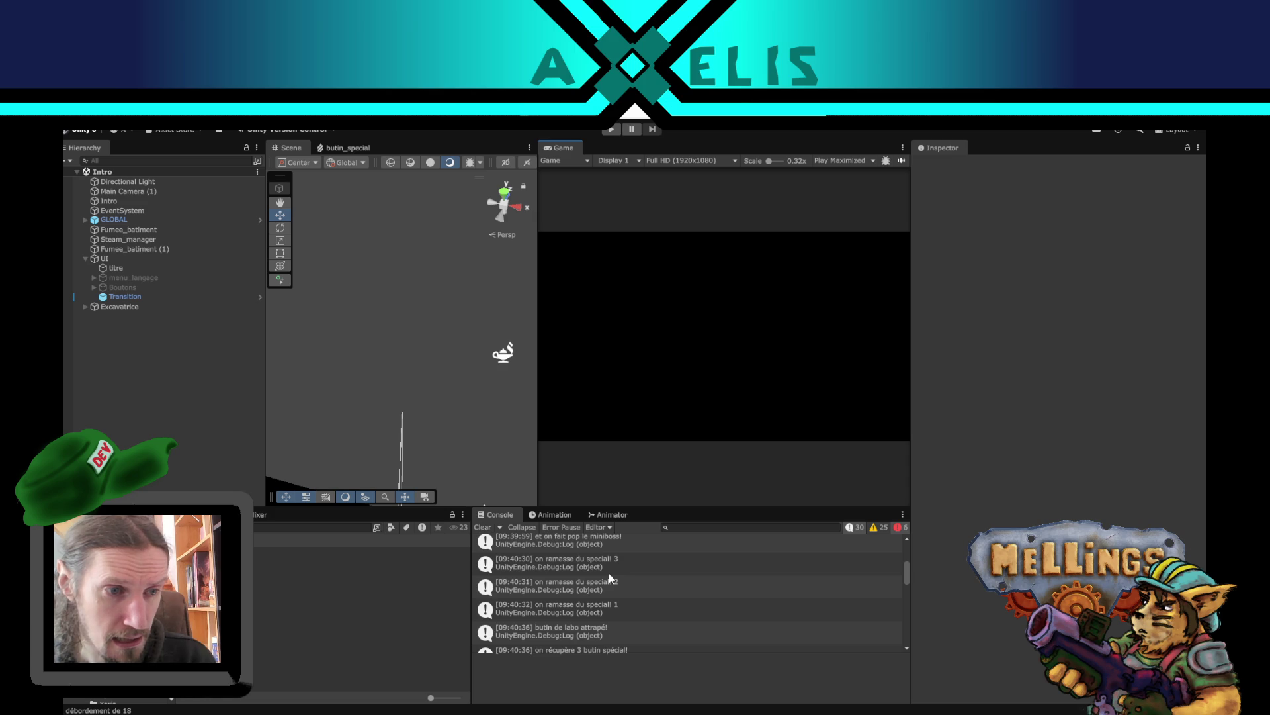
scroll(609, 573, "up", 5)
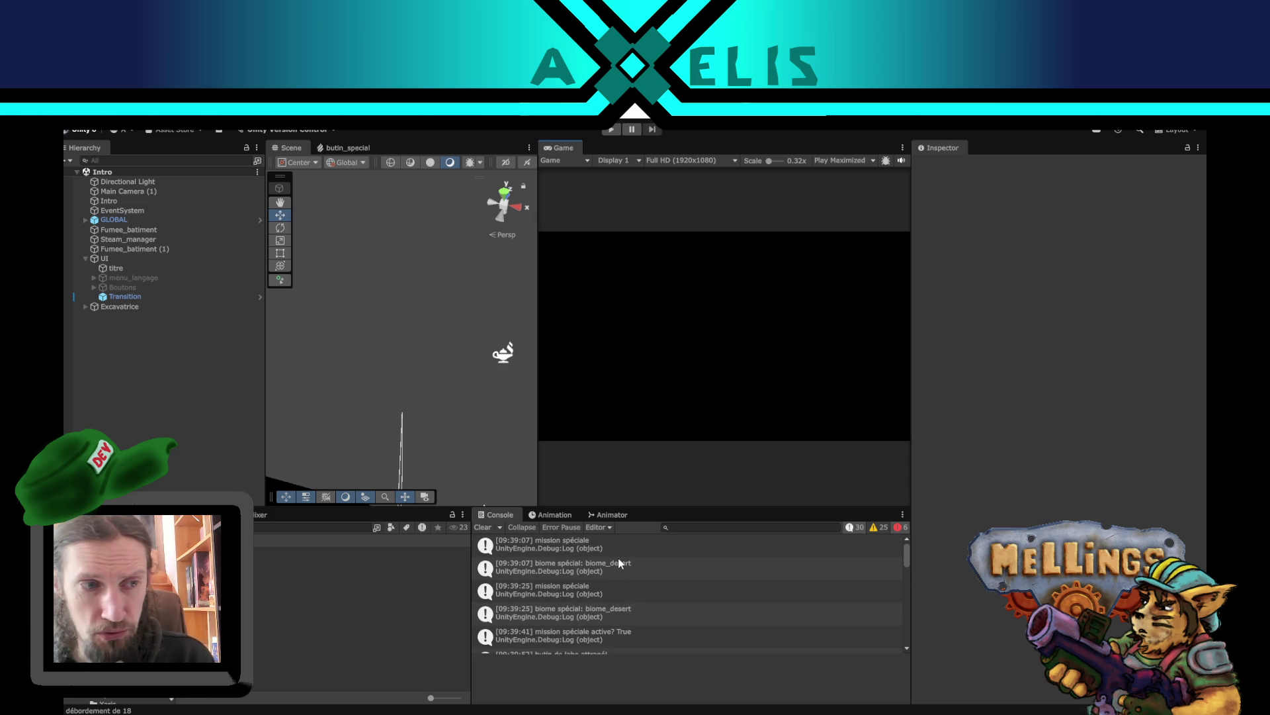
scroll(645, 609, "down", 2)
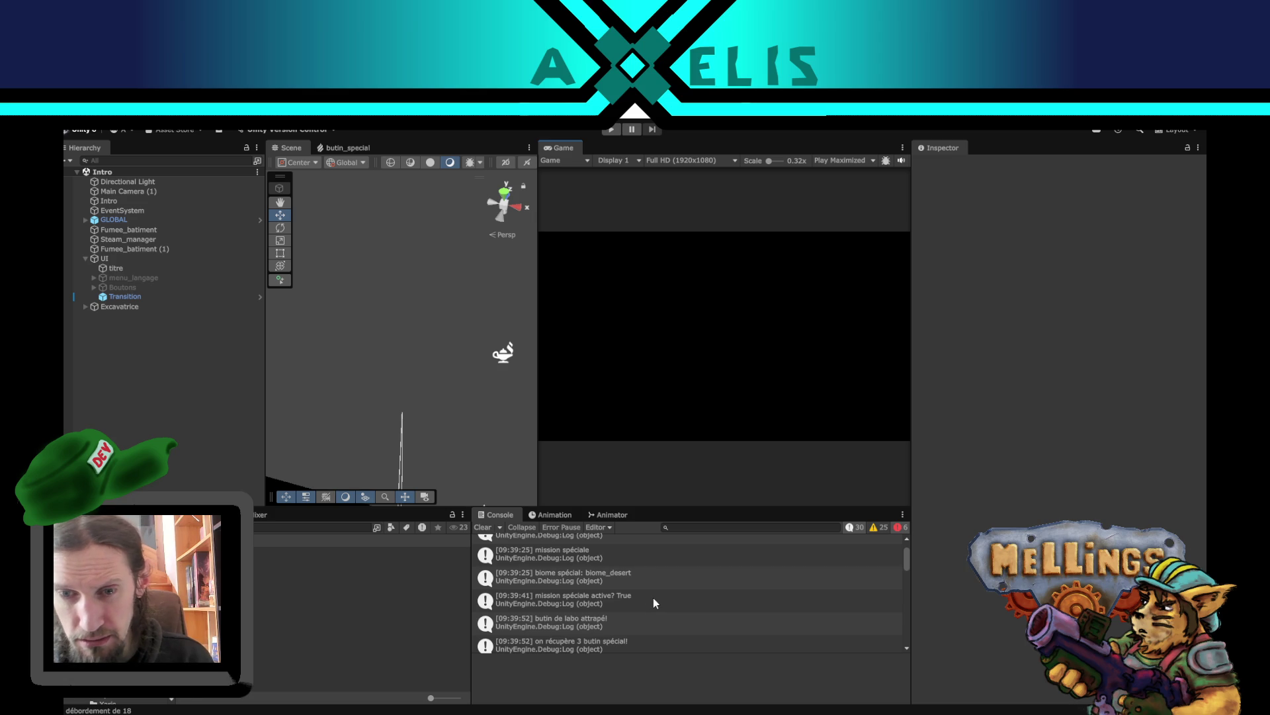
scroll(632, 586, "up", 2)
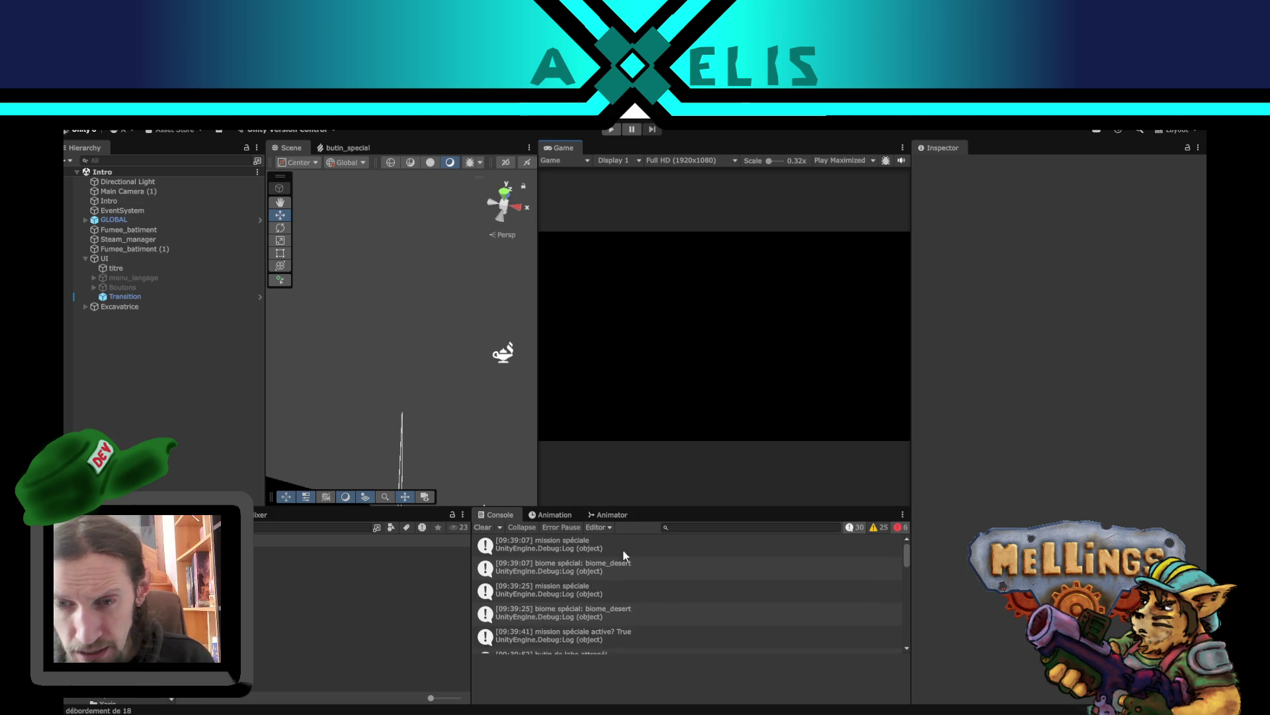
left_click(589, 573)
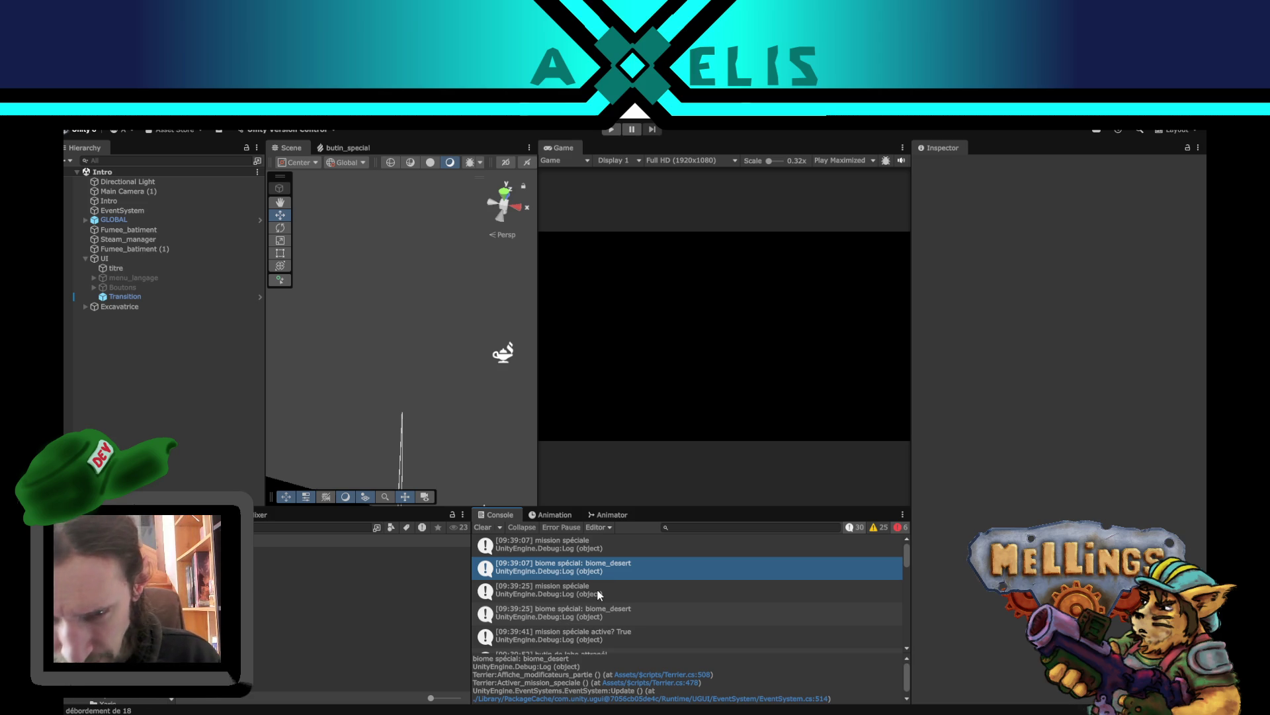
- Trace the 'butin de labo attrapé!' log to Butin.cs line 51
scroll(627, 574, "down", 1)
scroll(630, 583, "down", 1)
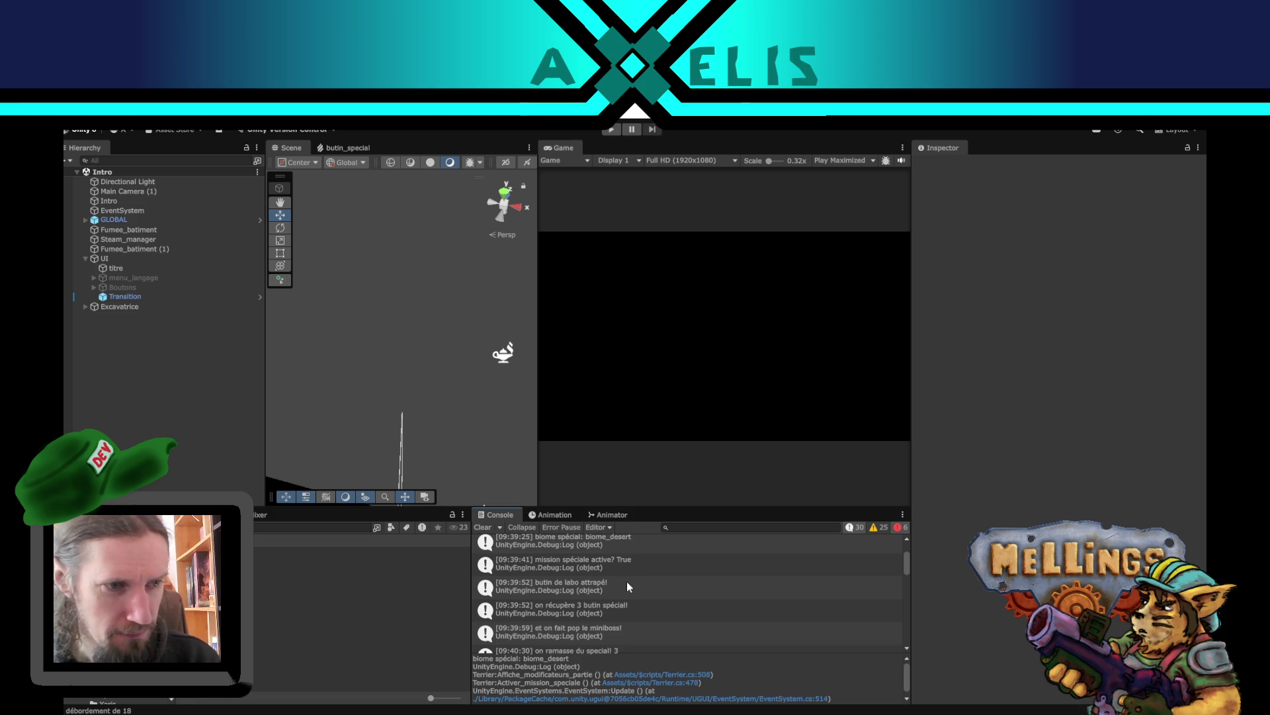
left_click(623, 591)
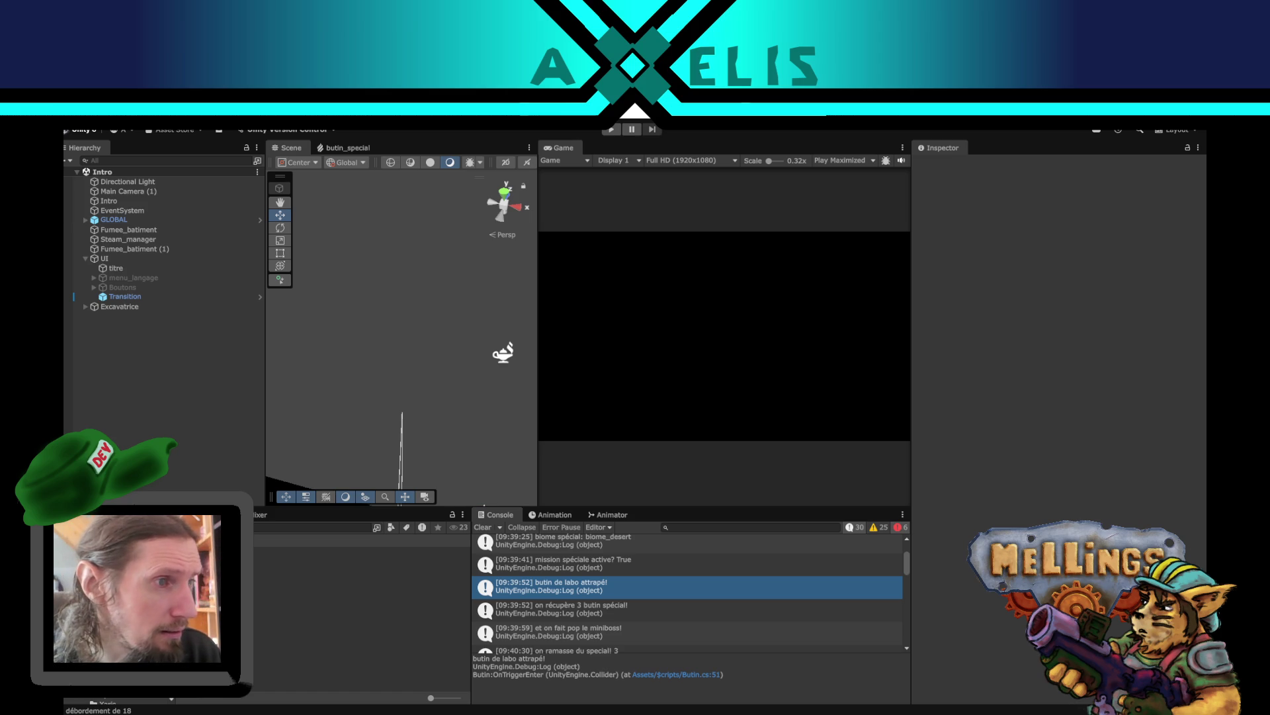
key("alt+Tab")
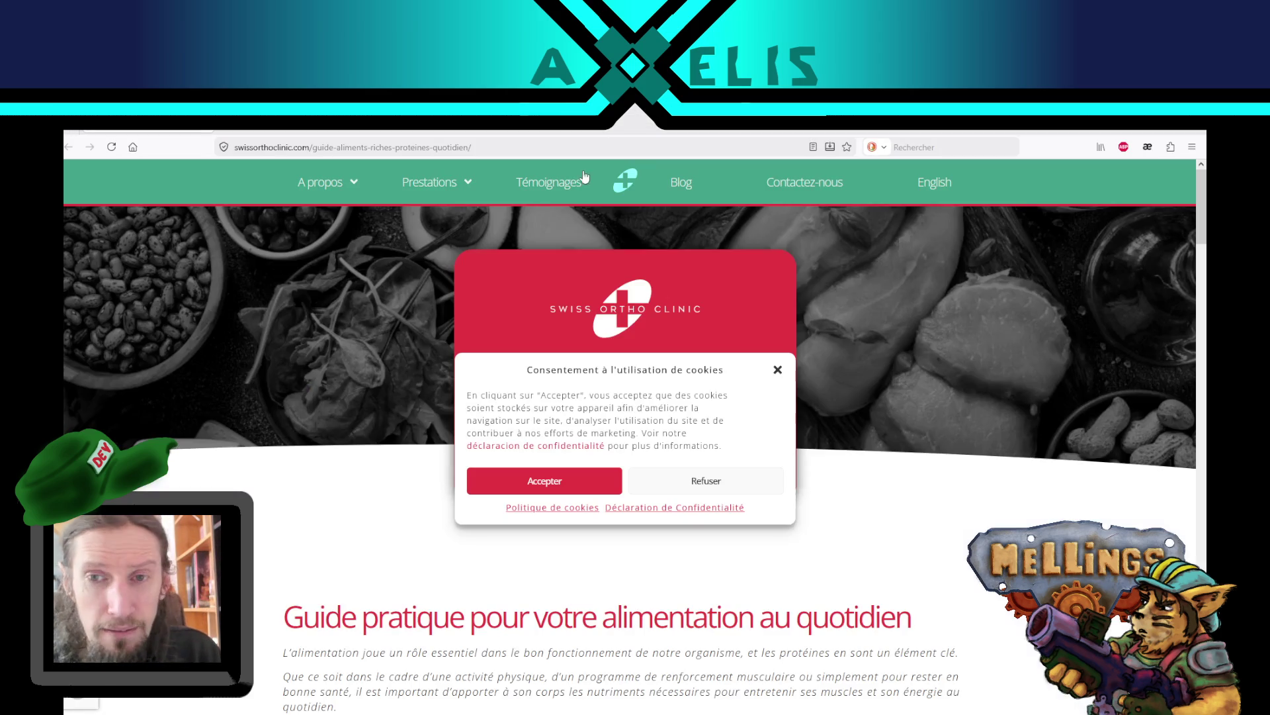
- Refuse cookies on the Swiss Ortho Clinic protein-foods guide and scroll through the article
left_click(724, 481)
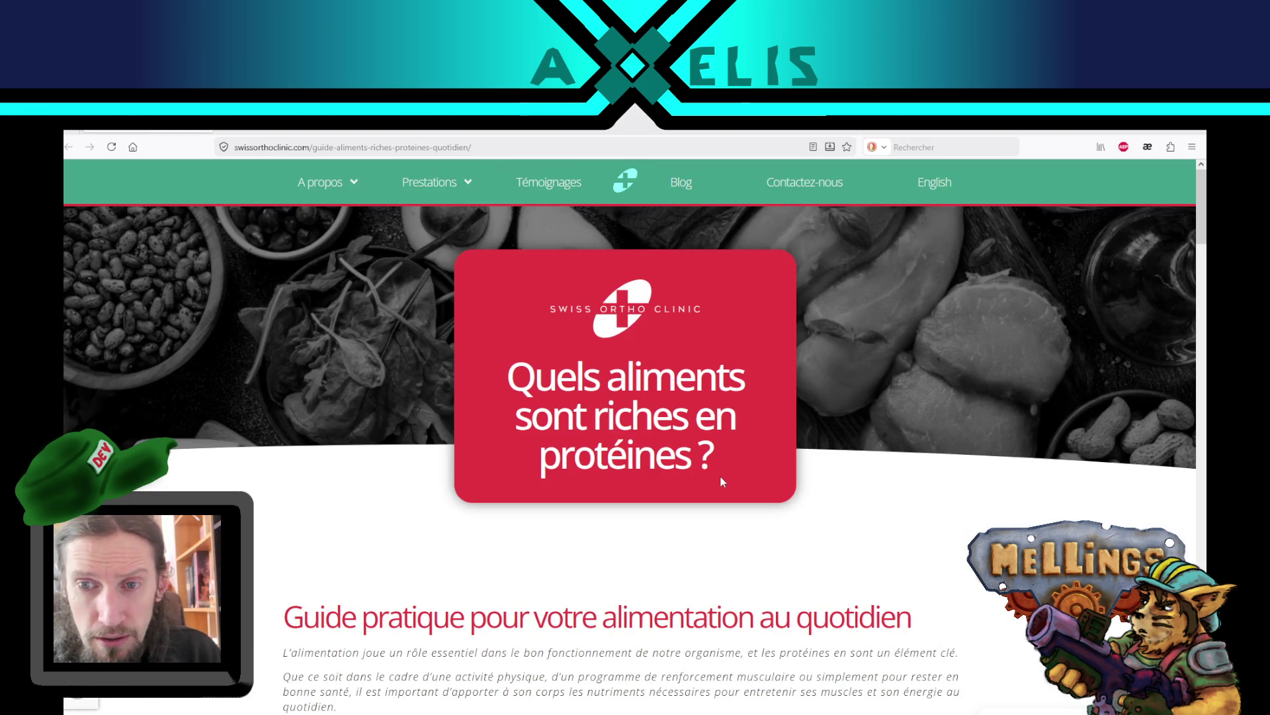
scroll(336, 388, "down", 8)
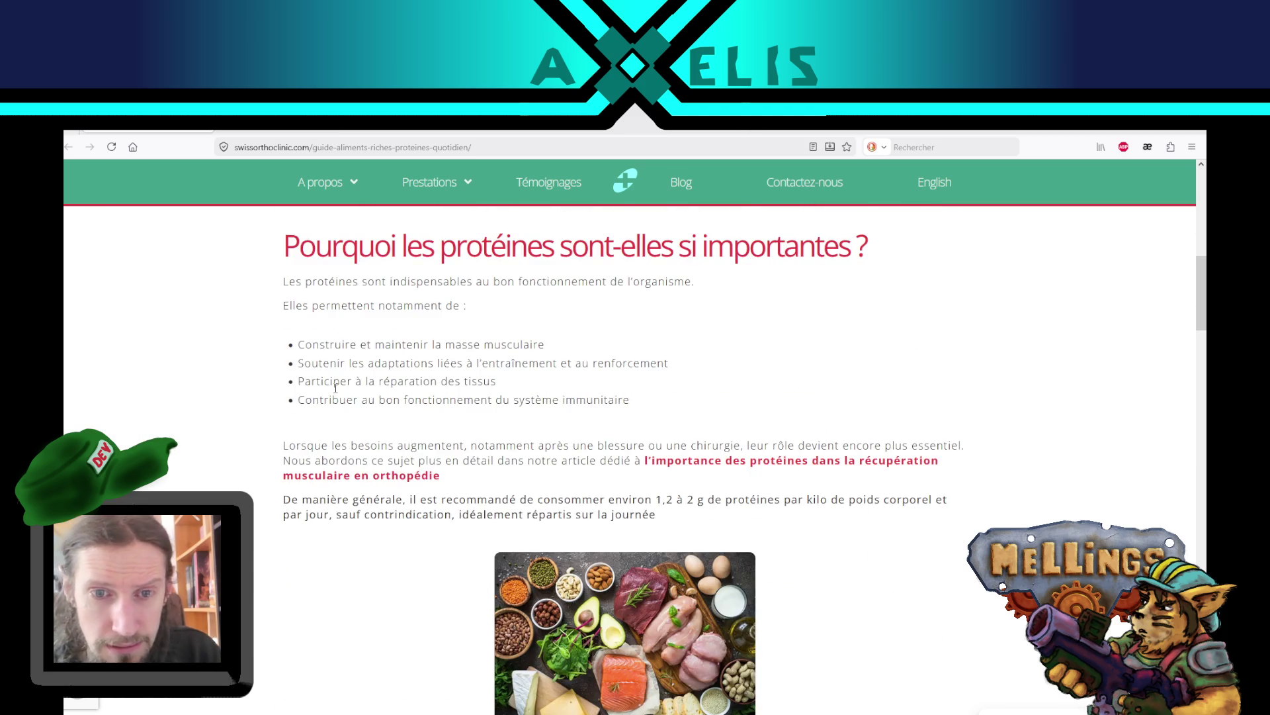
scroll(336, 387, "down", 3)
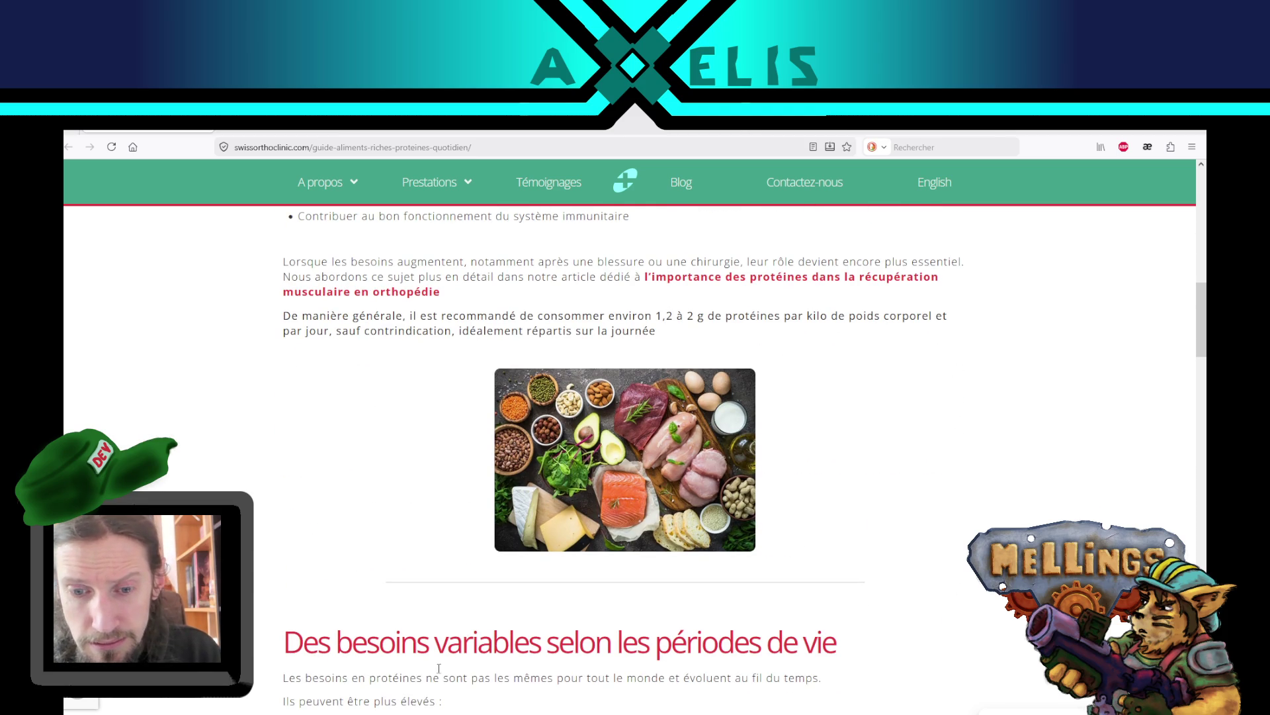
scroll(430, 424, "up", 4)
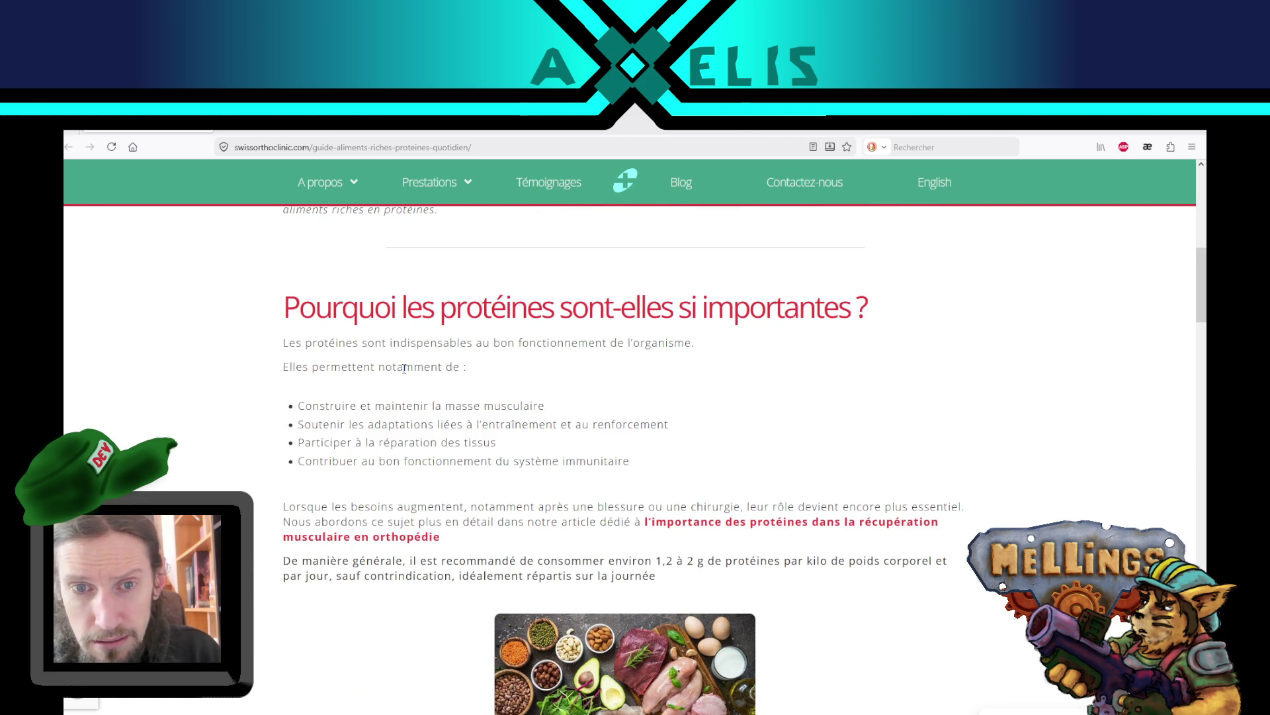
scroll(364, 430, "down", 6)
scroll(351, 450, "down", 10)
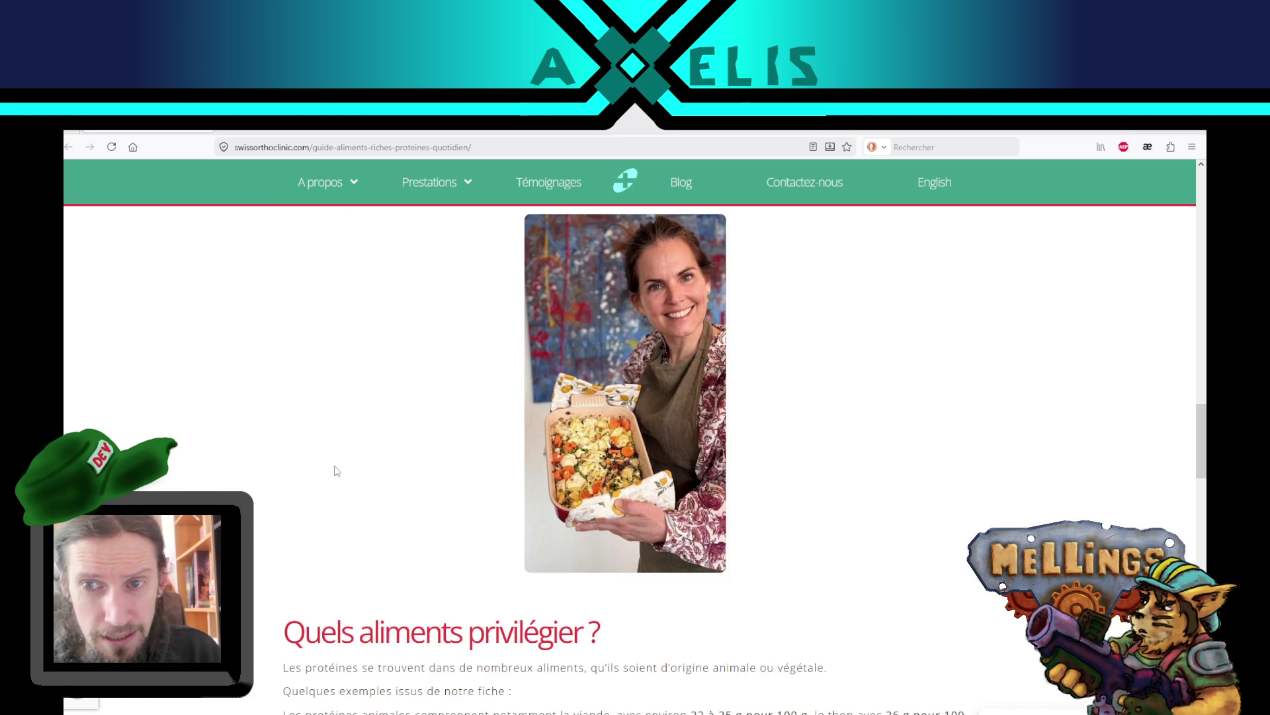
scroll(411, 434, "down", 6)
scroll(412, 431, "down", 5)
scroll(412, 431, "down", 4)
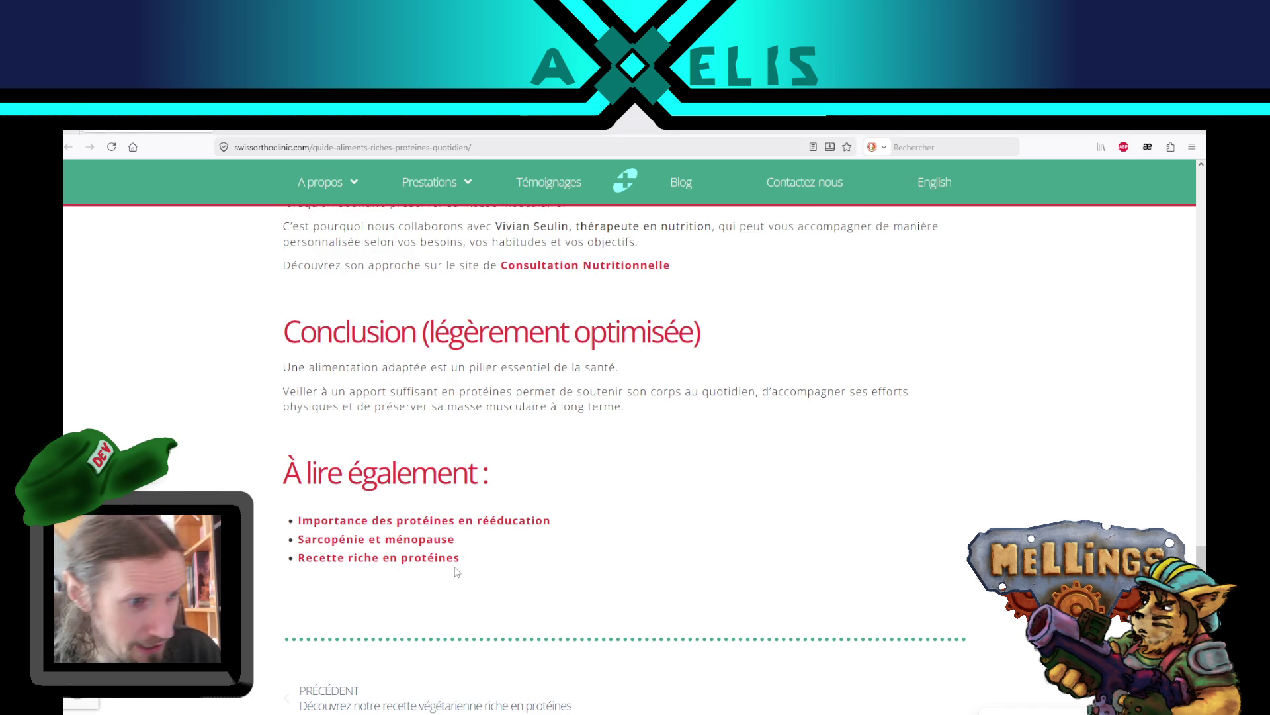
scroll(411, 534, "up", 15)
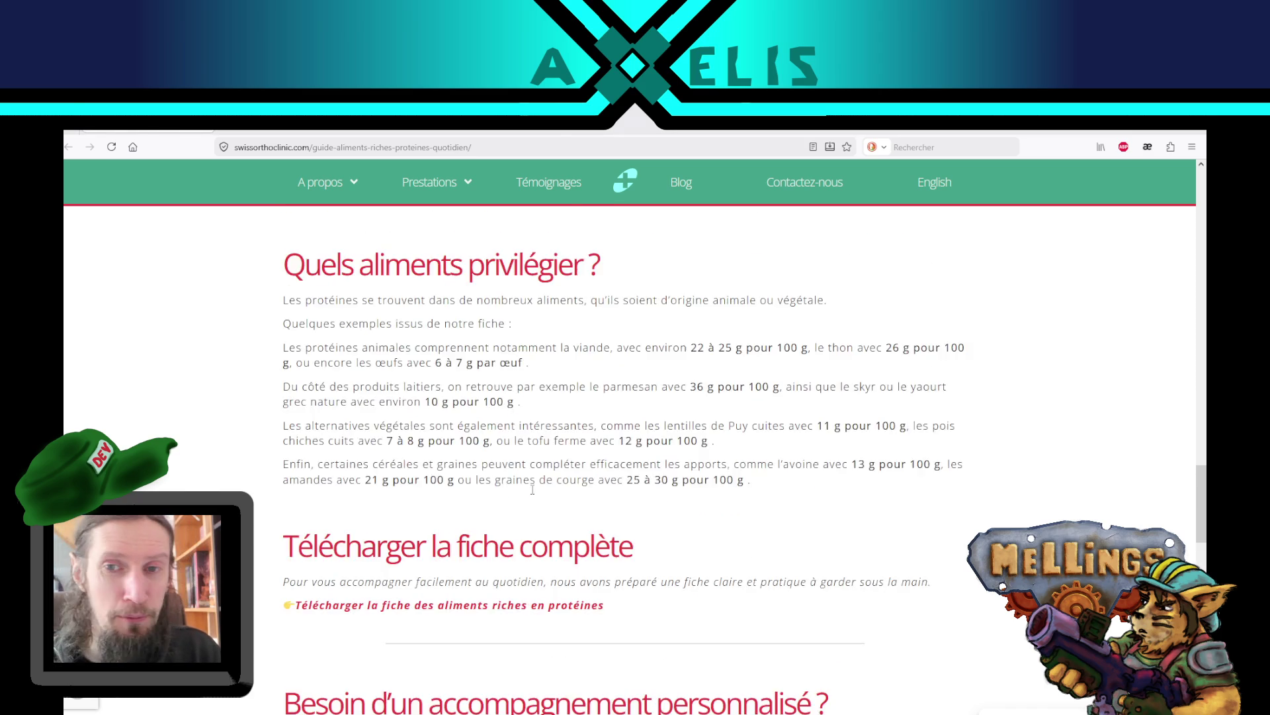
scroll(411, 534, "down", 1)
scroll(411, 534, "up", 1)
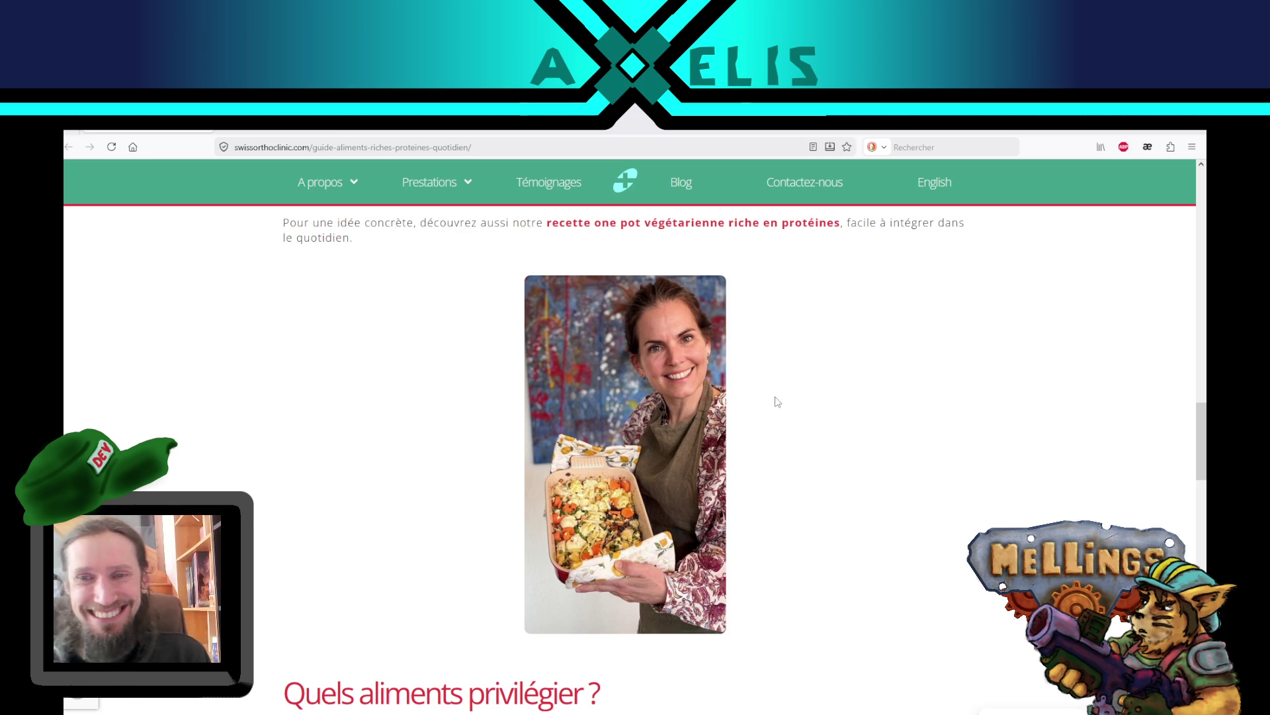
scroll(392, 421, "up", 3)
scroll(394, 417, "down", 3)
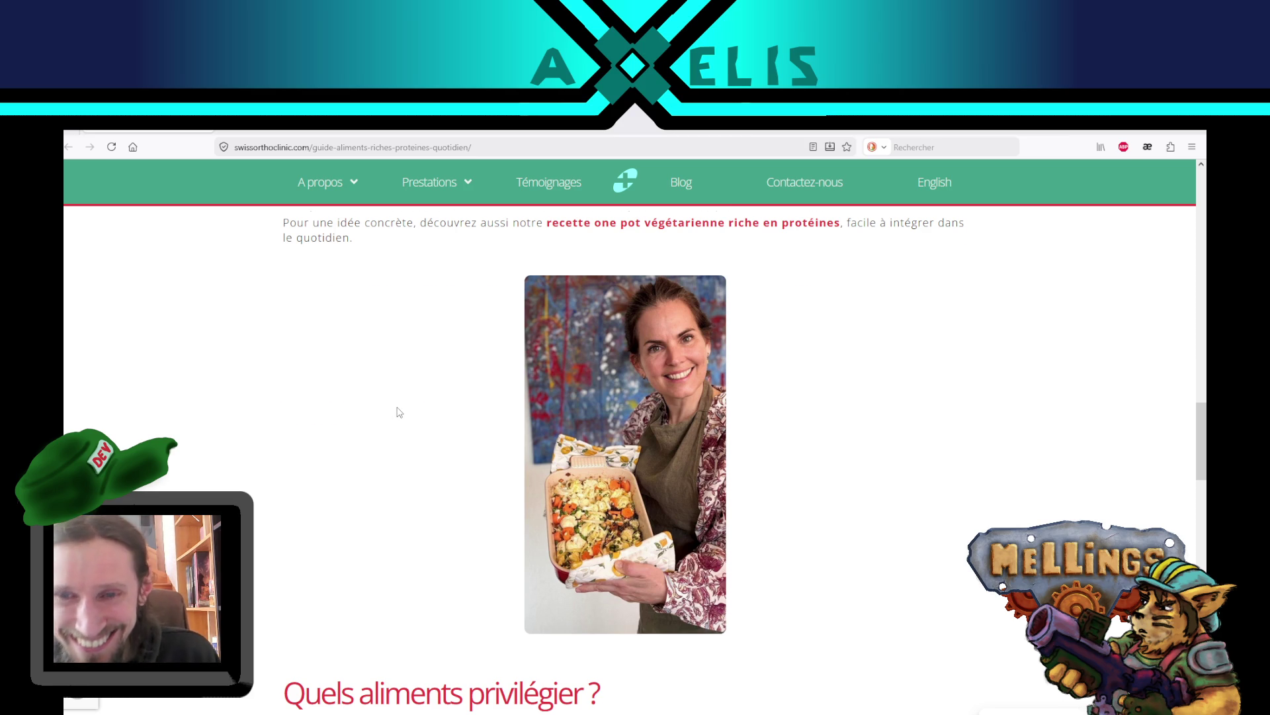
scroll(397, 411, "up", 5)
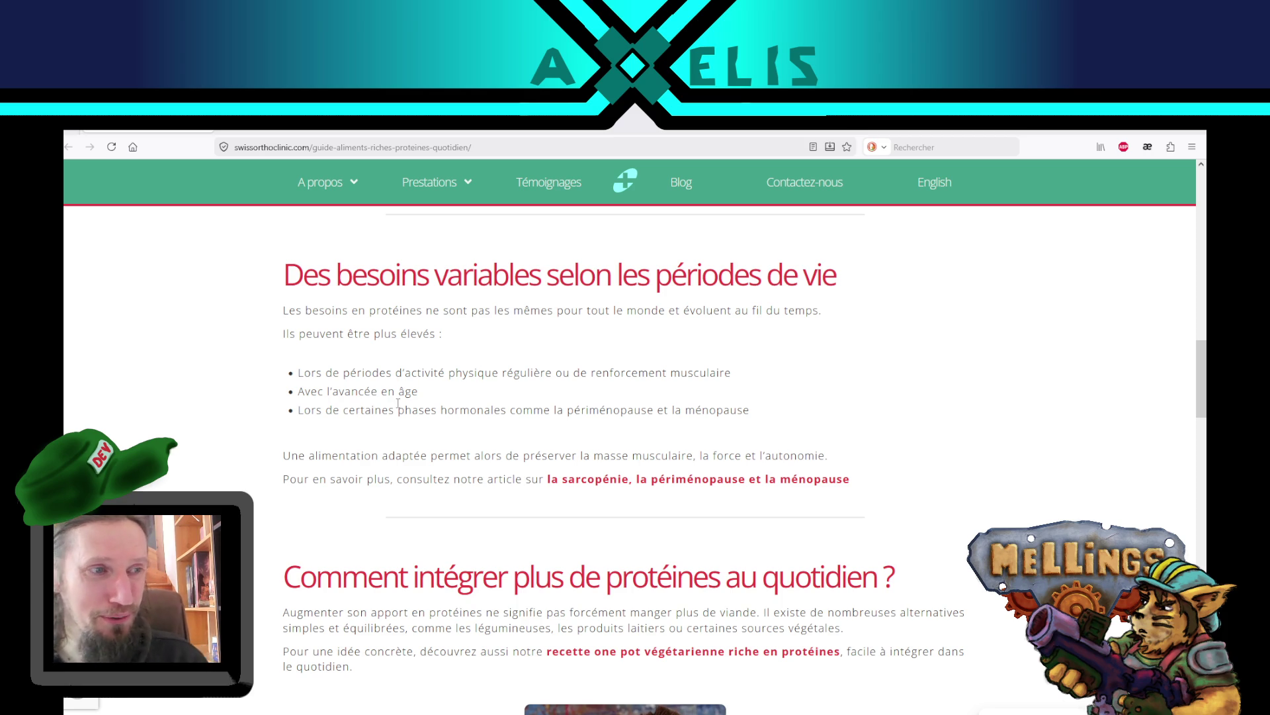
scroll(398, 403, "down", 4)
scroll(401, 406, "down", 4)
scroll(376, 415, "down", 3)
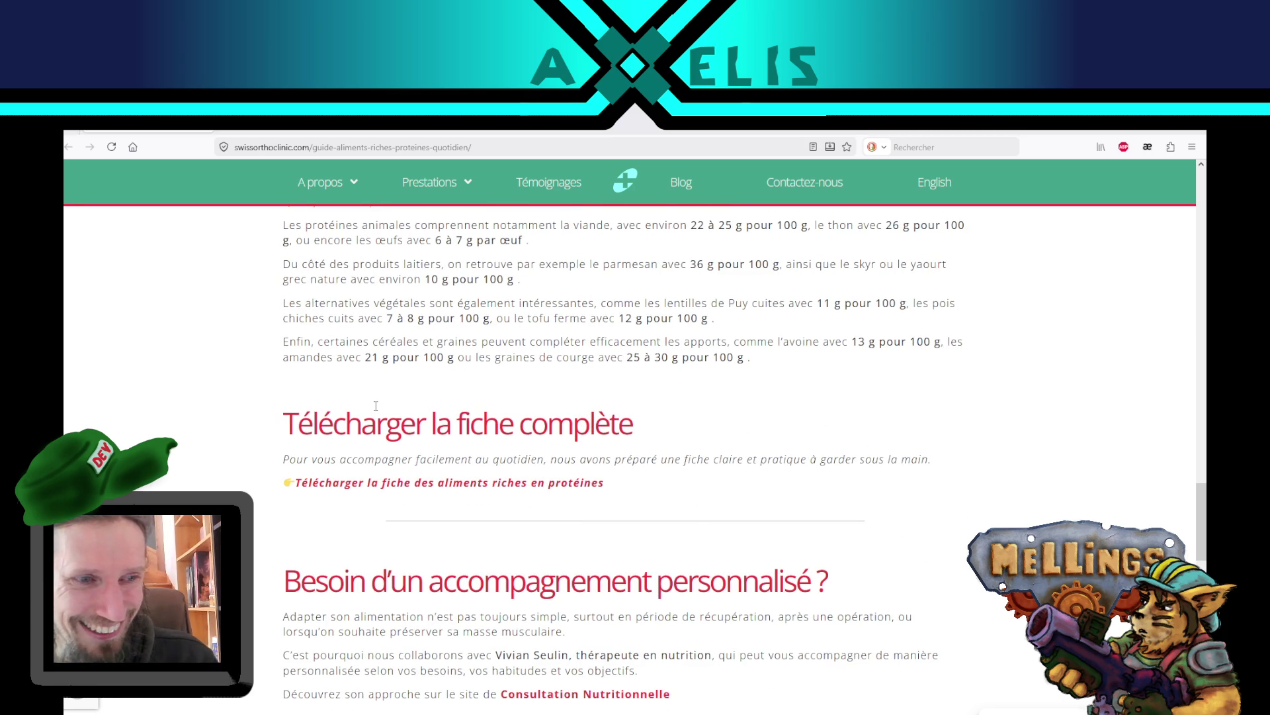
scroll(376, 406, "down", 2)
scroll(375, 409, "down", 2)
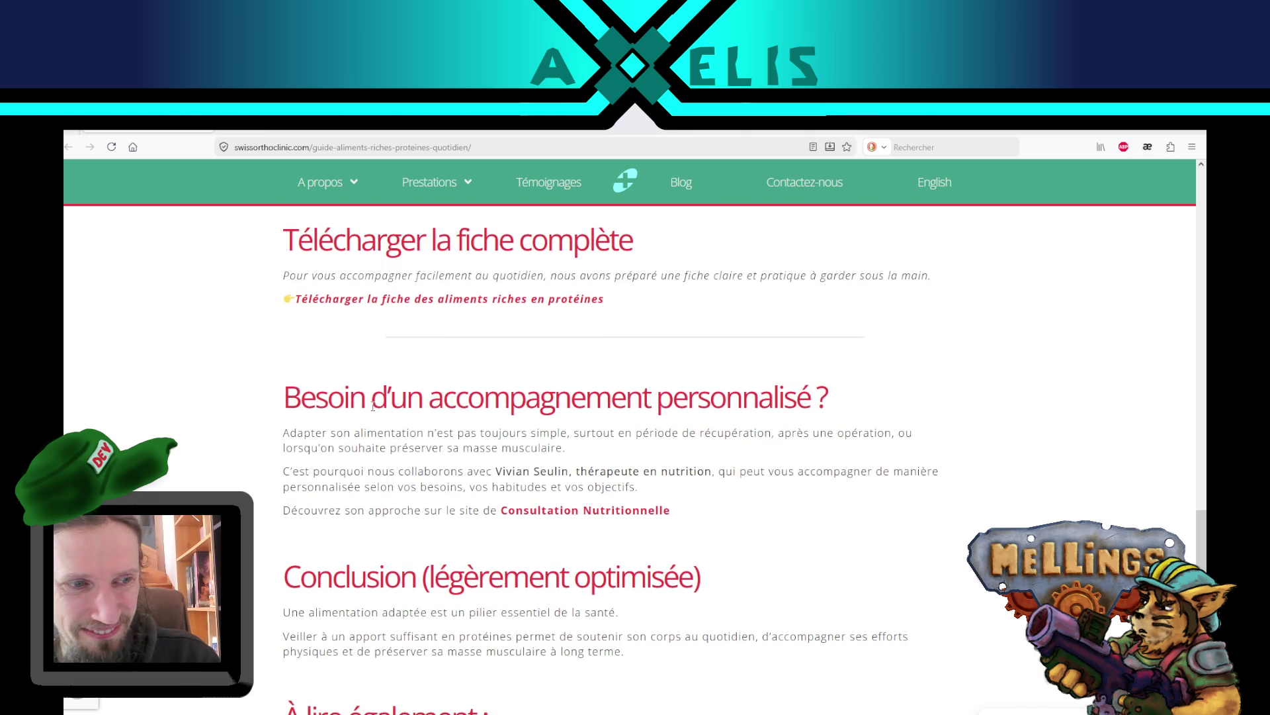
scroll(374, 406, "down", 2)
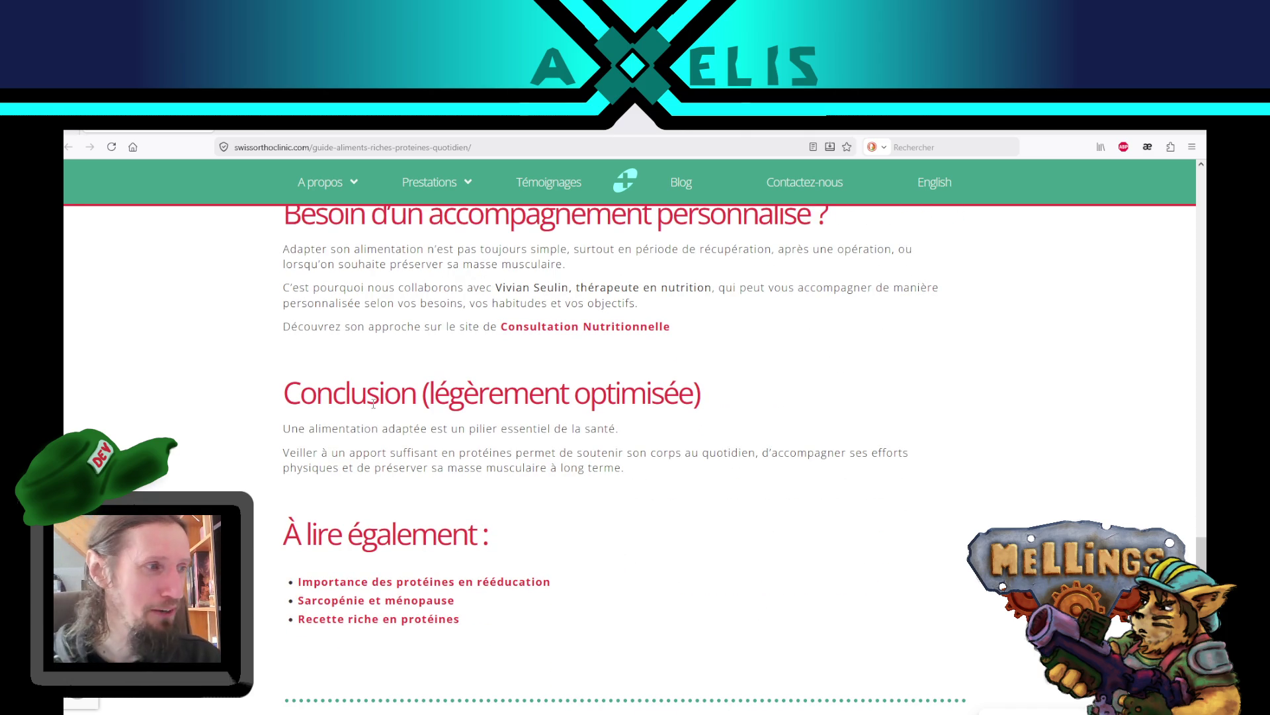
scroll(339, 442, "down", 6)
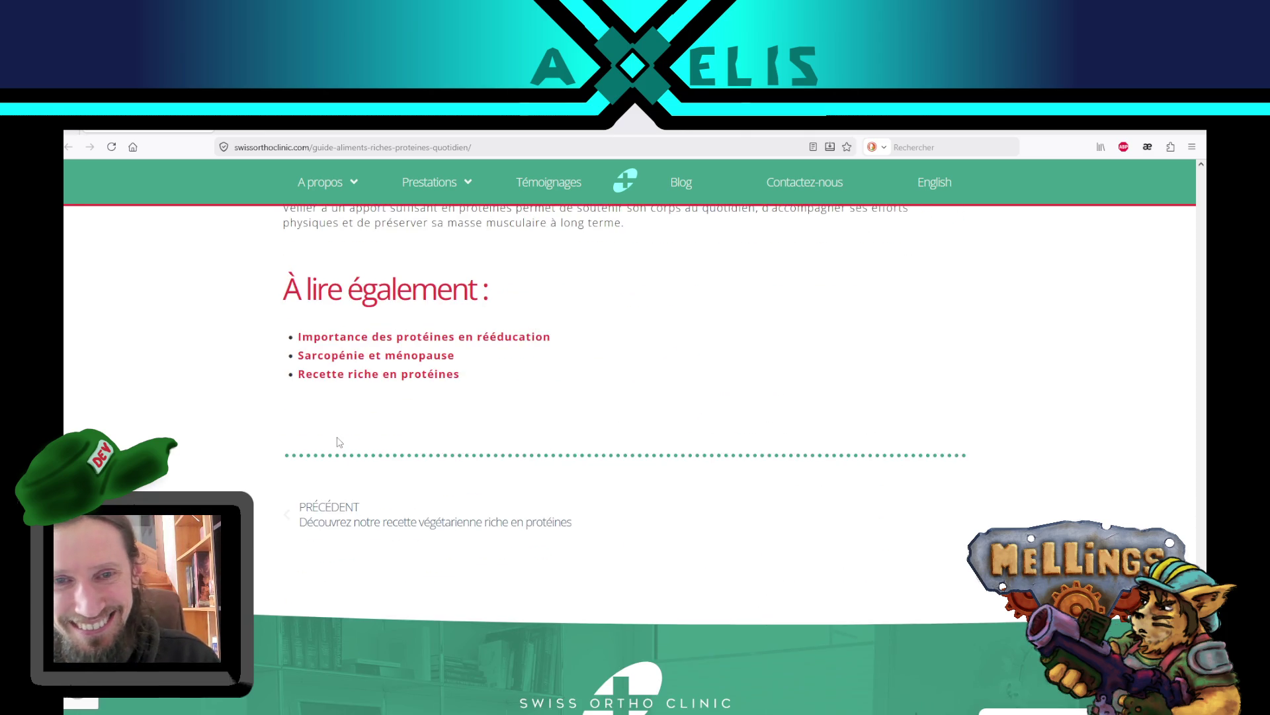
scroll(339, 442, "up", 3)
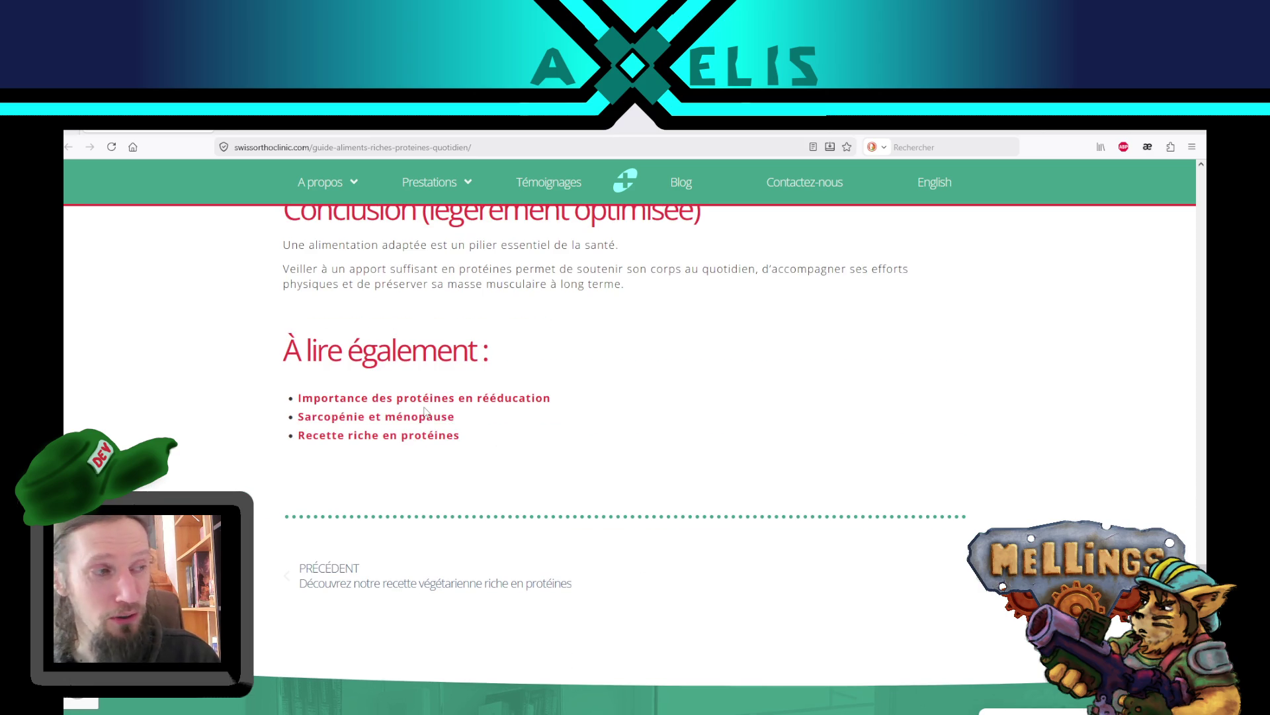
scroll(489, 405, "up", 5)
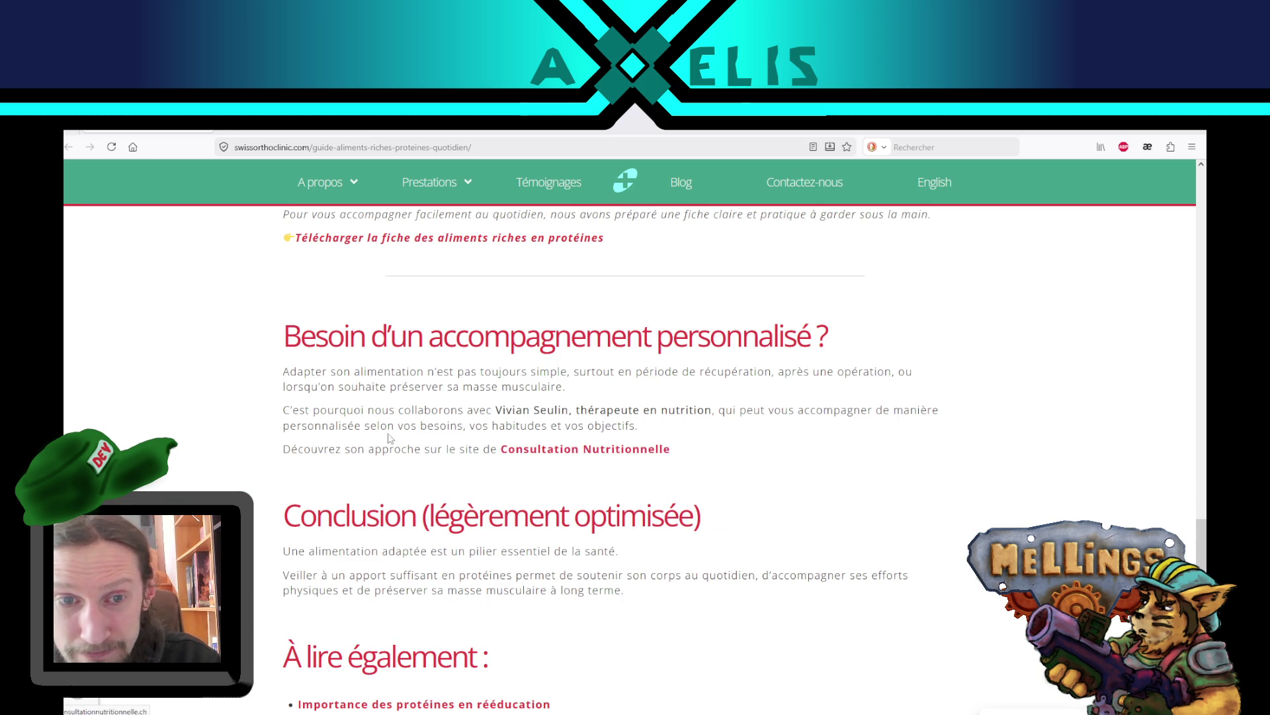
scroll(387, 454, "up", 4)
scroll(345, 479, "up", 1)
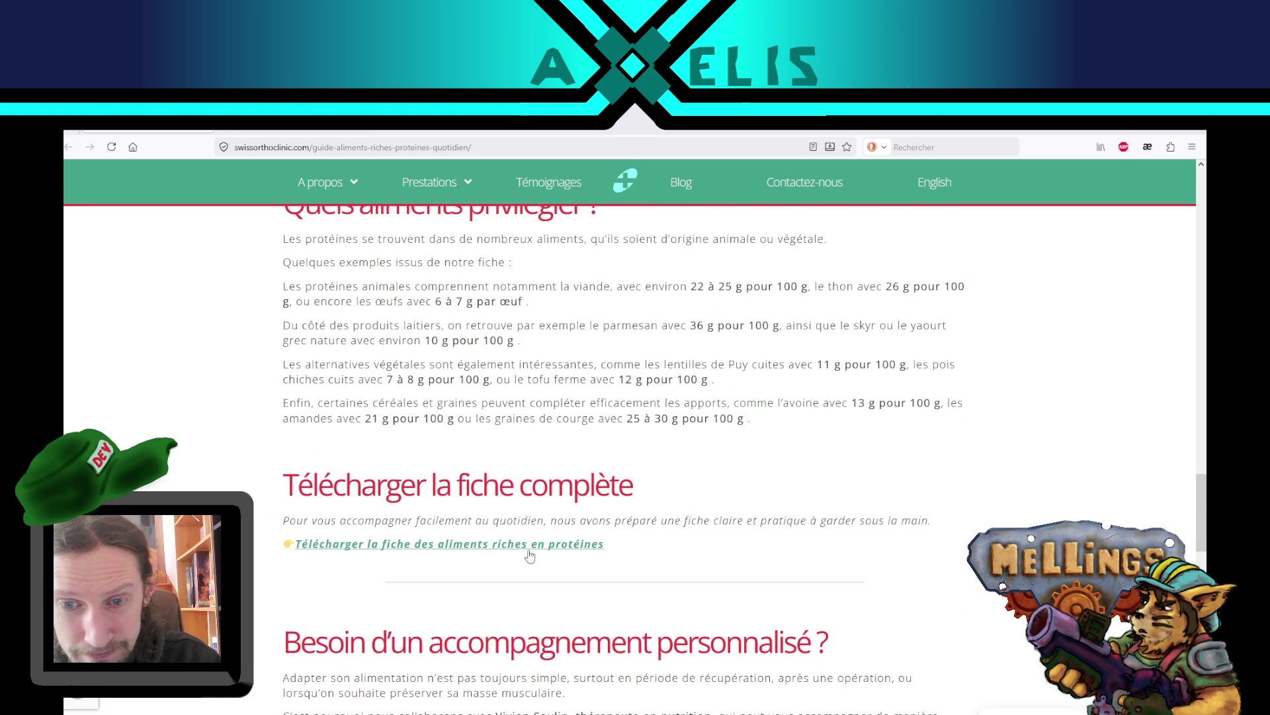
scroll(396, 485, "up", 2)
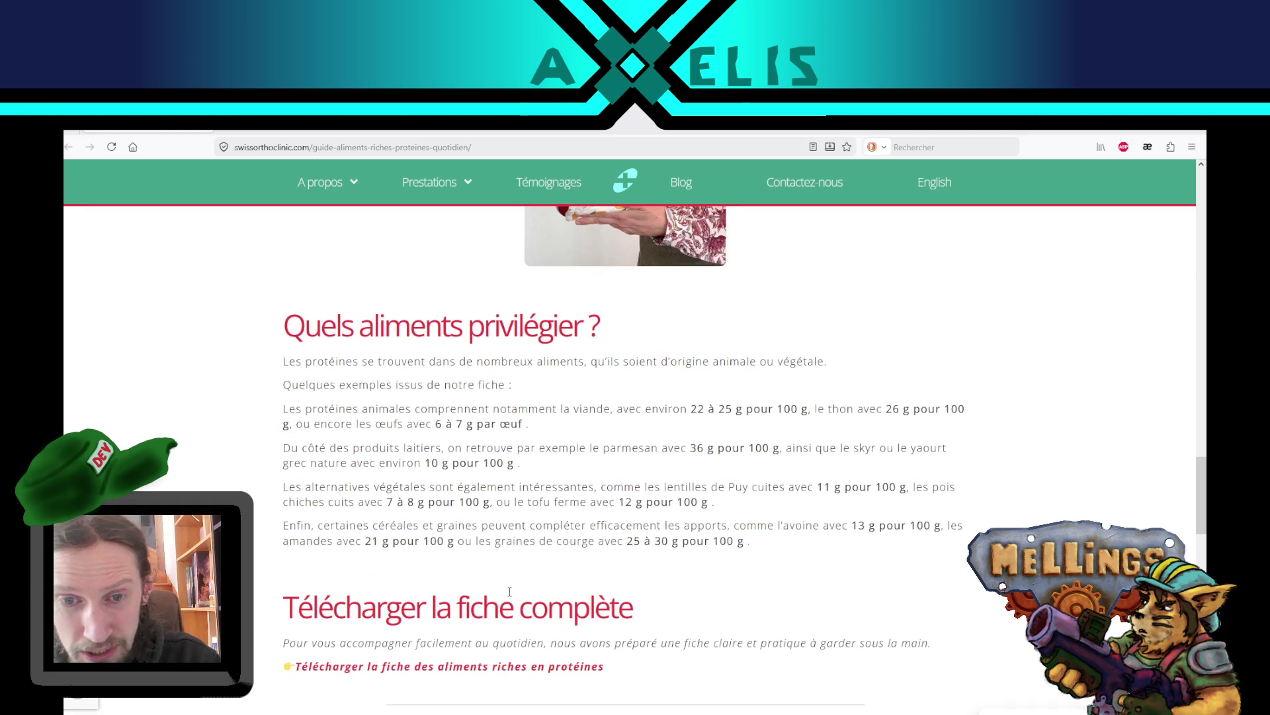
- Highlight the meat, tuna, egg and dairy protein amounts, including parmesan's 36 g
left_click_drag(438, 409, 715, 425)
left_click(716, 425)
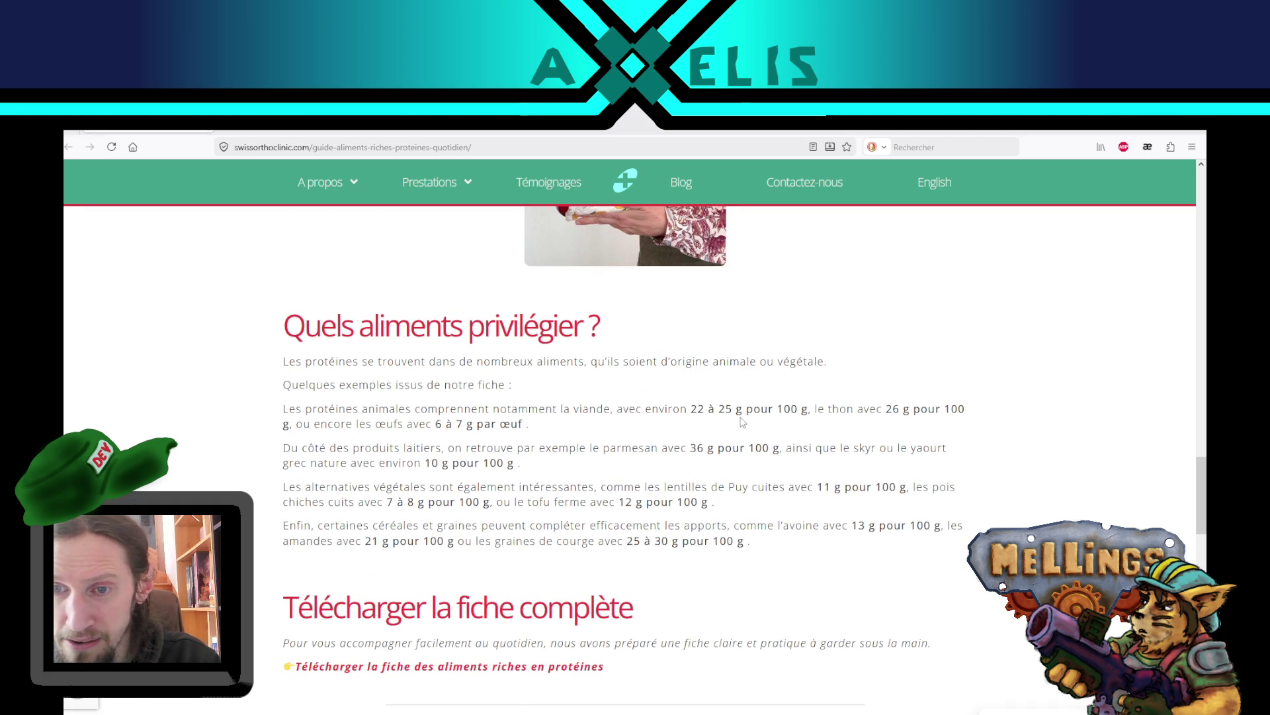
mouse_move(632, 411)
left_mouse_down()
mouse_move(775, 410)
mouse_move(533, 427)
mouse_move(673, 410)
mouse_move(715, 448)
mouse_move(741, 425)
mouse_move(728, 411)
mouse_move(757, 435)
left_mouse_up()
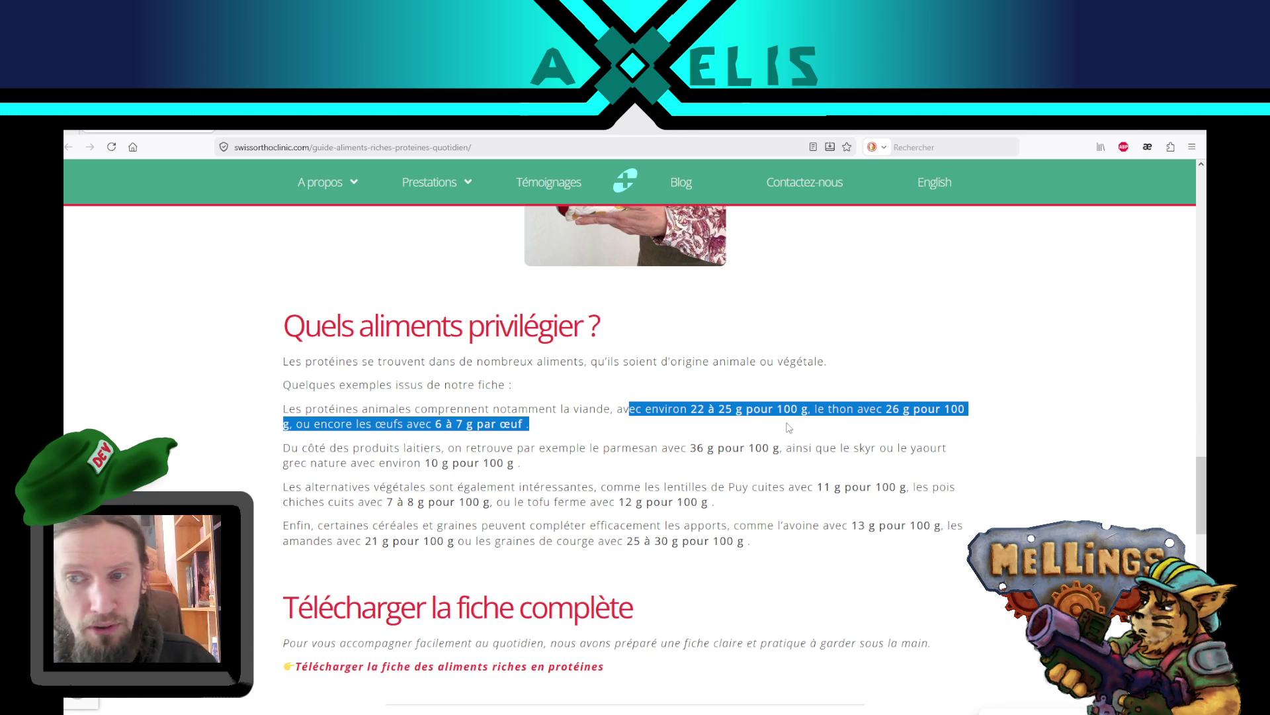
left_click(543, 430)
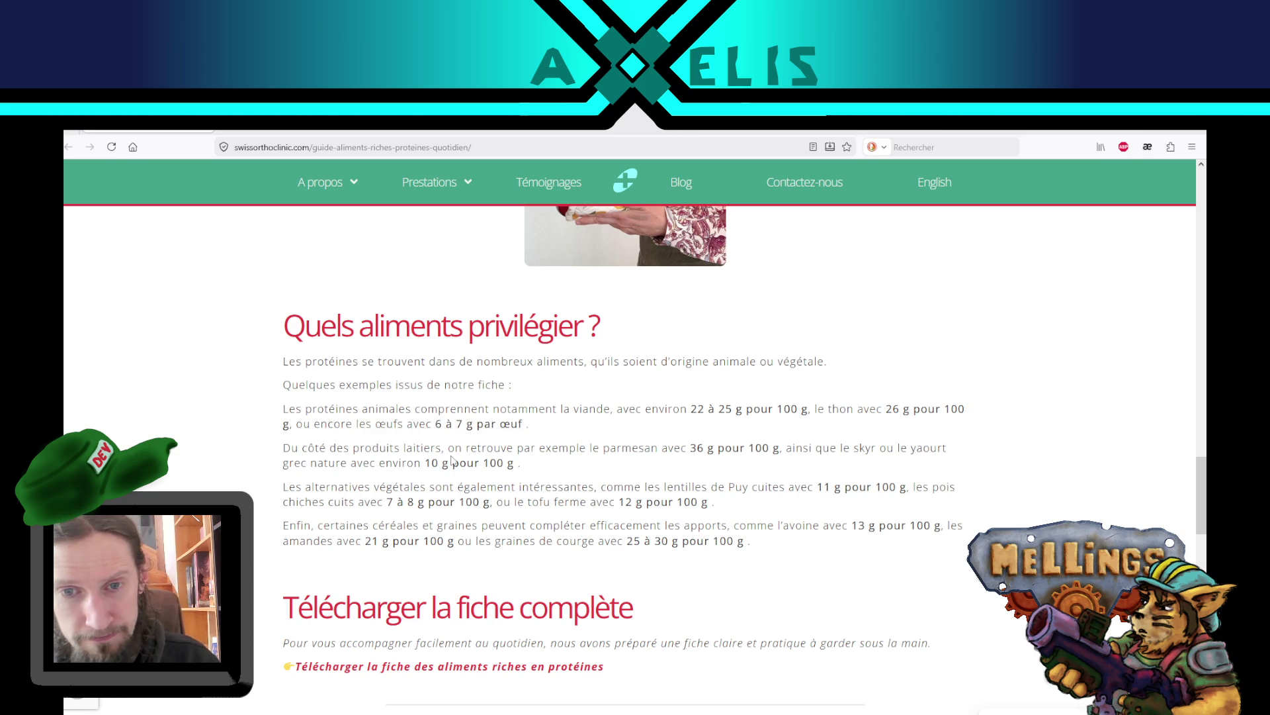
mouse_move(422, 447)
left_mouse_down()
mouse_move(716, 443)
mouse_move(391, 449)
mouse_move(657, 449)
left_mouse_up()
left_click(729, 444)
left_click_drag(714, 449, 629, 442)
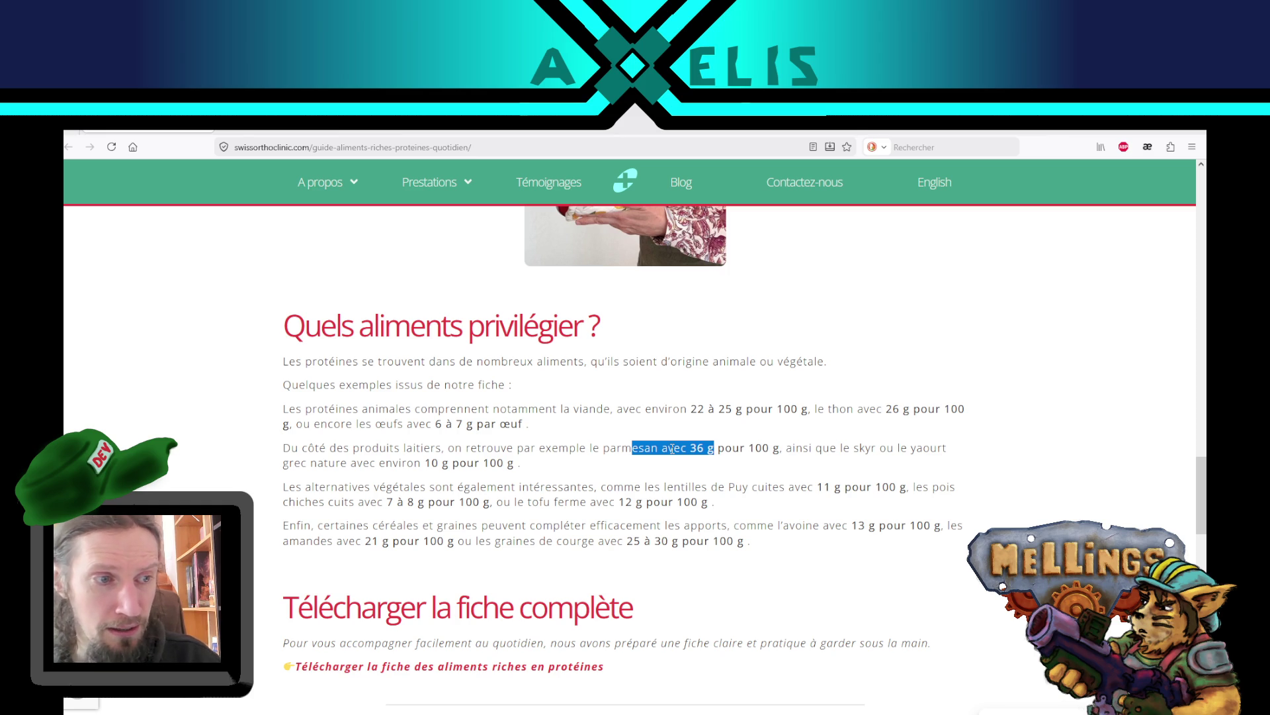
left_click(729, 450)
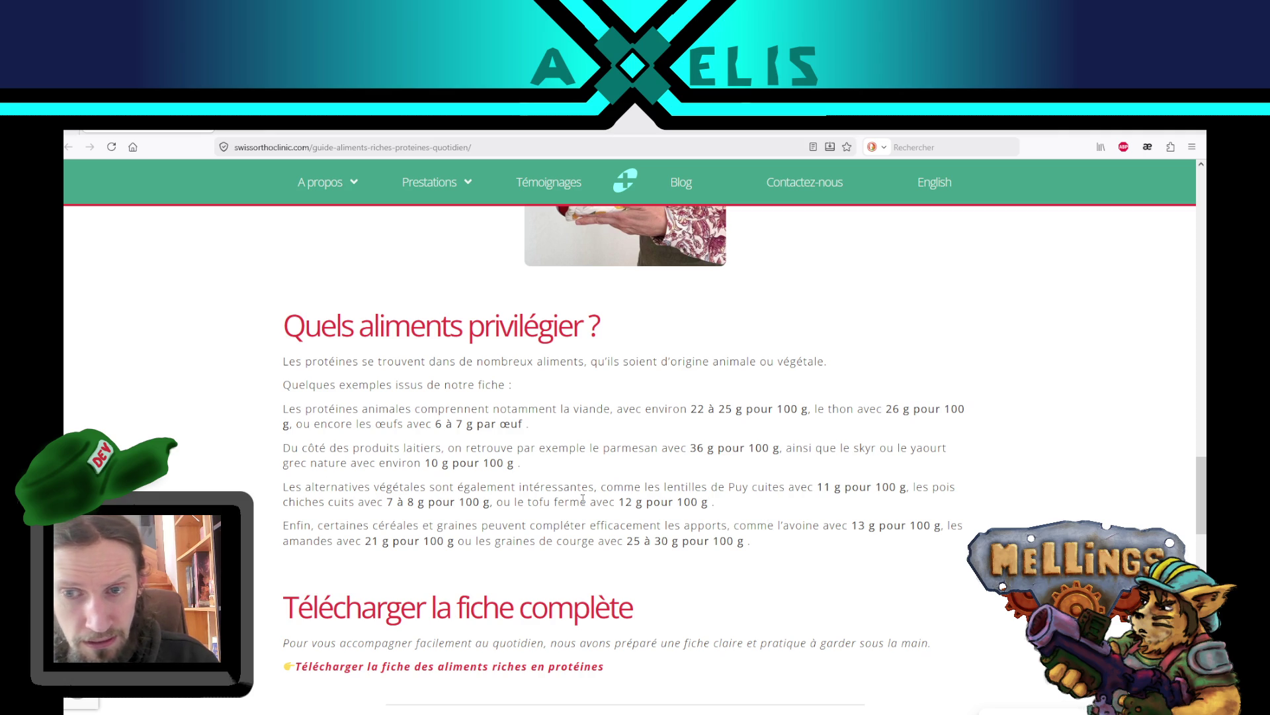
- Highlight the Puy lentils 11 g figure and the cereals, seeds, oats-to-almonds protein amounts
mouse_move(613, 489)
left_mouse_down()
mouse_move(914, 485)
mouse_move(905, 479)
left_mouse_up()
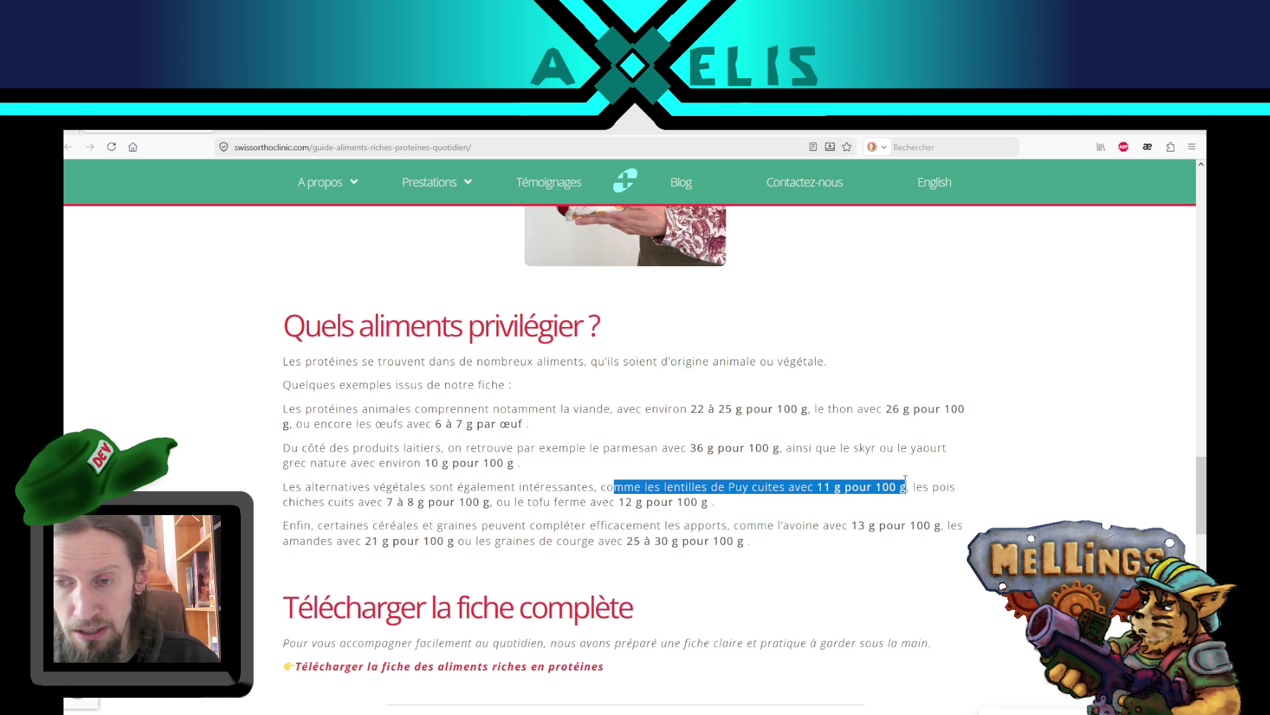
left_click(864, 526)
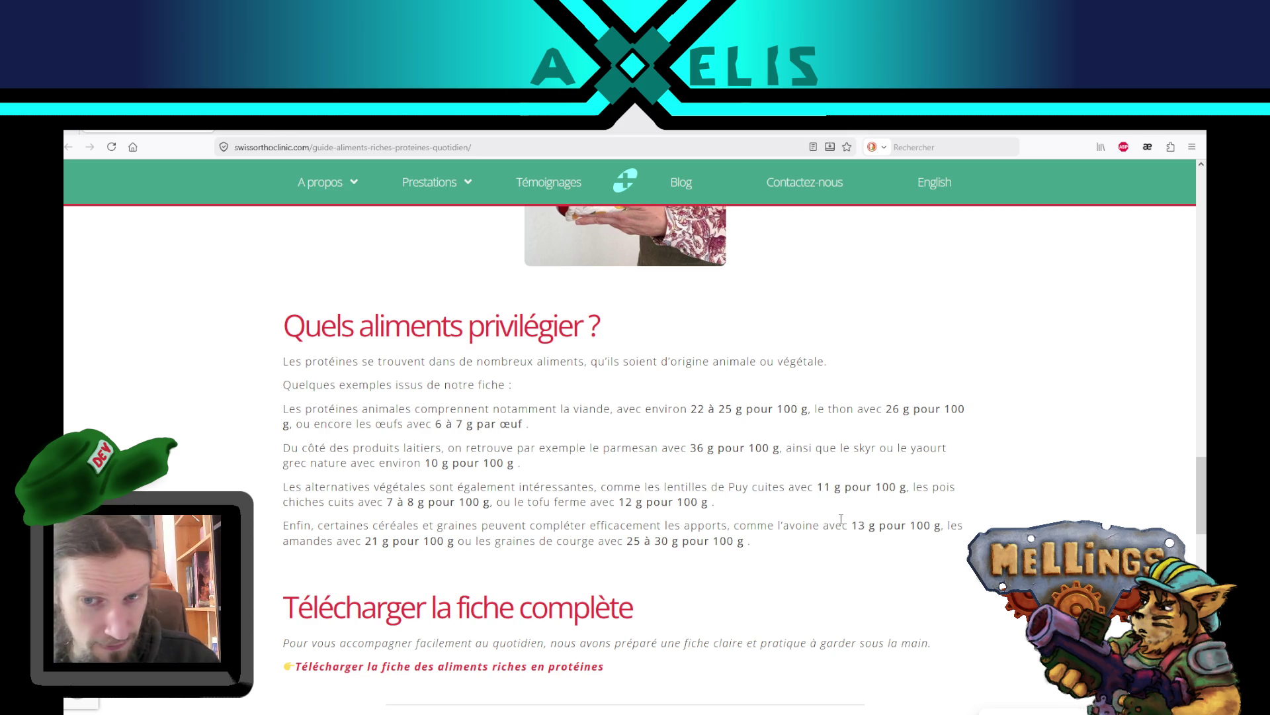
mouse_move(458, 528)
left_mouse_down()
mouse_move(967, 526)
mouse_move(873, 562)
left_mouse_up()
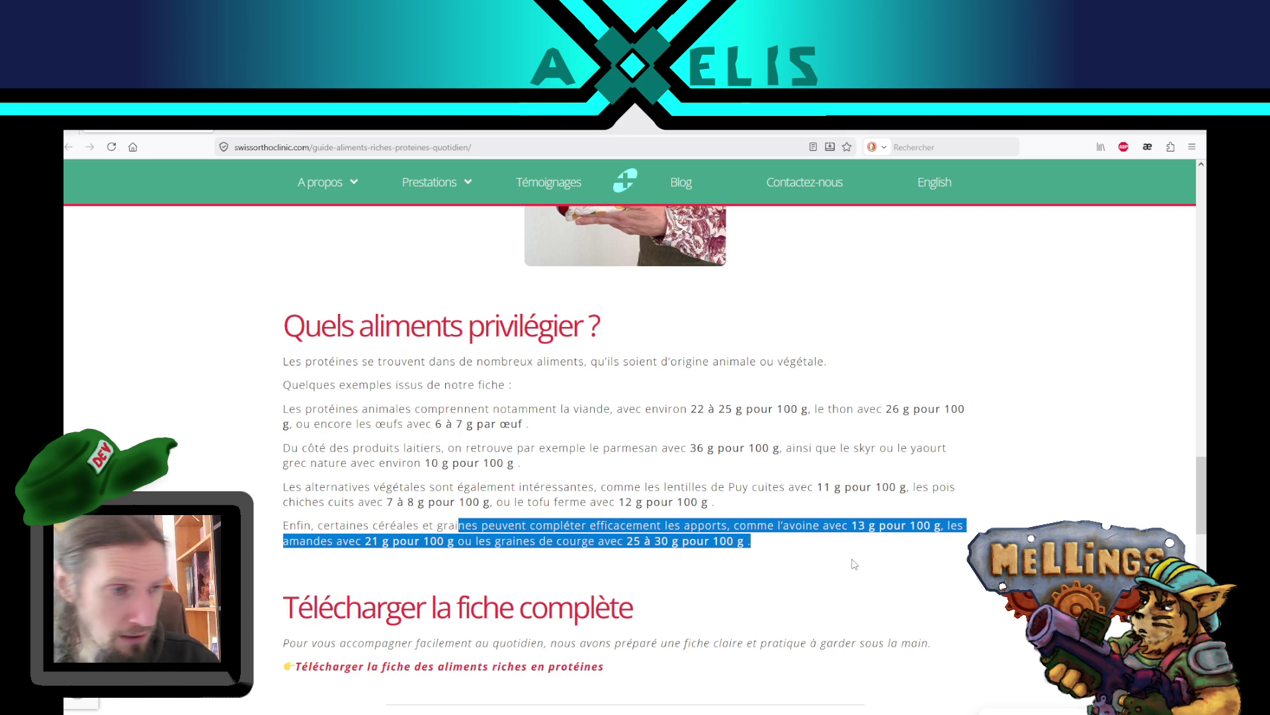
left_click(856, 564)
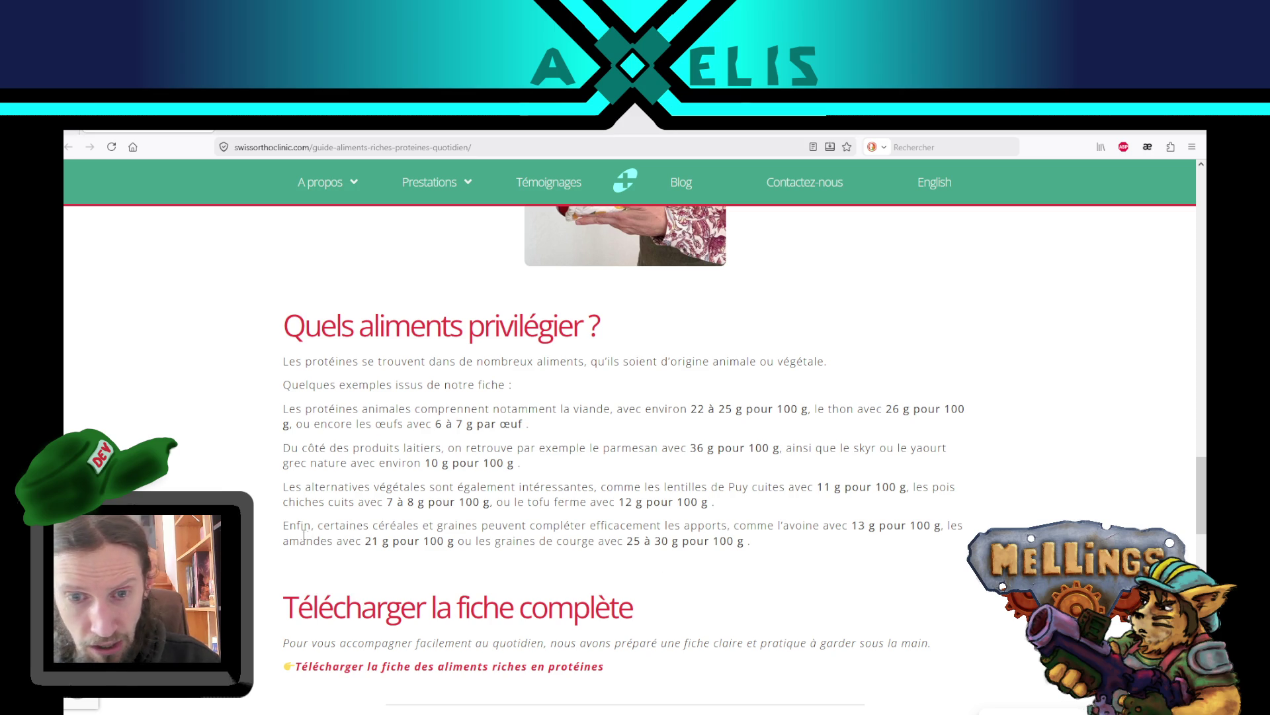
mouse_move(289, 542)
left_mouse_down()
mouse_move(637, 523)
mouse_move(787, 541)
left_mouse_up()
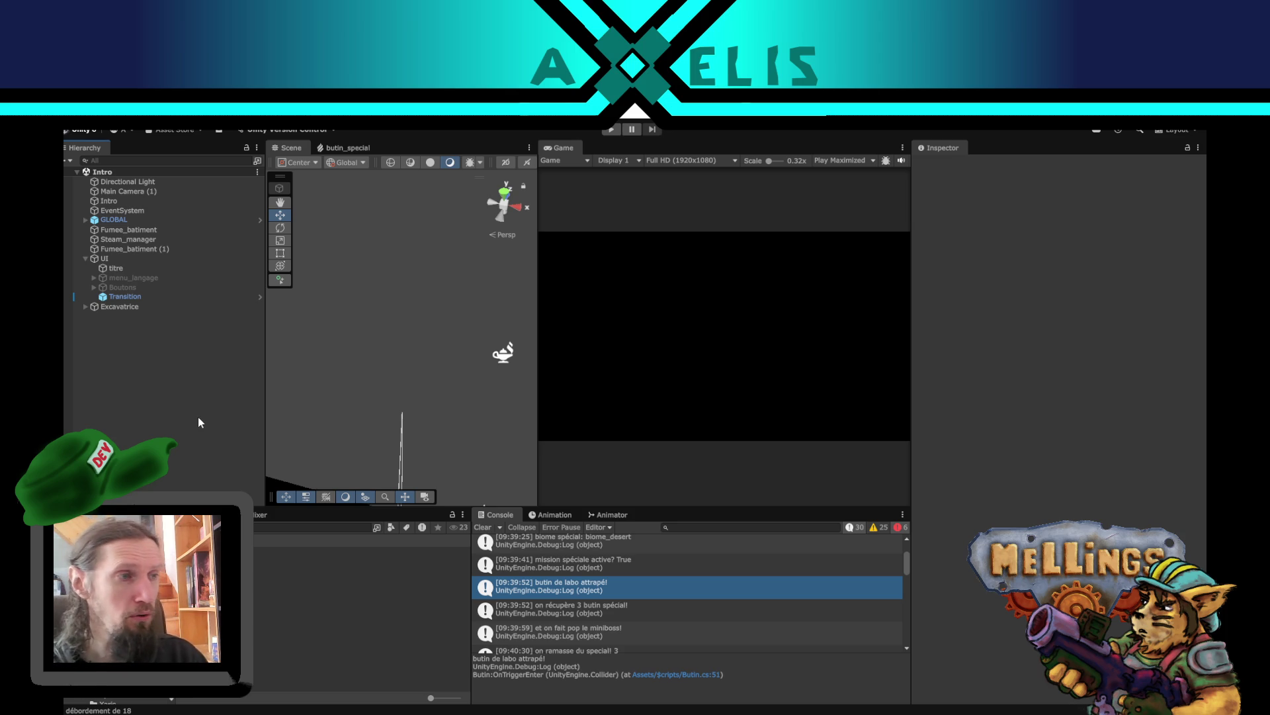
- Widen the Scene view, zoom out and orbit around the tower, then select the 'on récupère 3 butin spécial!' log
mouse_move(264, 378)
left_mouse_down()
mouse_move(236, 377)
mouse_move(259, 377)
left_mouse_up()
scroll(360, 392, "down", 10)
mouse_move(414, 363)
left_mouse_down()
mouse_move(545, 237)
mouse_move(449, 350)
left_mouse_up()
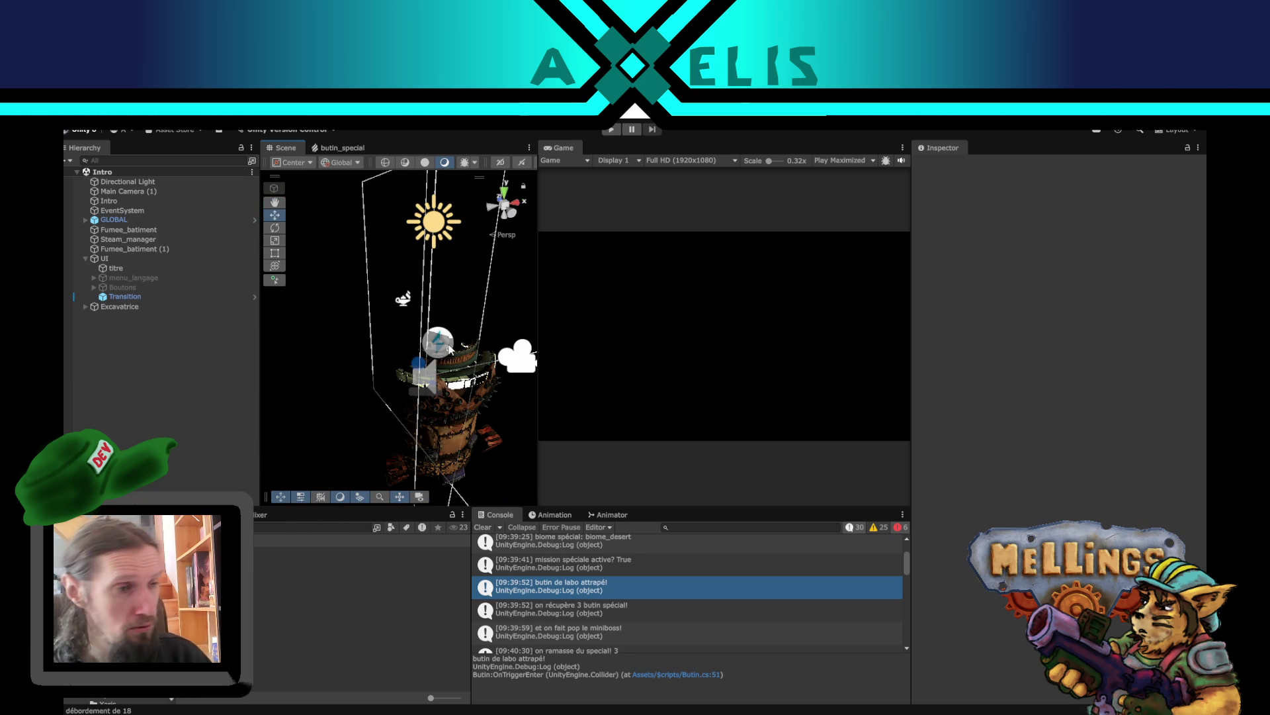
left_click_drag(439, 437, 387, 374)
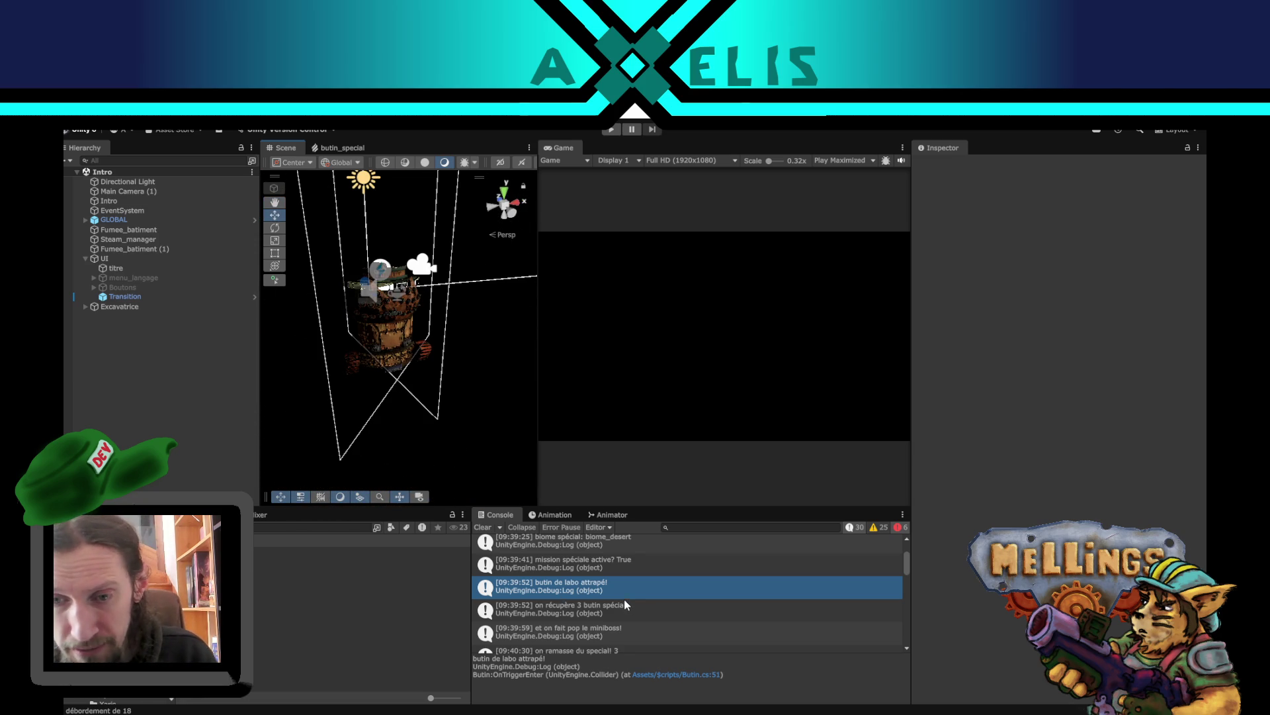
scroll(625, 598, "down", 1)
left_click(617, 577)
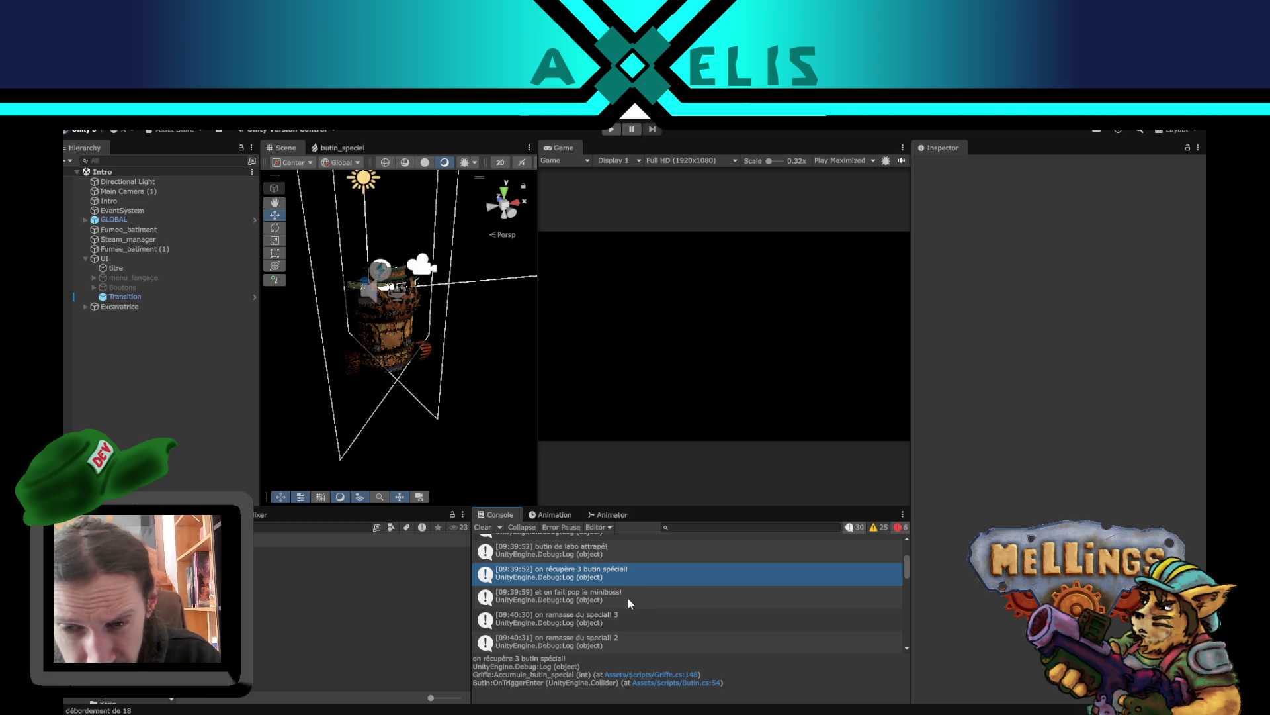
- Read the stack traces of the miniboss spawn, special pickup and lab loot log entries
left_click(629, 598)
scroll(630, 591, "down", 1)
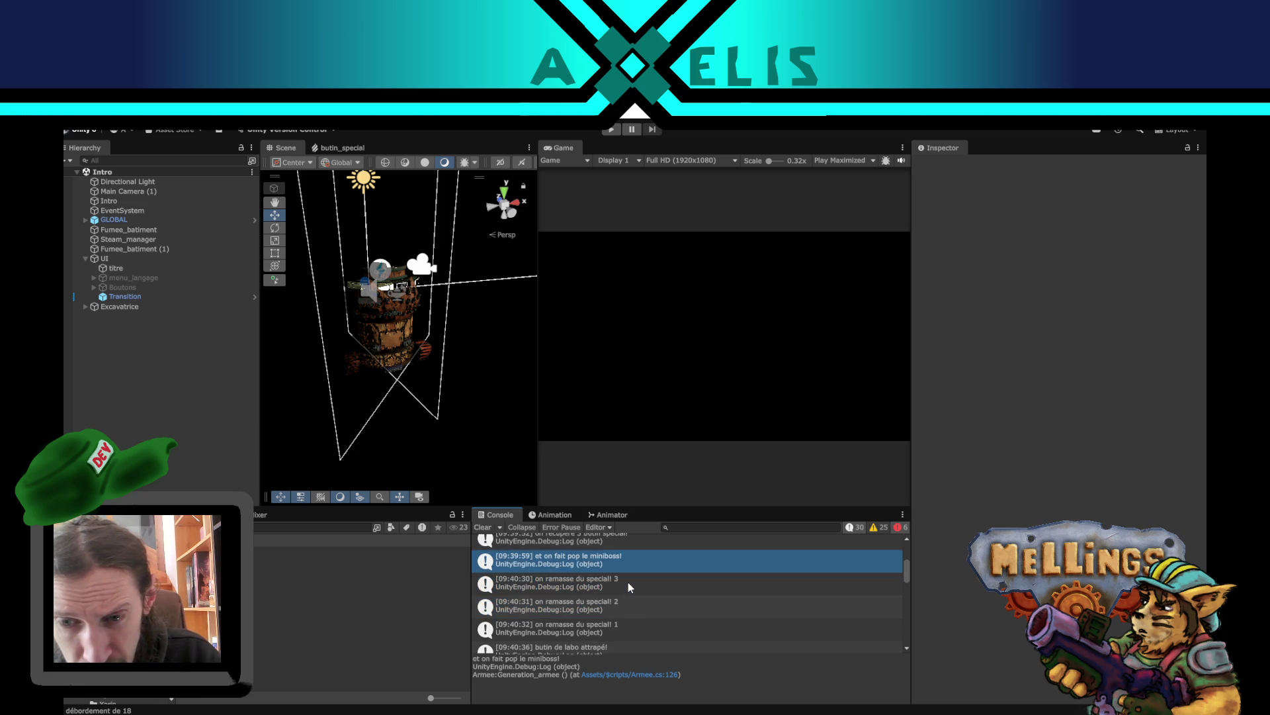
left_click(628, 582)
scroll(629, 582, "down", 2)
left_click(618, 575)
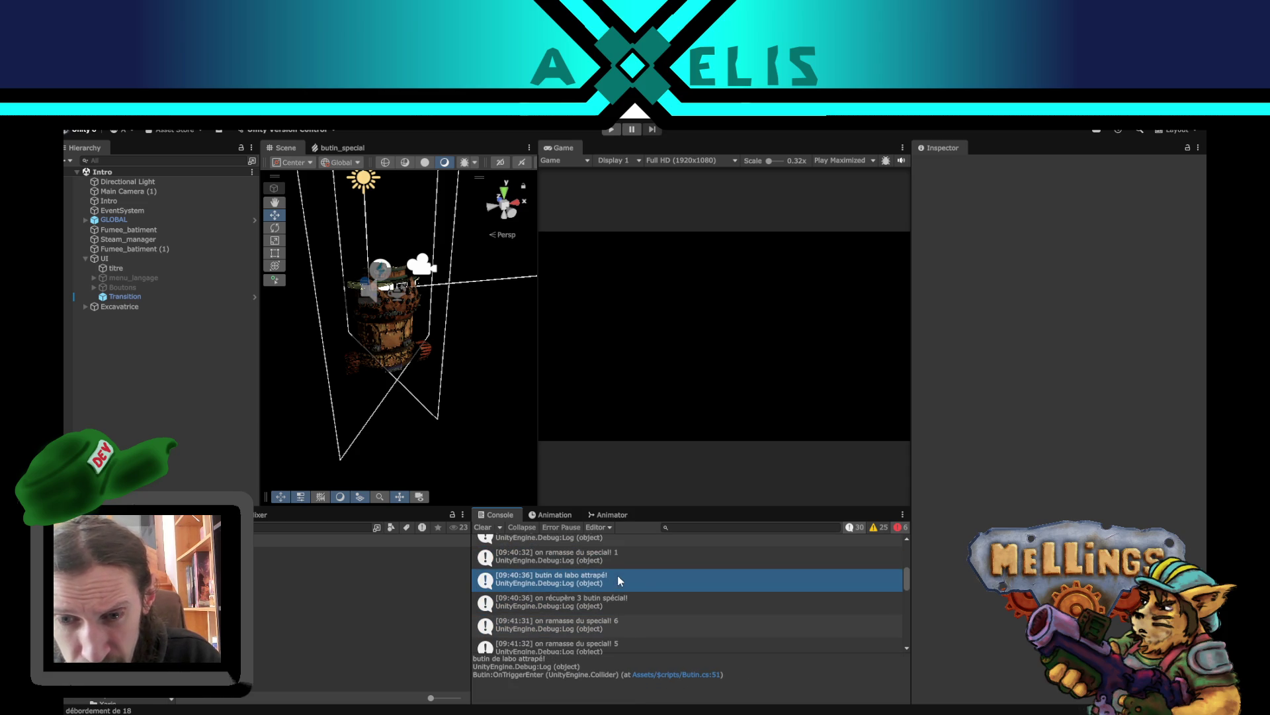
scroll(641, 594, "down", 1)
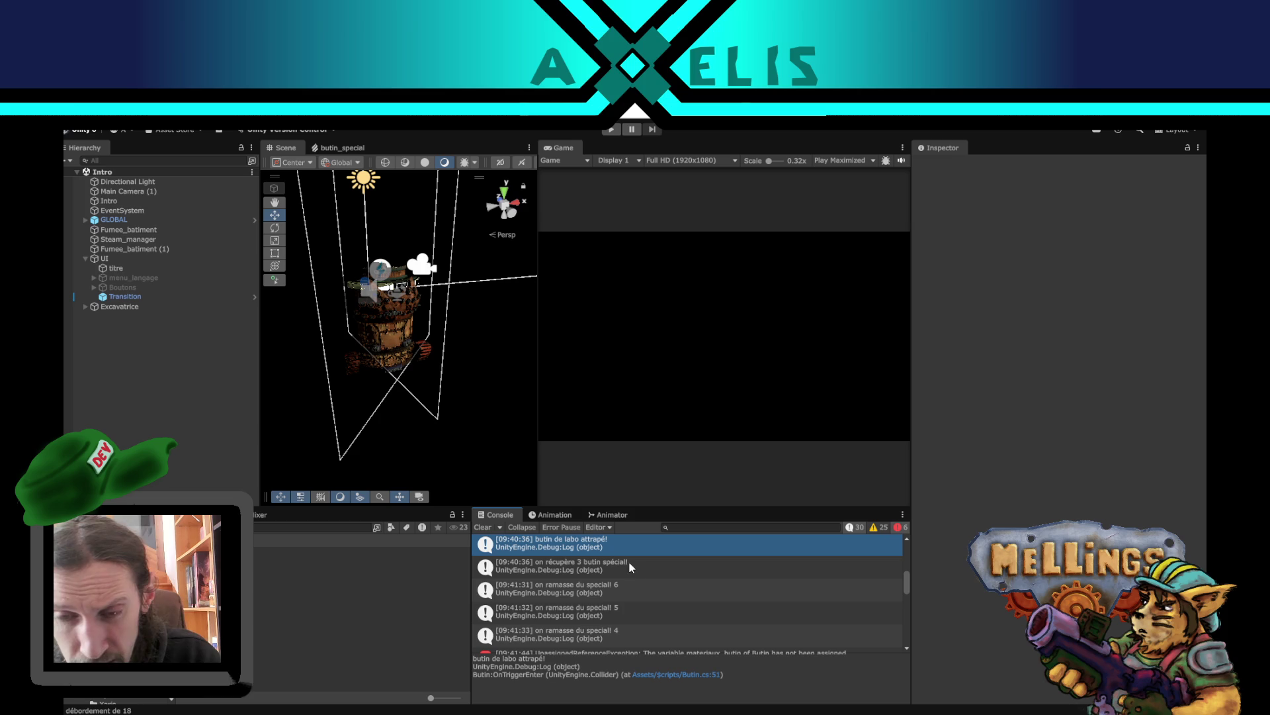
left_click(624, 567)
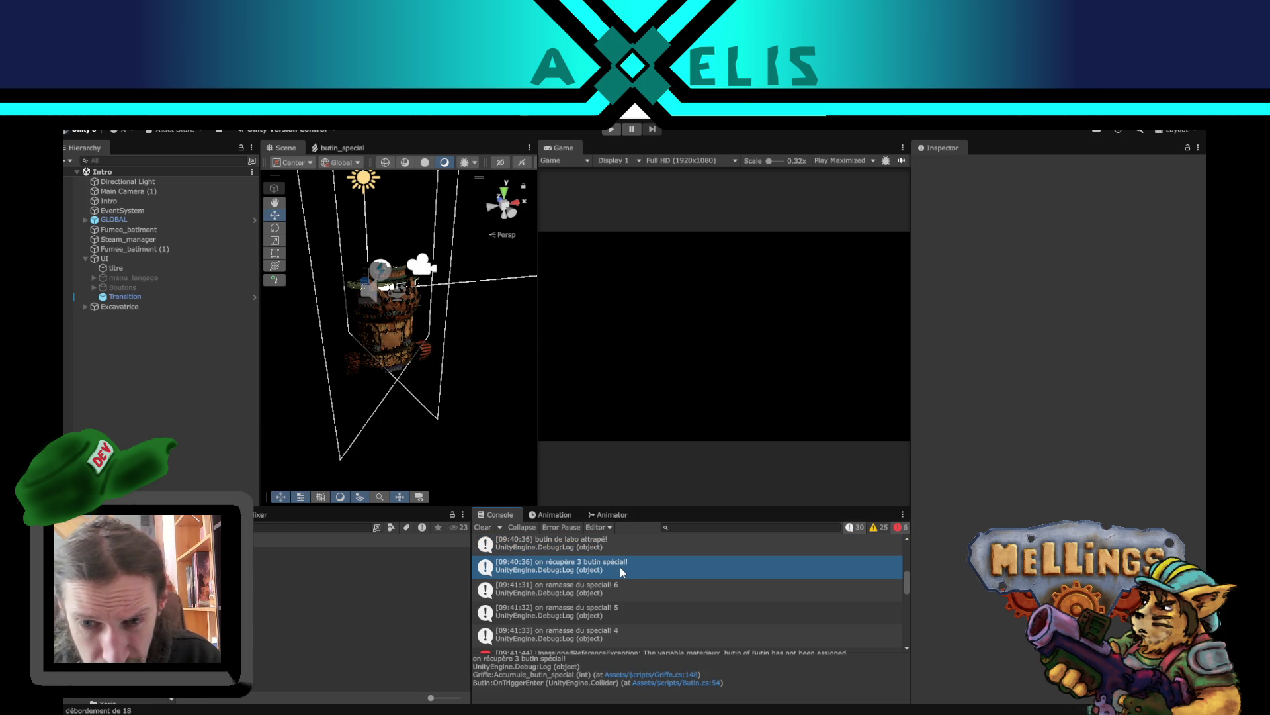
scroll(621, 567, "down", 2)
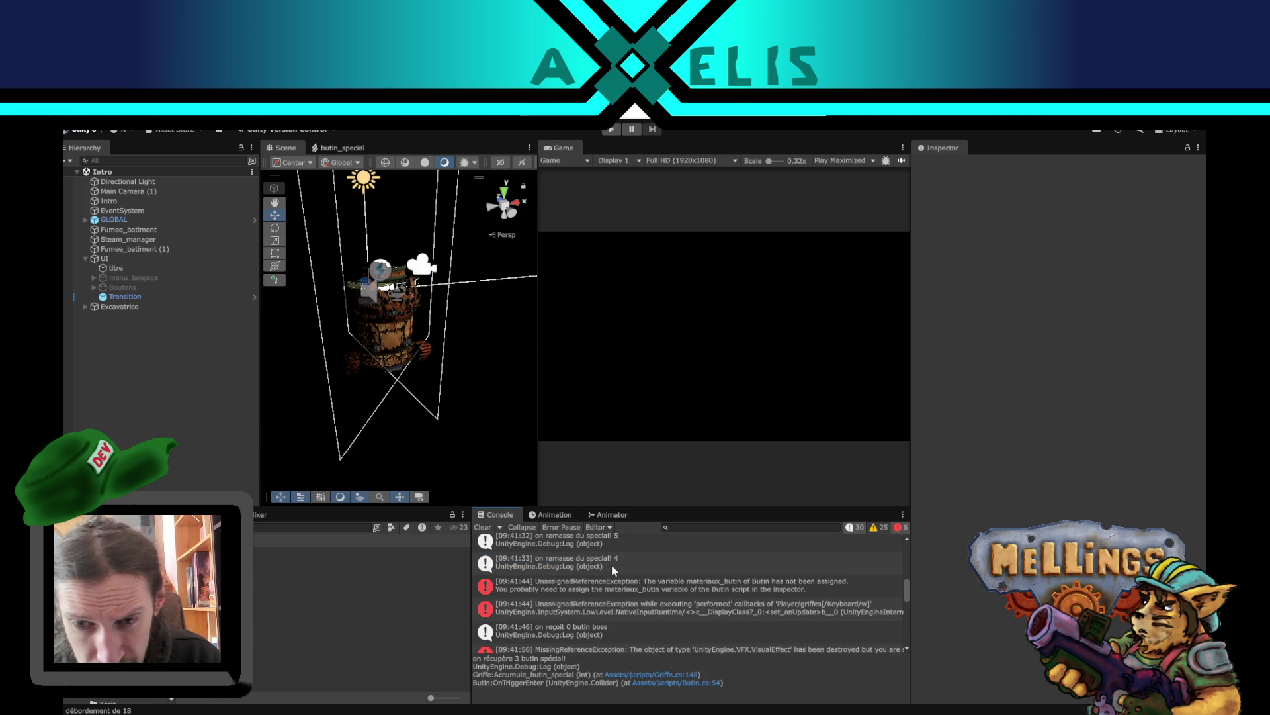
- Check the 0 boss loot log, then open the unassigned materiaux_butin exception
left_click(561, 635)
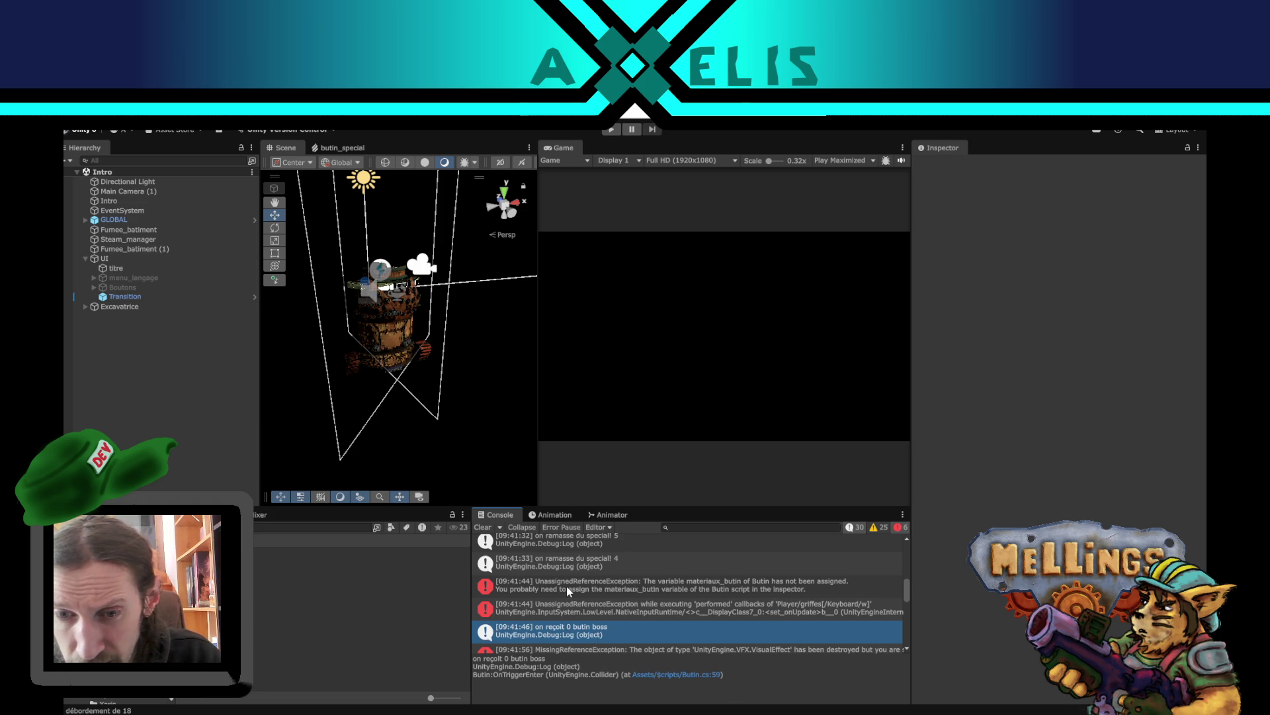
left_click(566, 587)
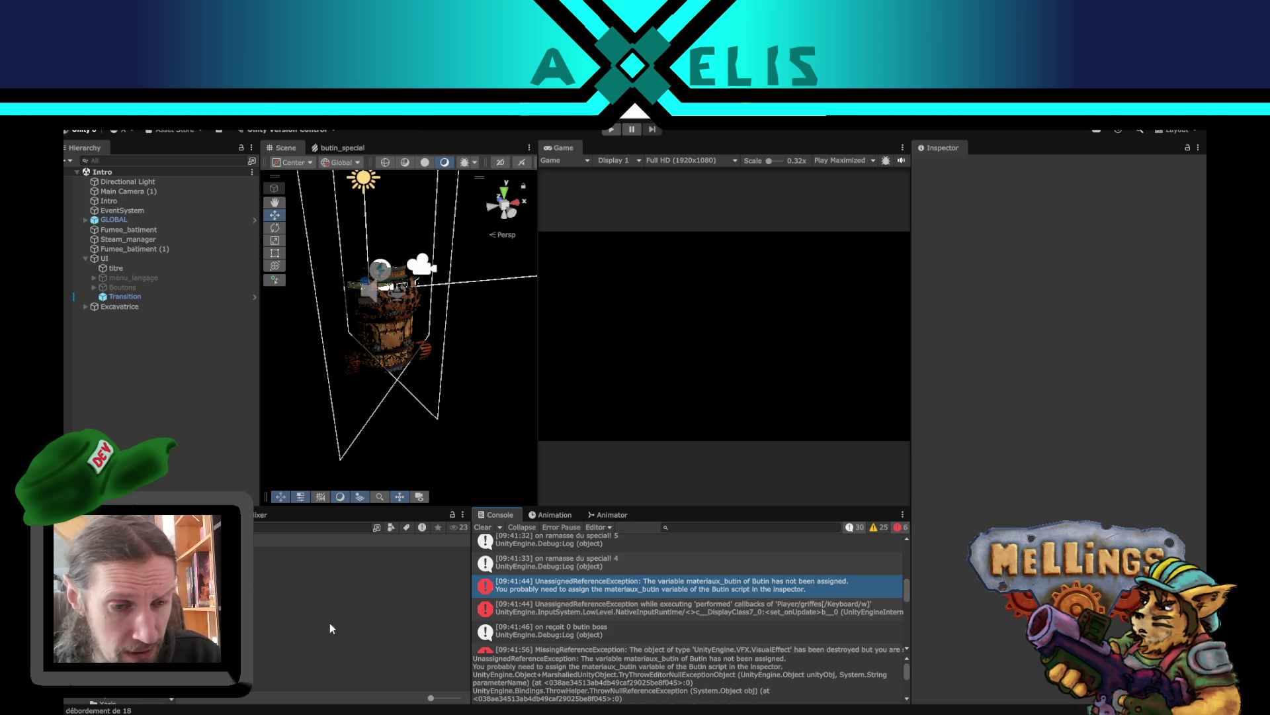
scroll(158, 661, "up", 2)
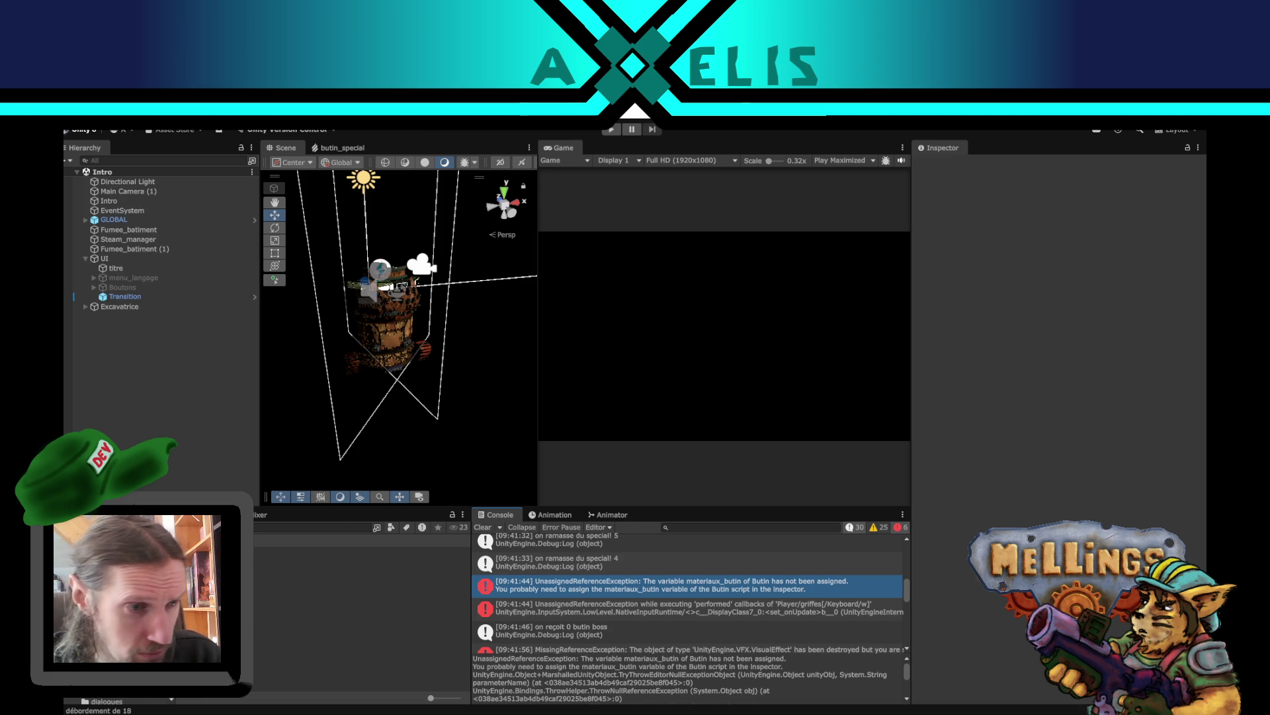
scroll(159, 661, "down", 2)
type("tin")
left_click(297, 560)
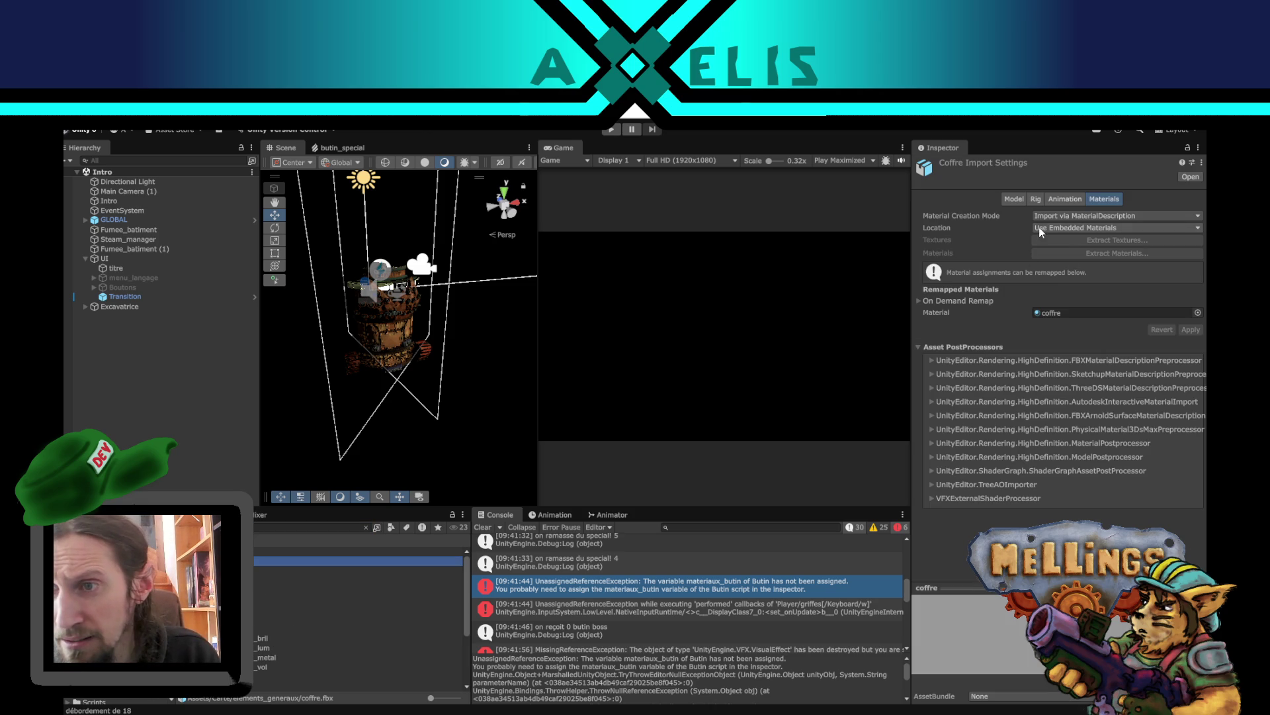
scroll(361, 596, "down", 3)
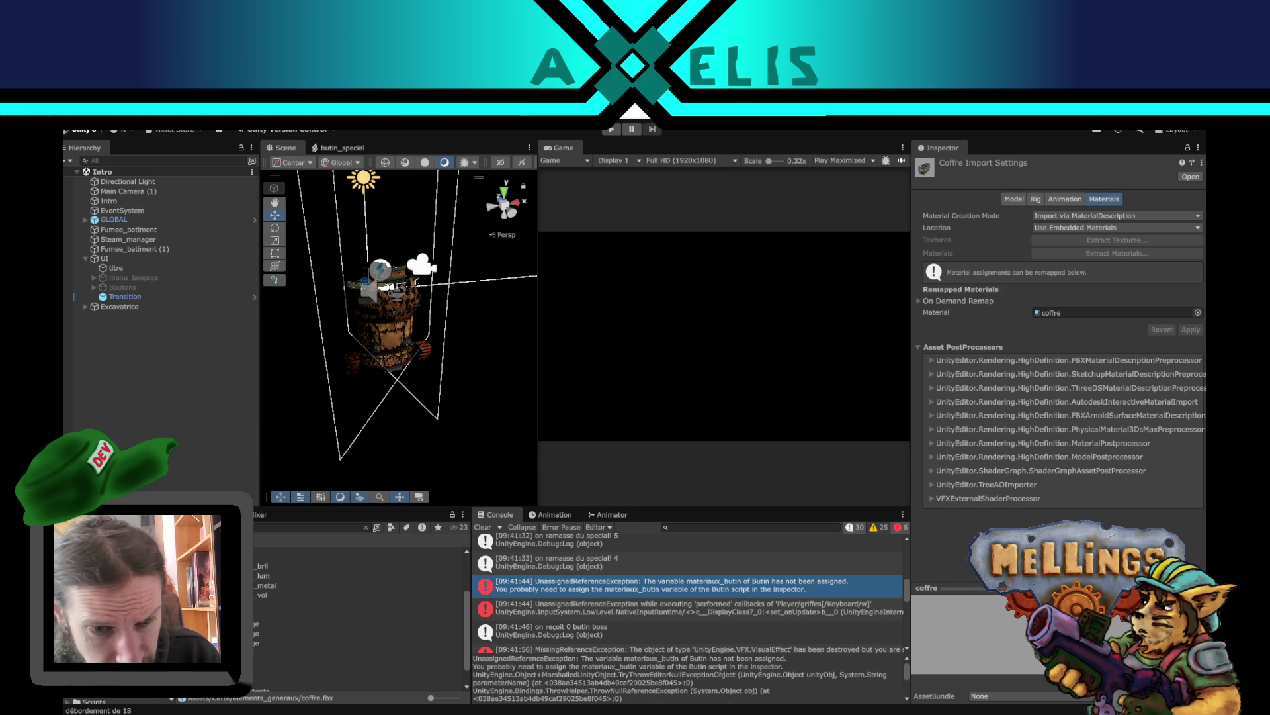
left_click(298, 651)
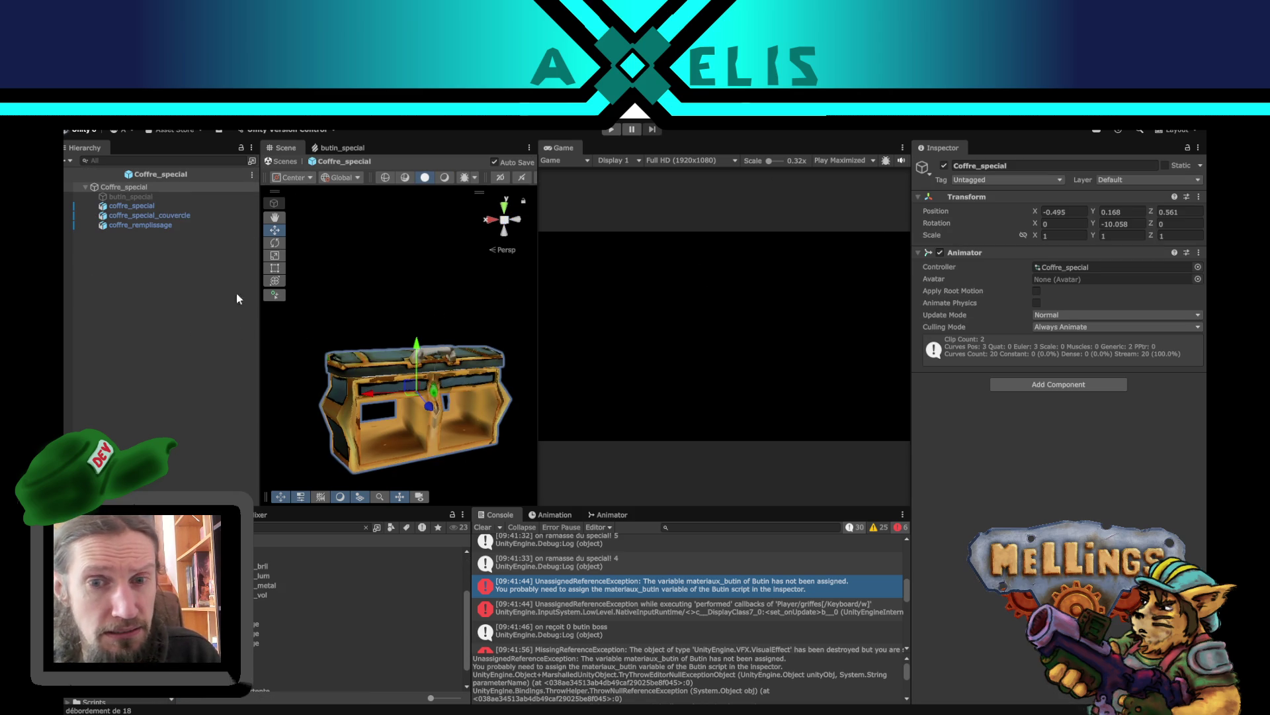
left_click(67, 176)
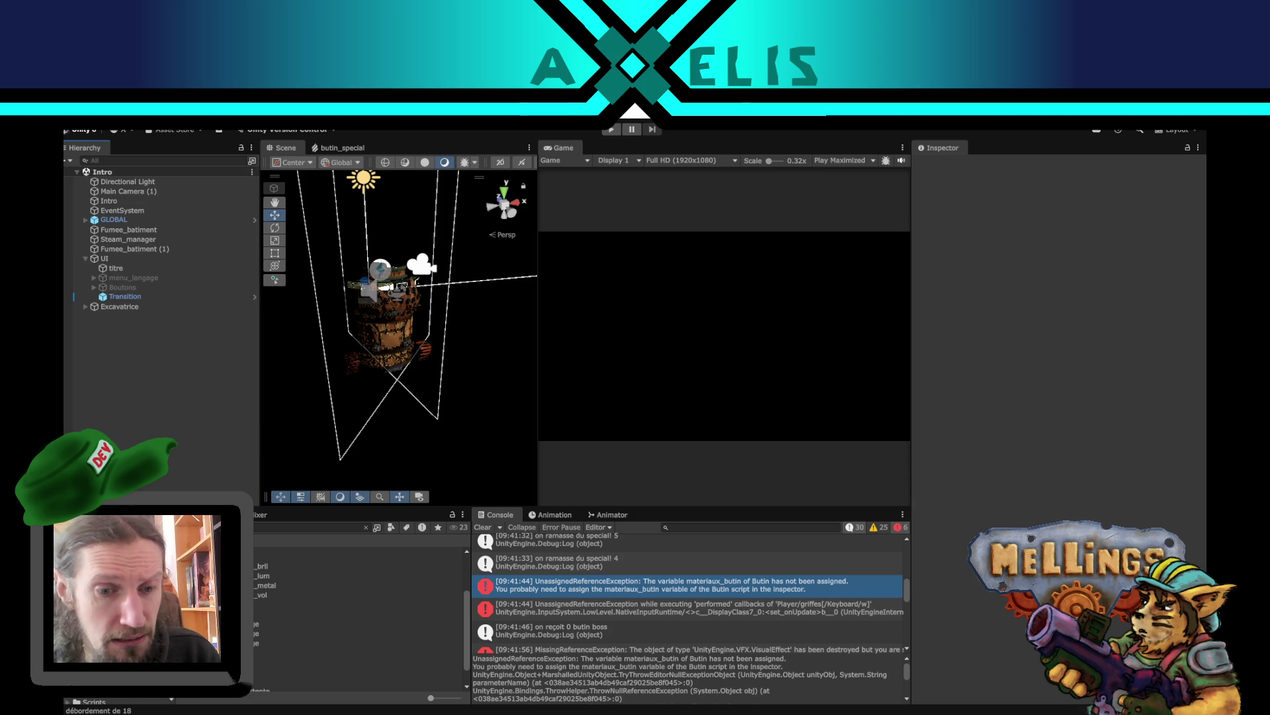
- Clear the Project search back to Scripts and pan the Scene to raise the tower and show the sun
left_click(365, 527)
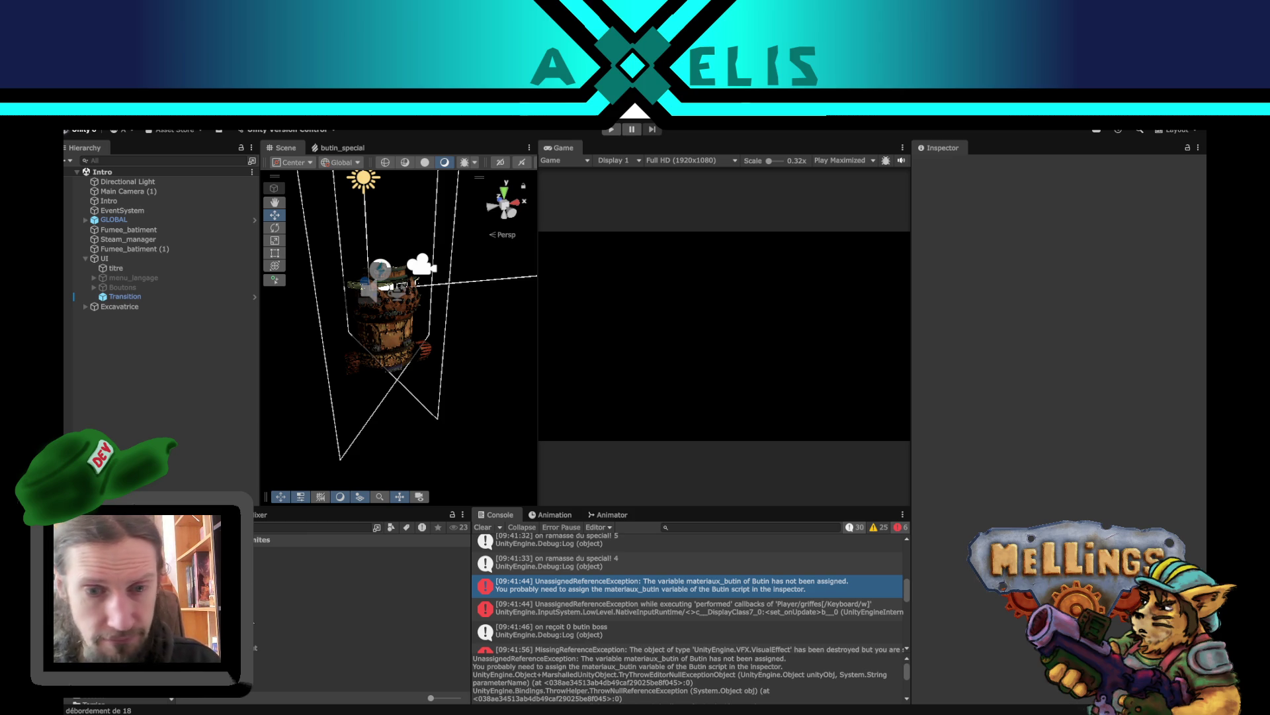
mouse_move(398, 389)
left_mouse_down()
mouse_move(401, 348)
mouse_move(476, 434)
mouse_move(441, 386)
mouse_move(384, 364)
left_mouse_up()
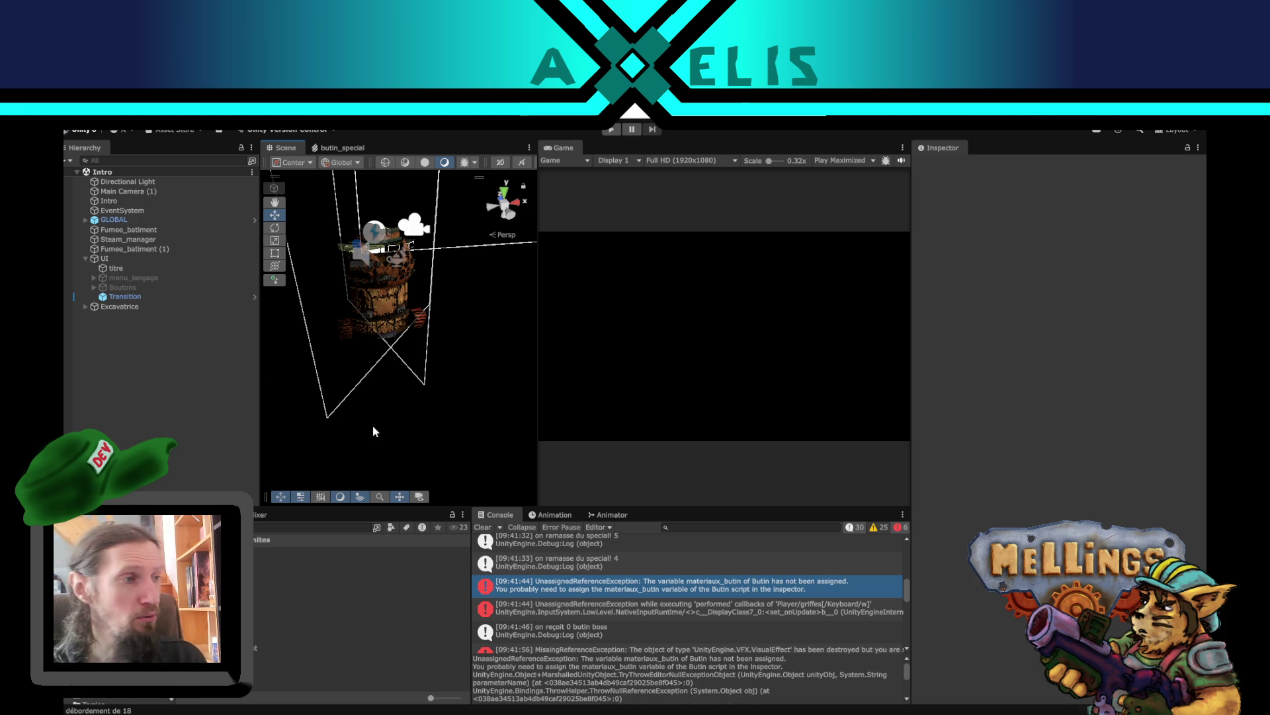
mouse_move(391, 397)
left_mouse_down()
mouse_move(450, 424)
mouse_move(387, 414)
left_mouse_up()
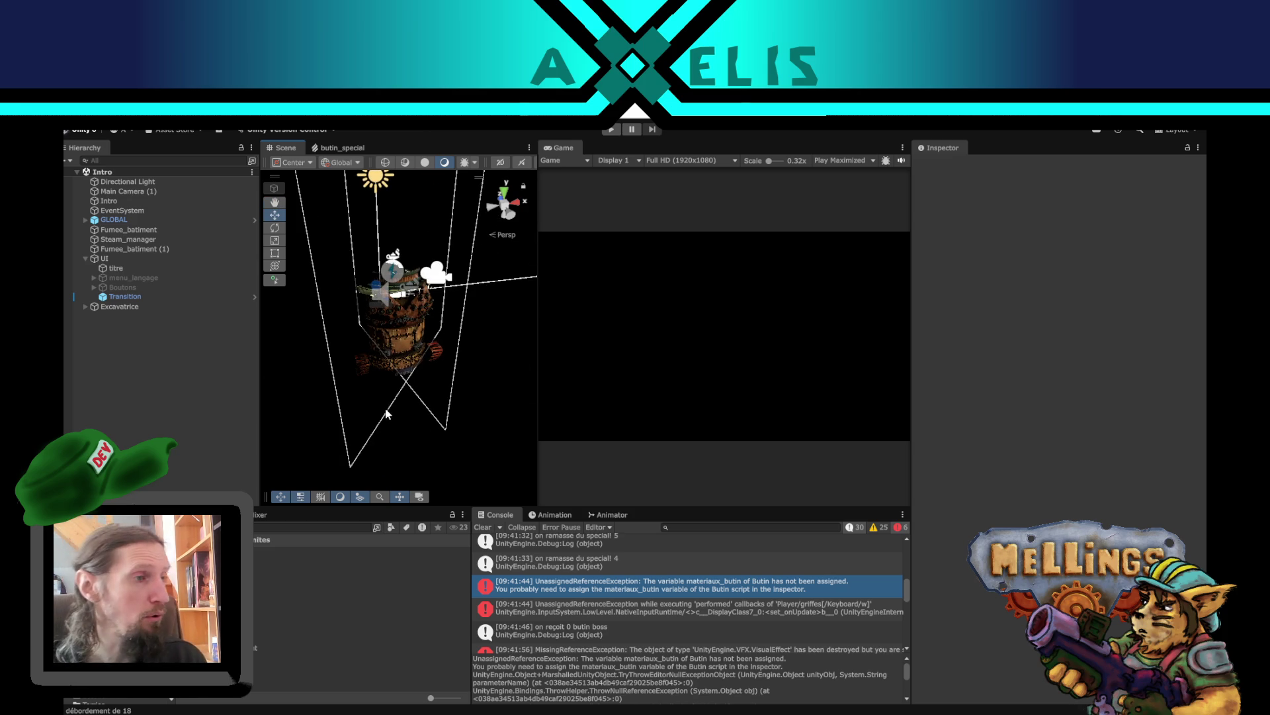
mouse_move(377, 329)
left_mouse_down()
mouse_move(391, 357)
mouse_move(372, 320)
left_mouse_up()
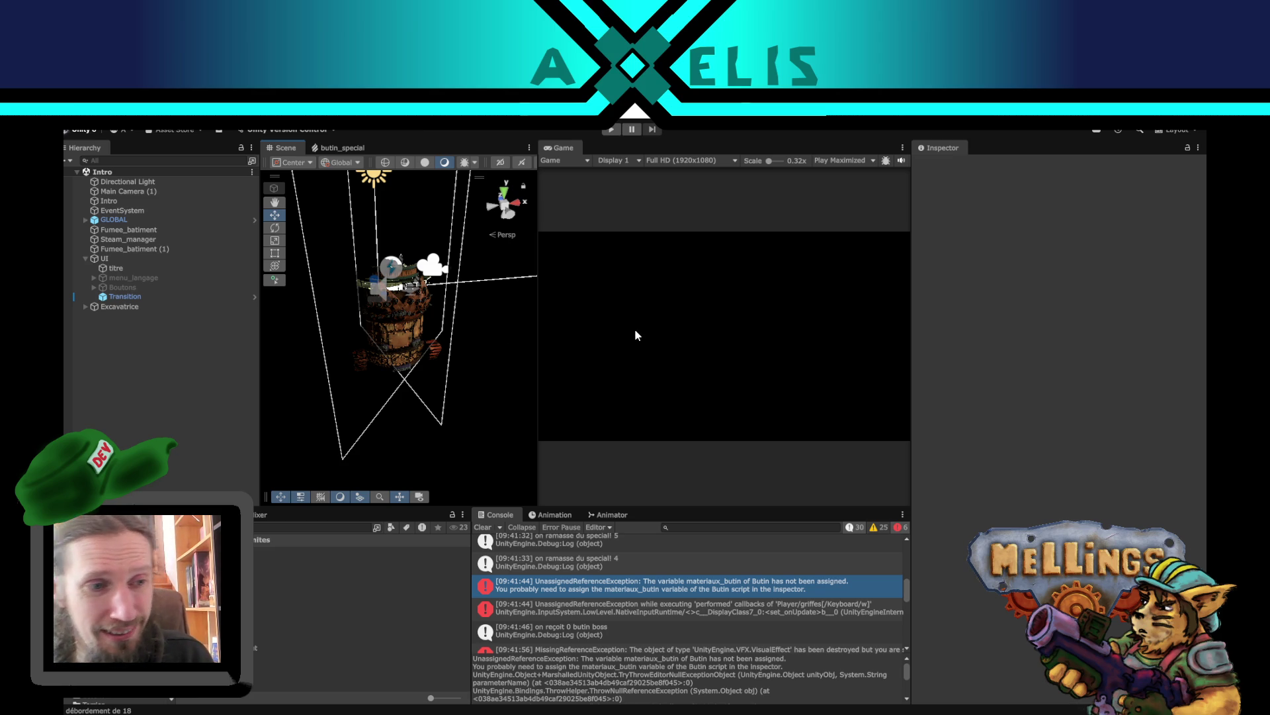
mouse_move(379, 355)
left_mouse_down()
mouse_move(371, 371)
mouse_move(400, 421)
mouse_move(393, 391)
left_mouse_up()
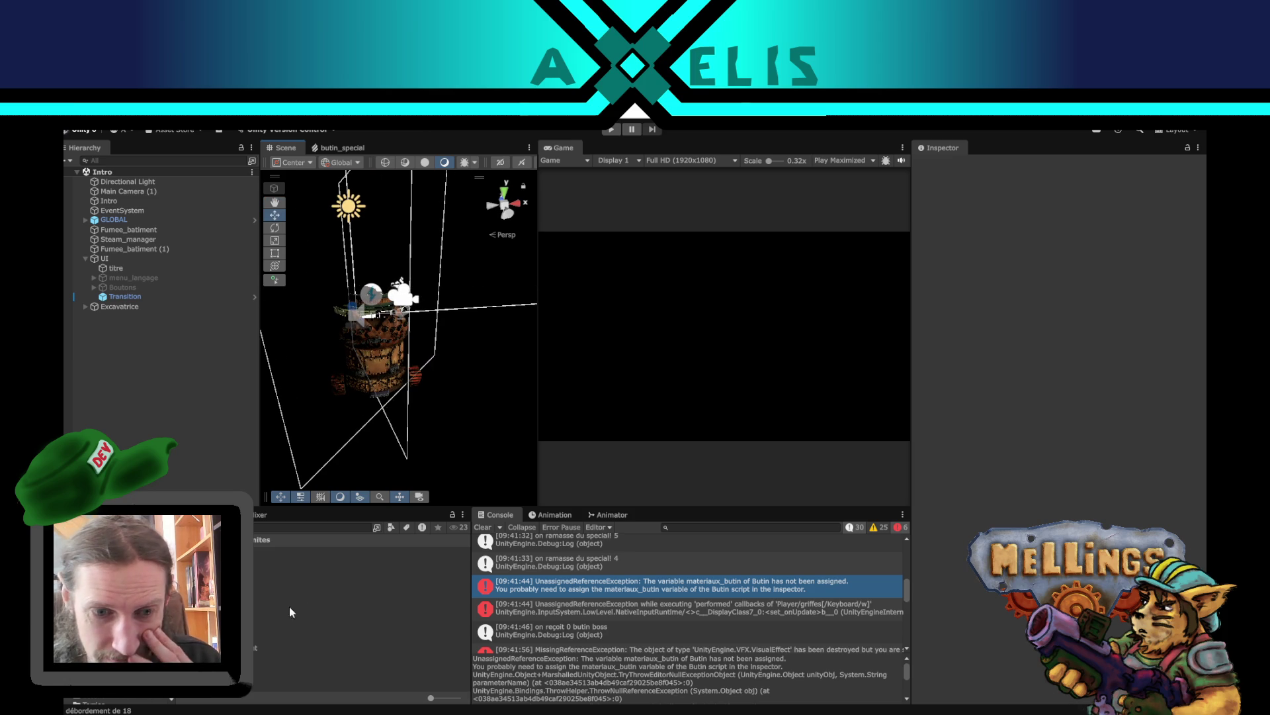
- Open Unite_hum_miniboss from Humains, ping its Butin_boss asset, and open Caisse_butin_boss
double_click(254, 661)
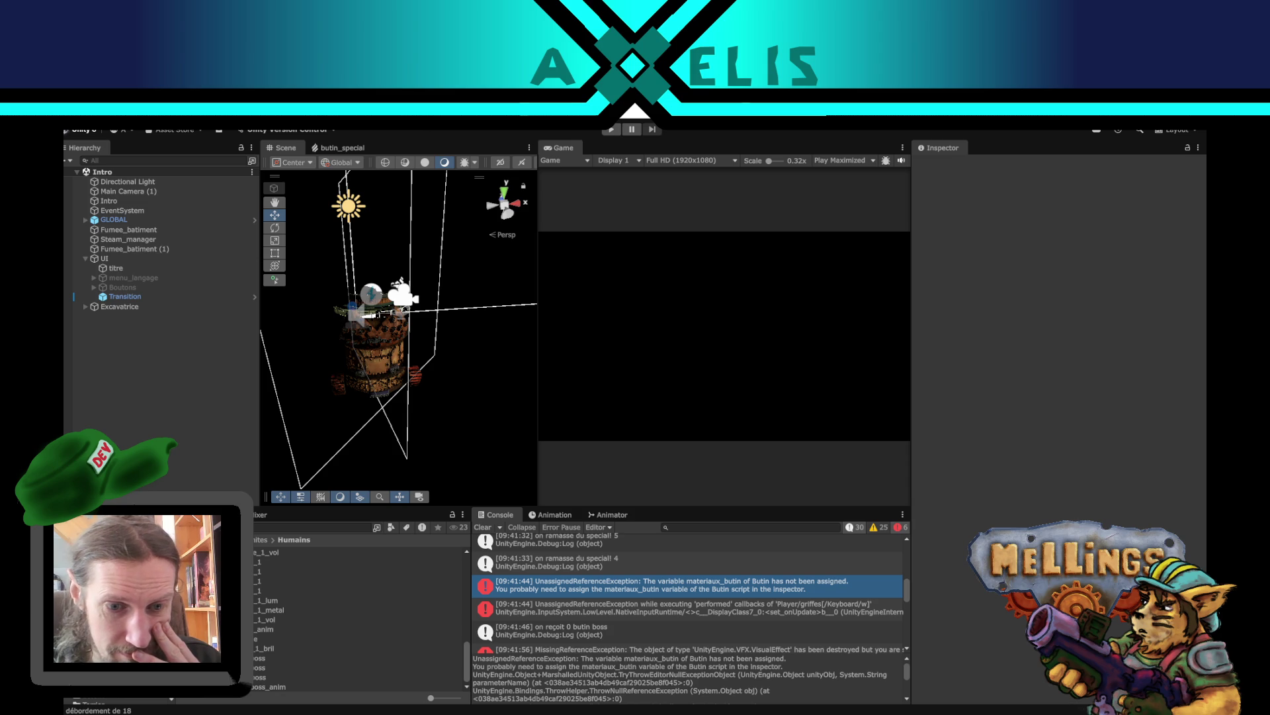
left_click(259, 677)
double_click(260, 677)
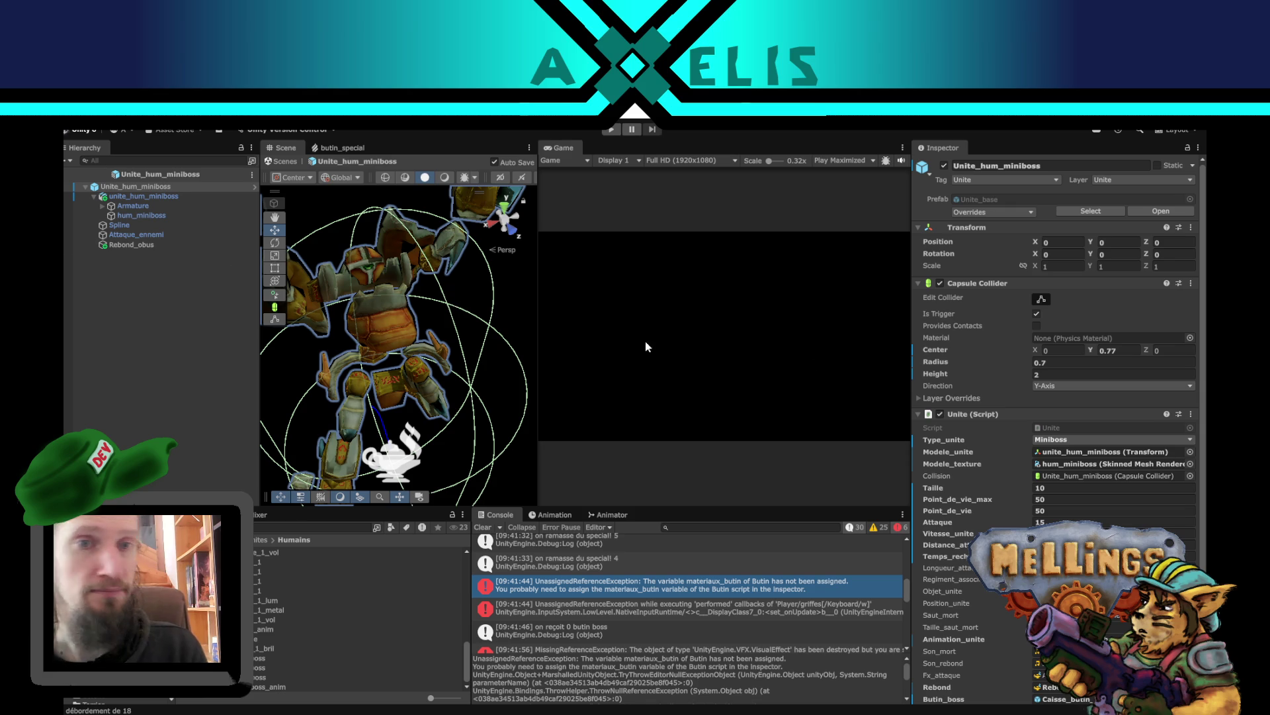
scroll(1099, 521, "down", 2)
left_click(1052, 632)
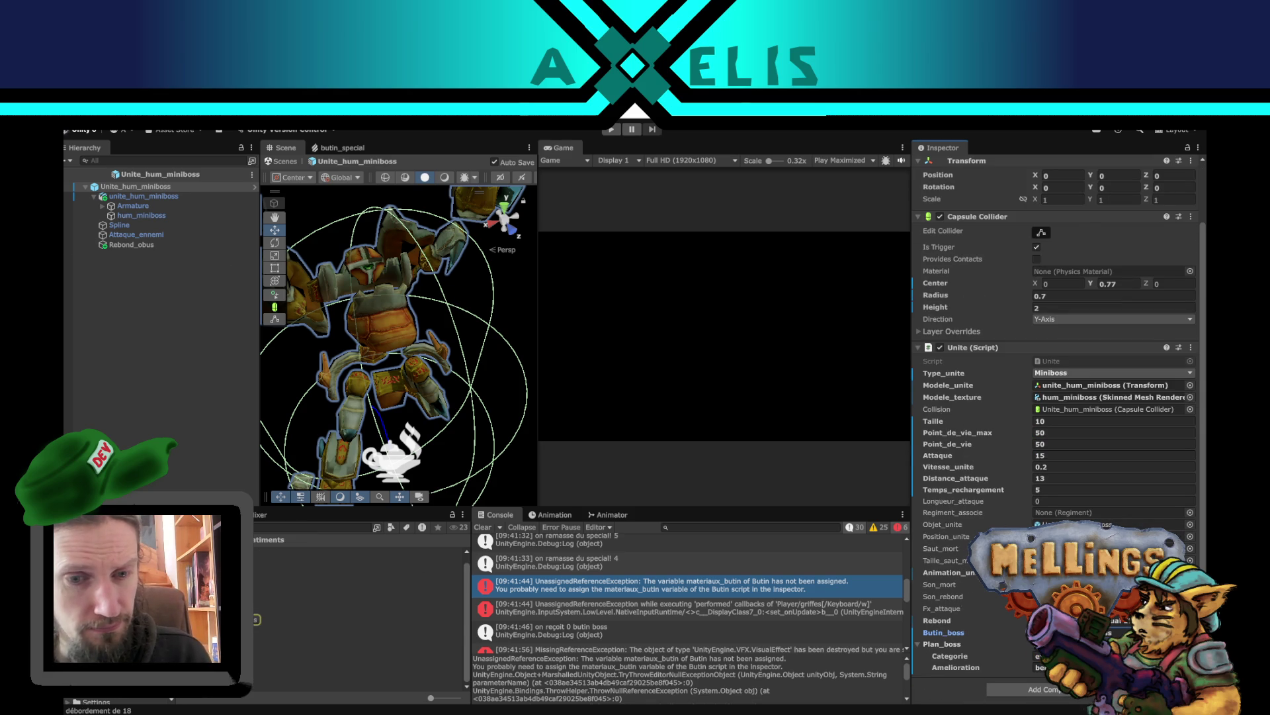
left_click(381, 619)
double_click(381, 619)
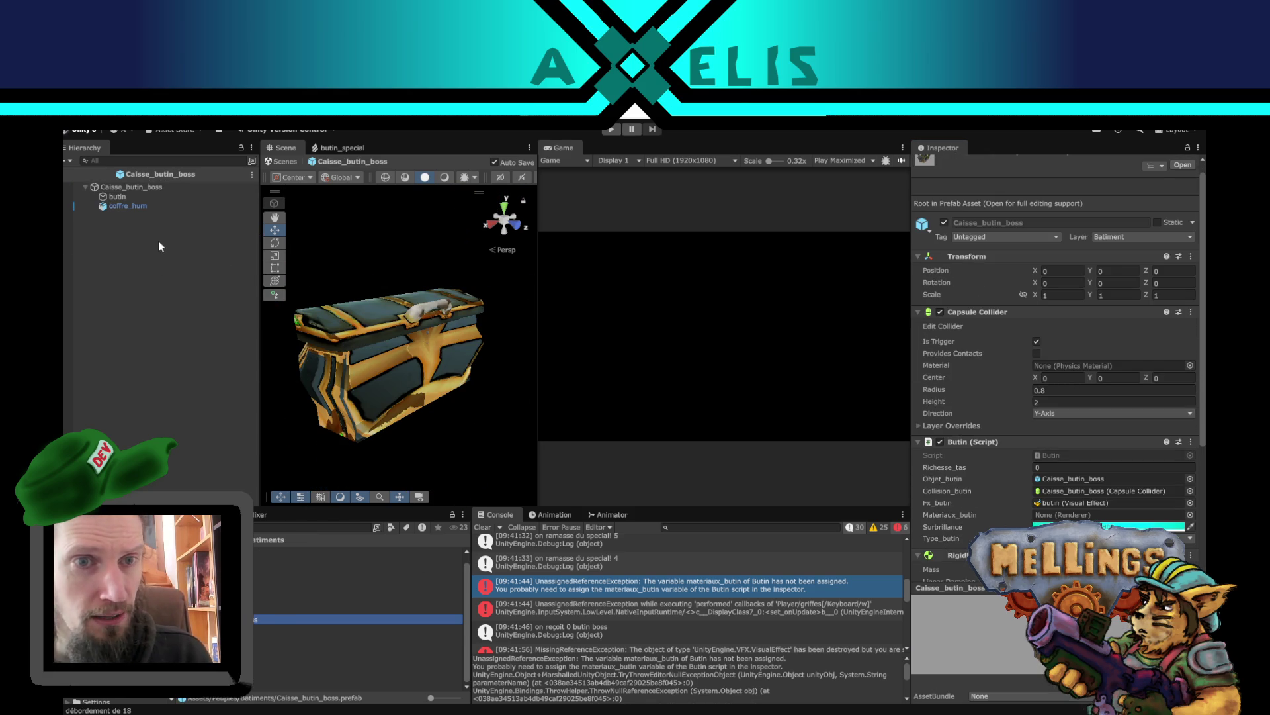
- Inspect the chest prefab's objects and make butin a child of coffre_hum
left_click(131, 279)
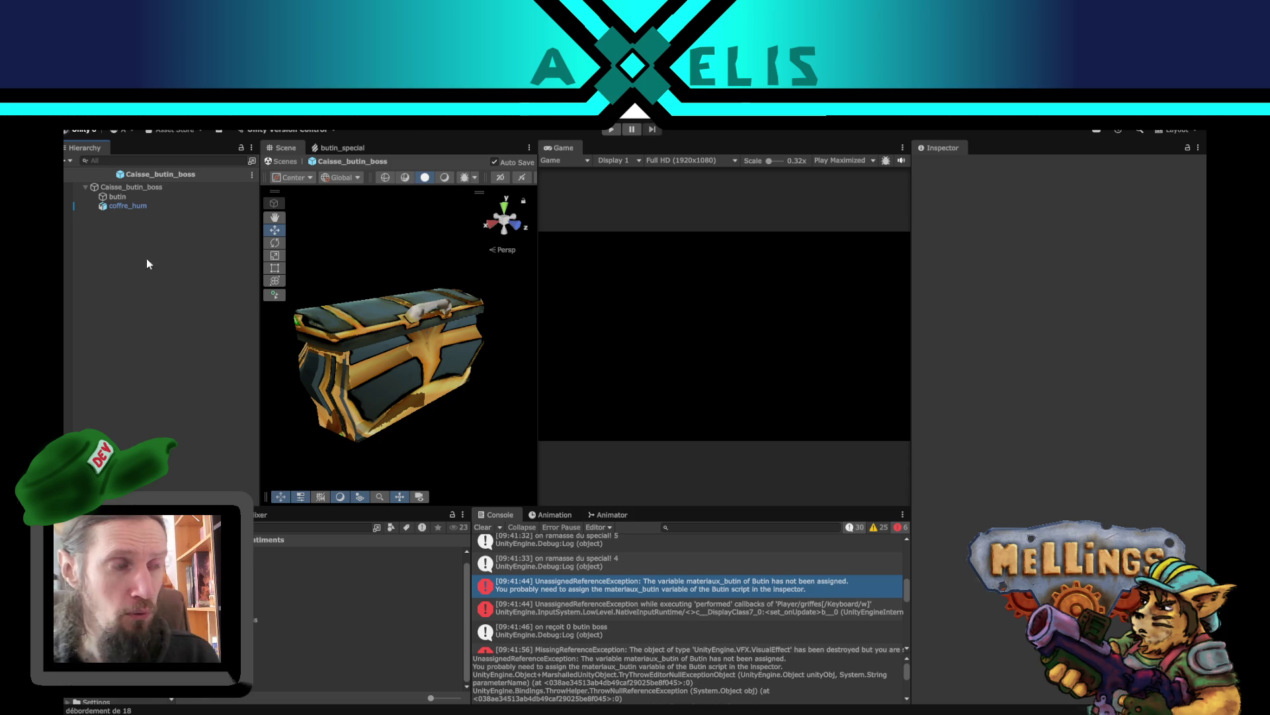
left_click(151, 188)
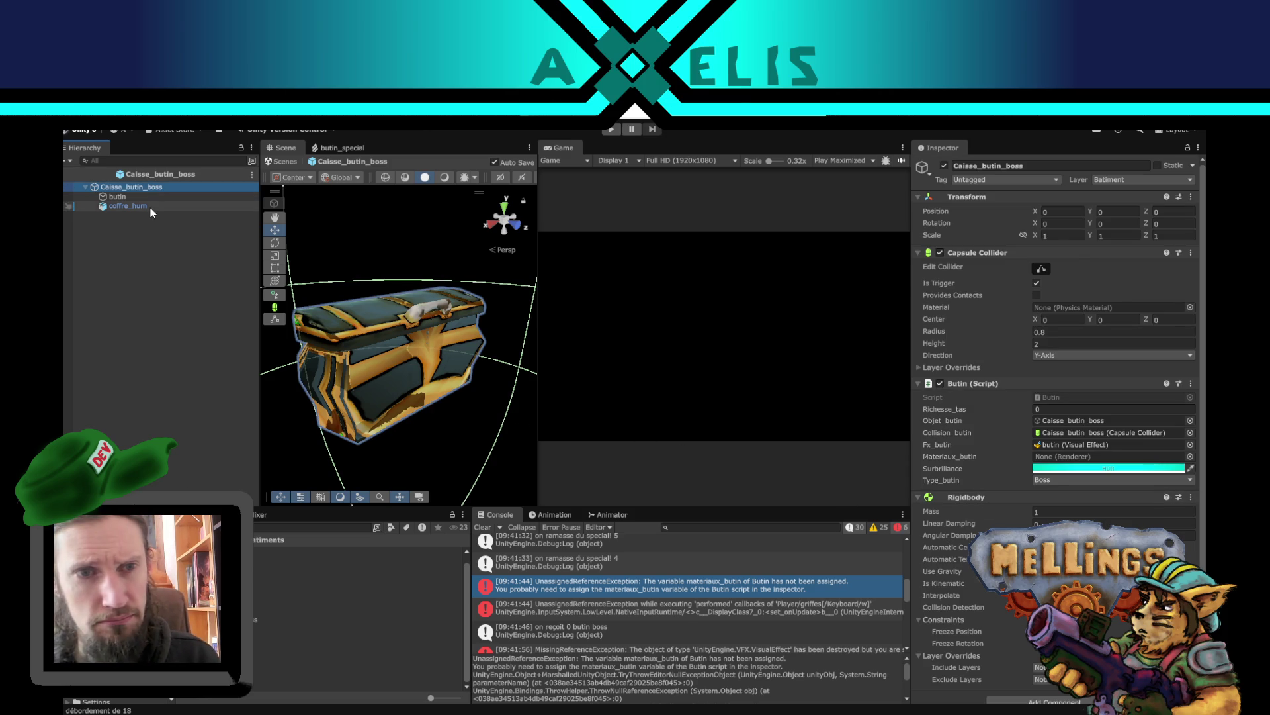
left_click(129, 206)
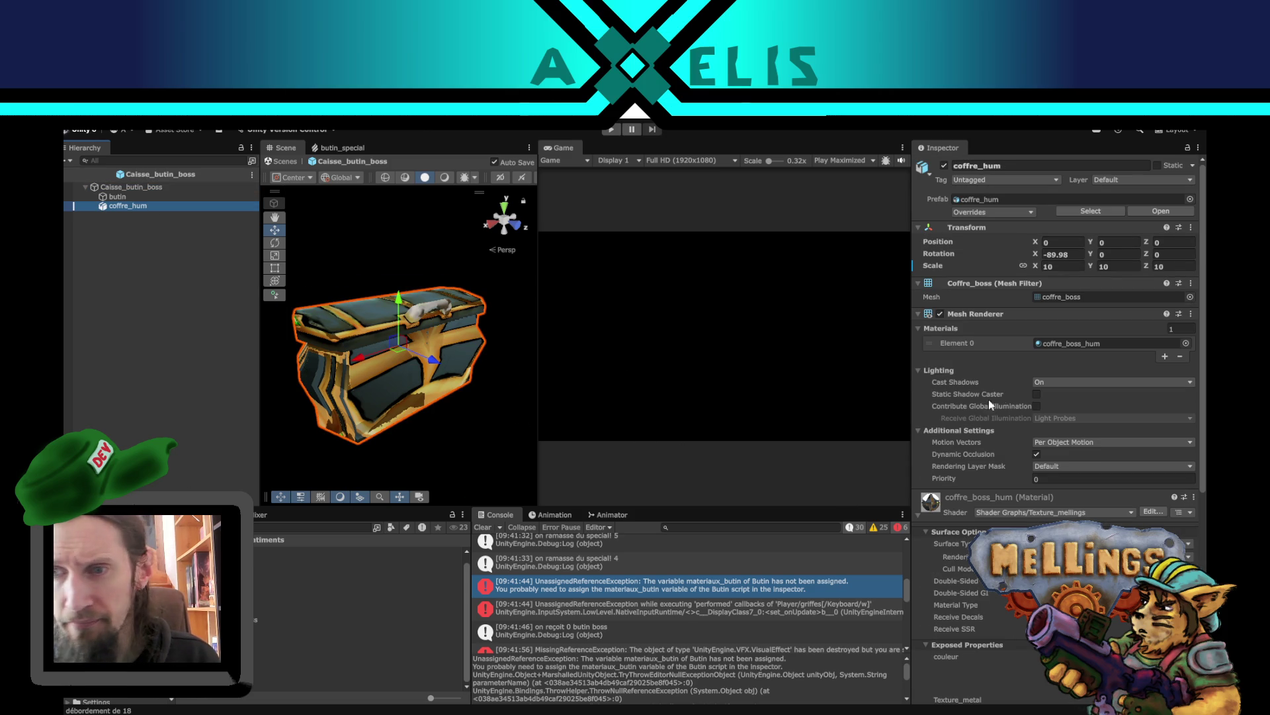
left_click(150, 187)
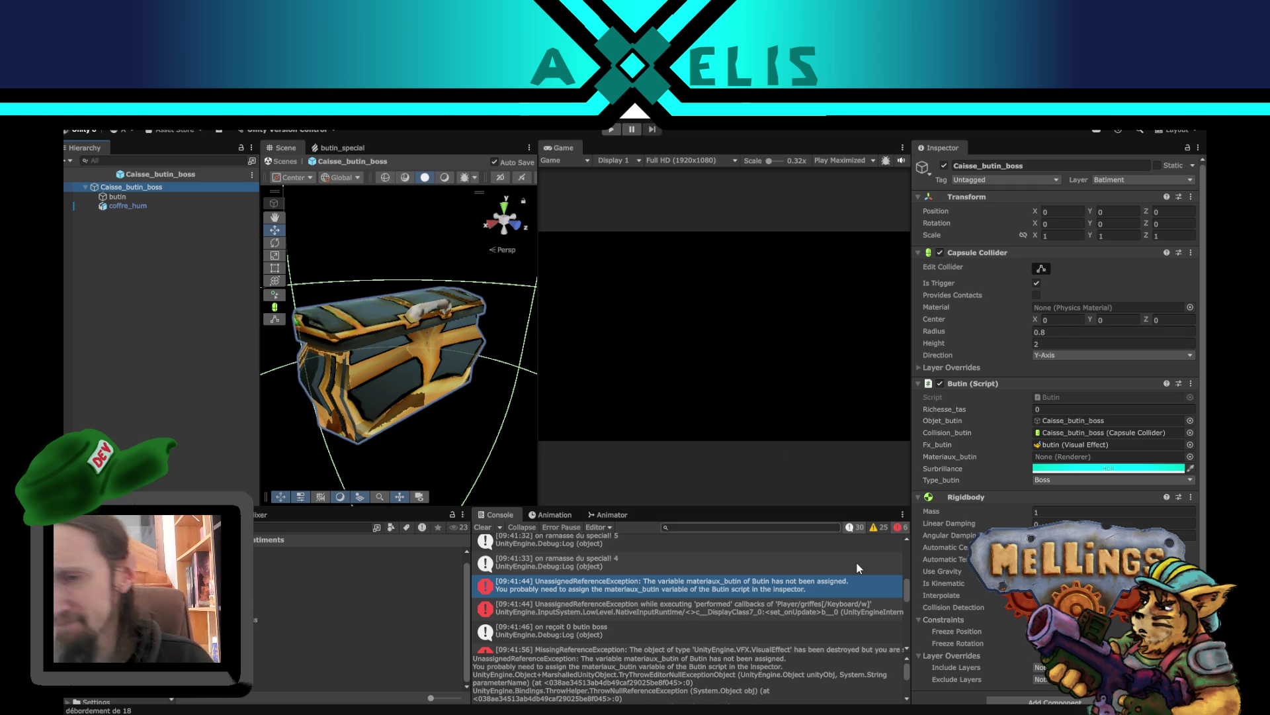
left_click(118, 197)
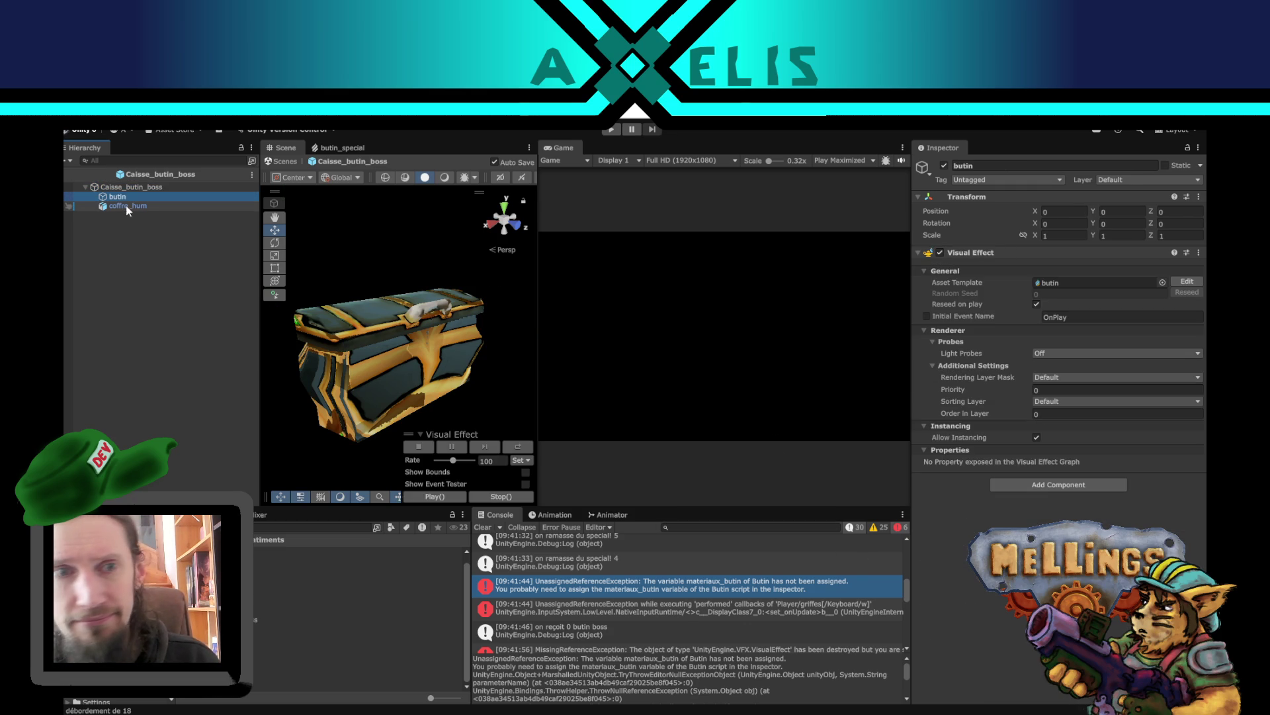
left_click_drag(125, 198, 124, 207)
- Set the Butin script's Materiaux_butin to coffre_hum's renderer and Richesse_tas to 5
left_click(140, 187)
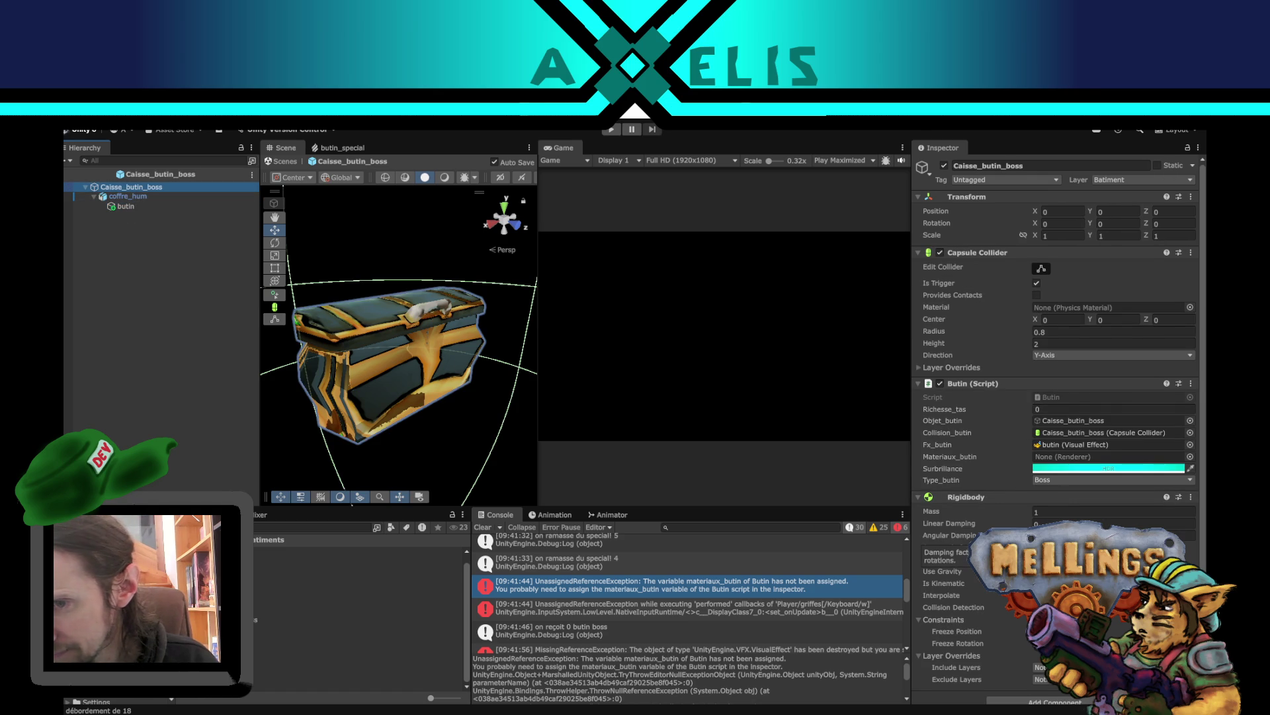
scroll(946, 556, "down", 1)
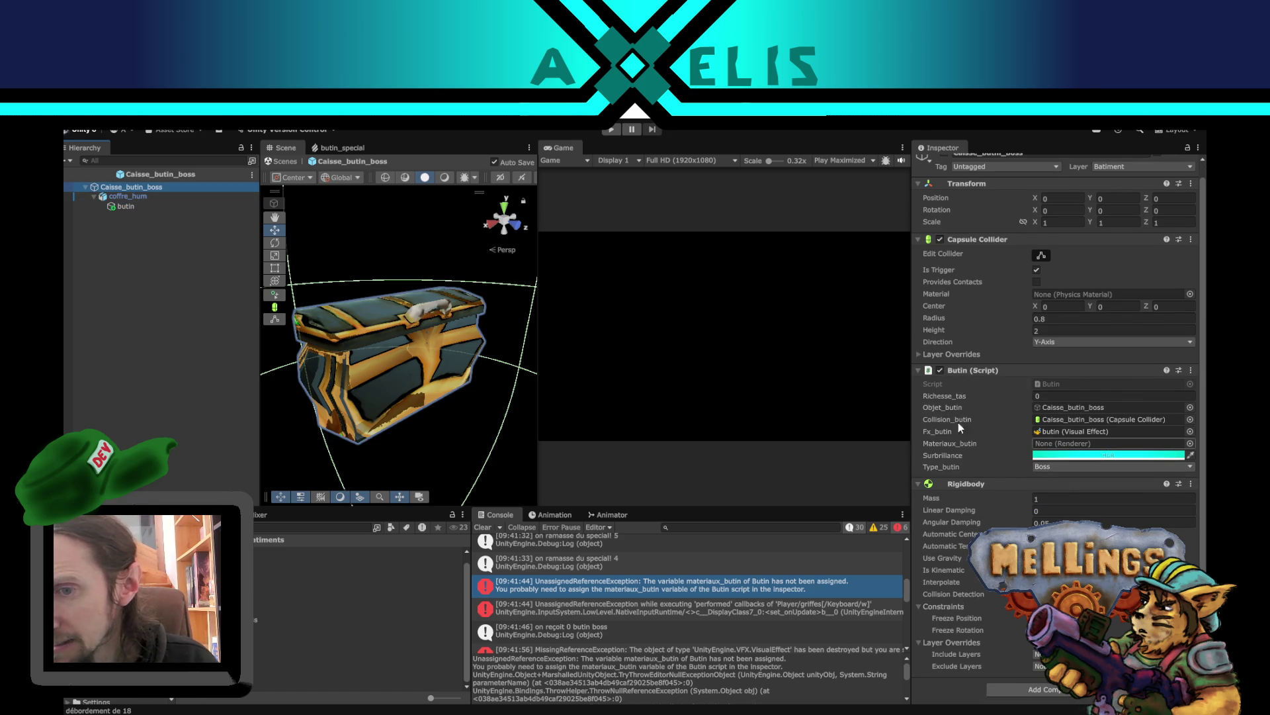
left_click_drag(129, 197, 1059, 443)
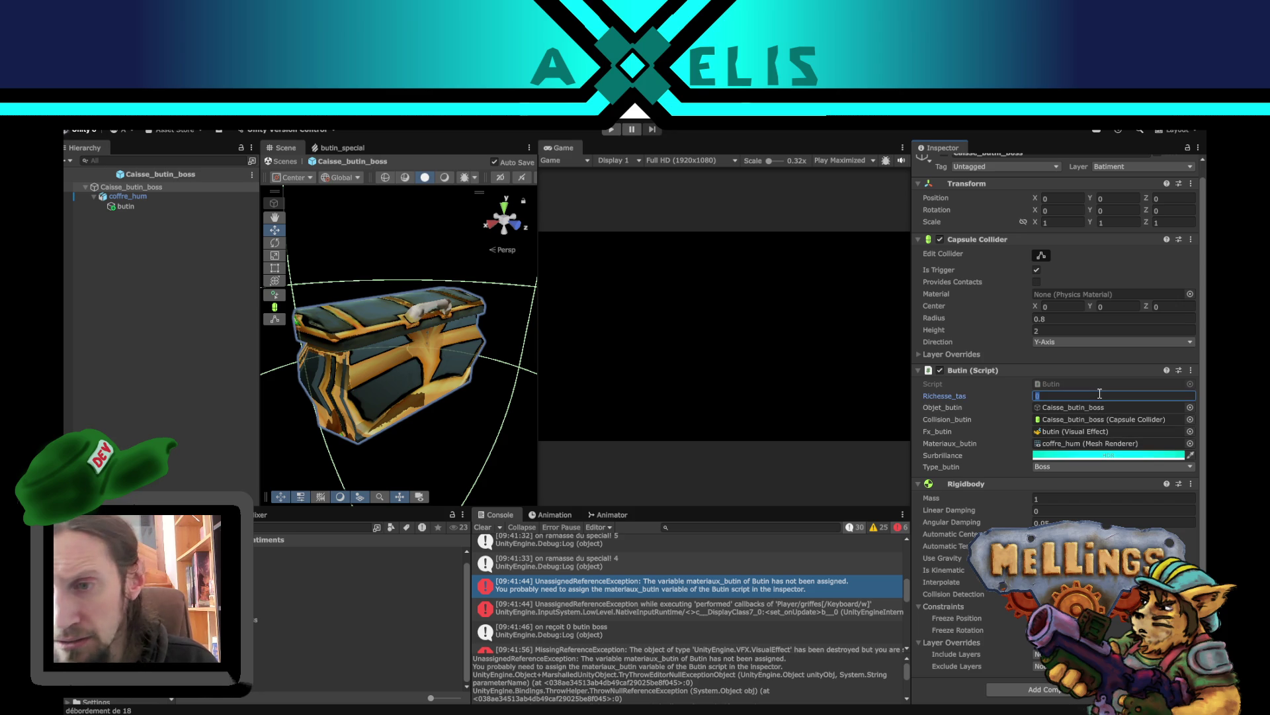
type("5")
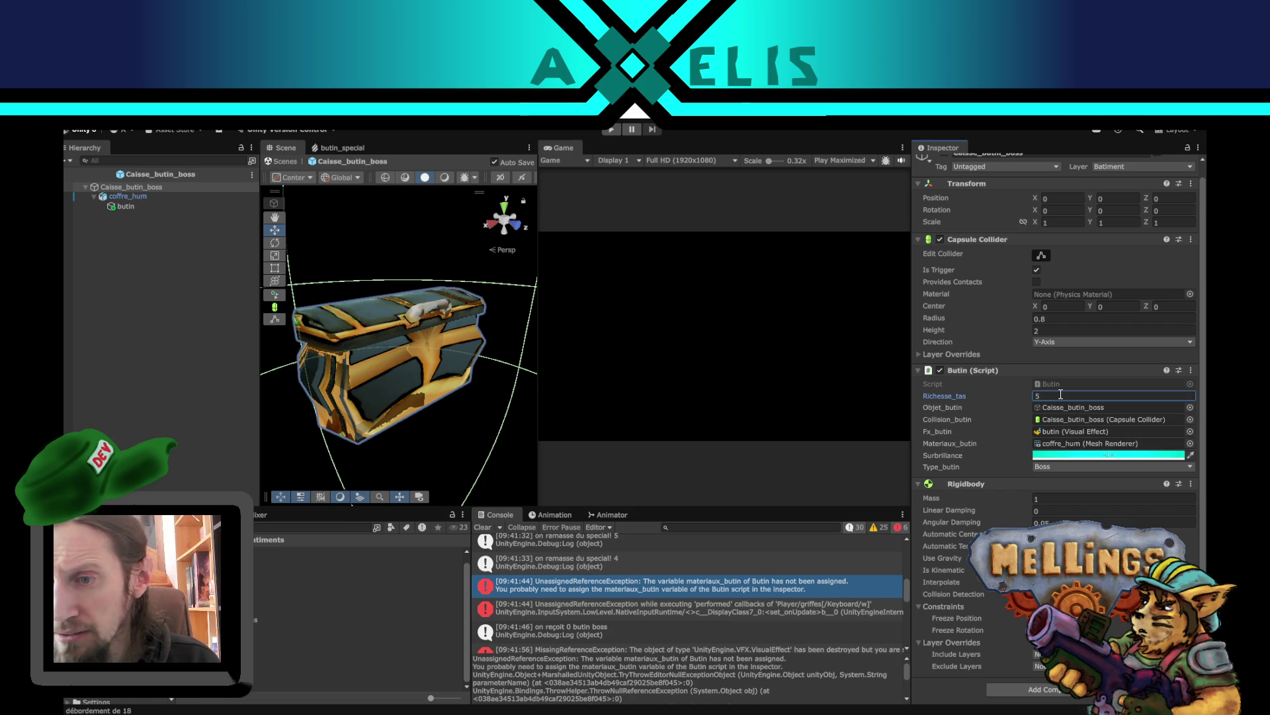
left_click(186, 342)
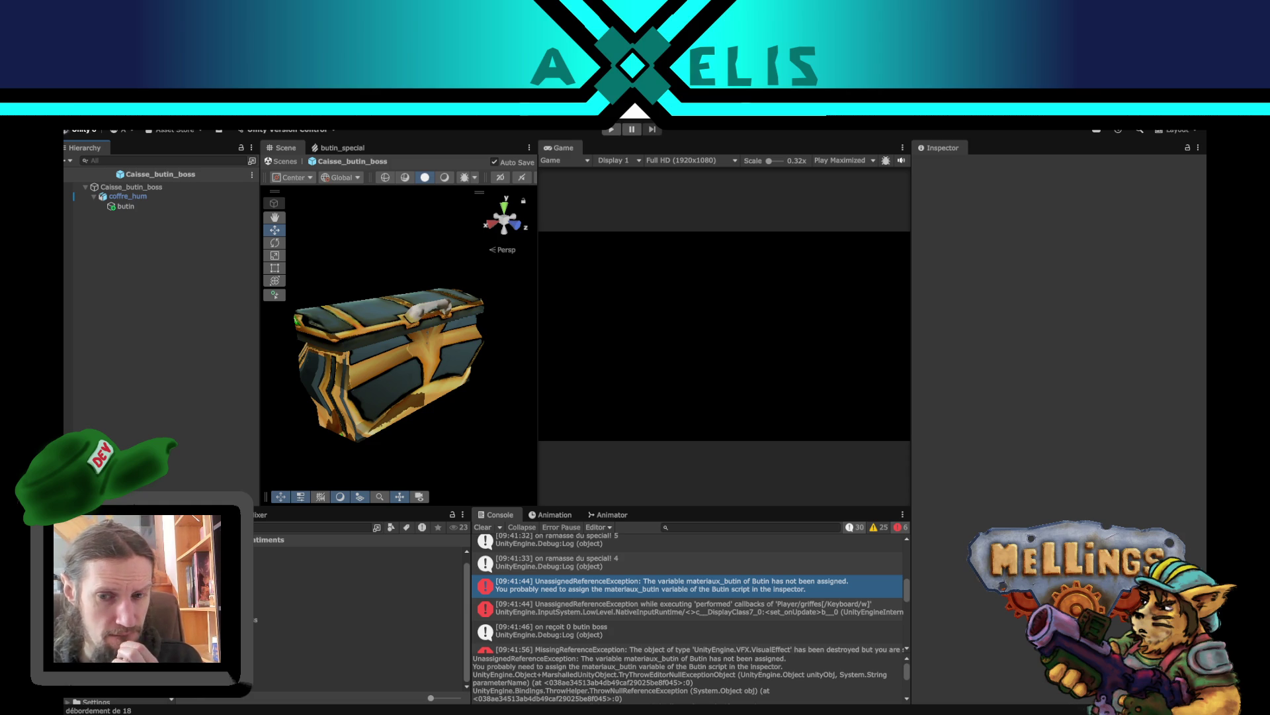
mouse_move(536, 714)
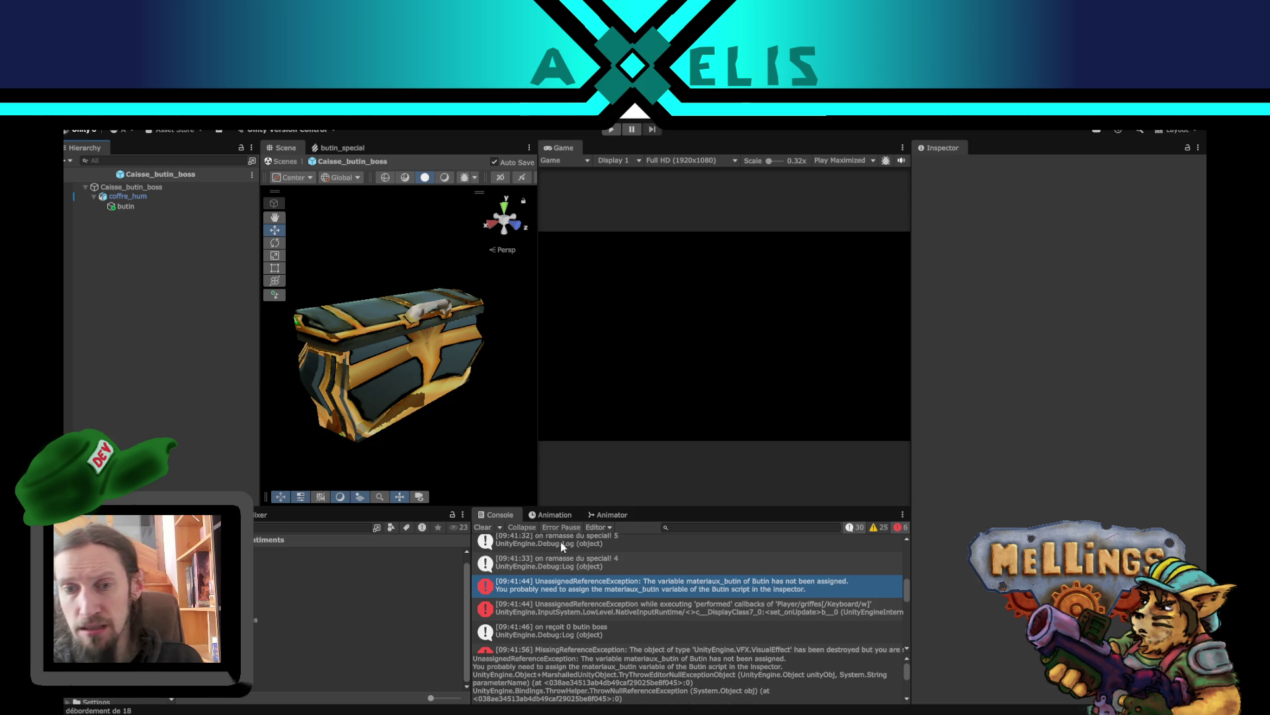
scroll(641, 611, "down", 3)
left_click(711, 582)
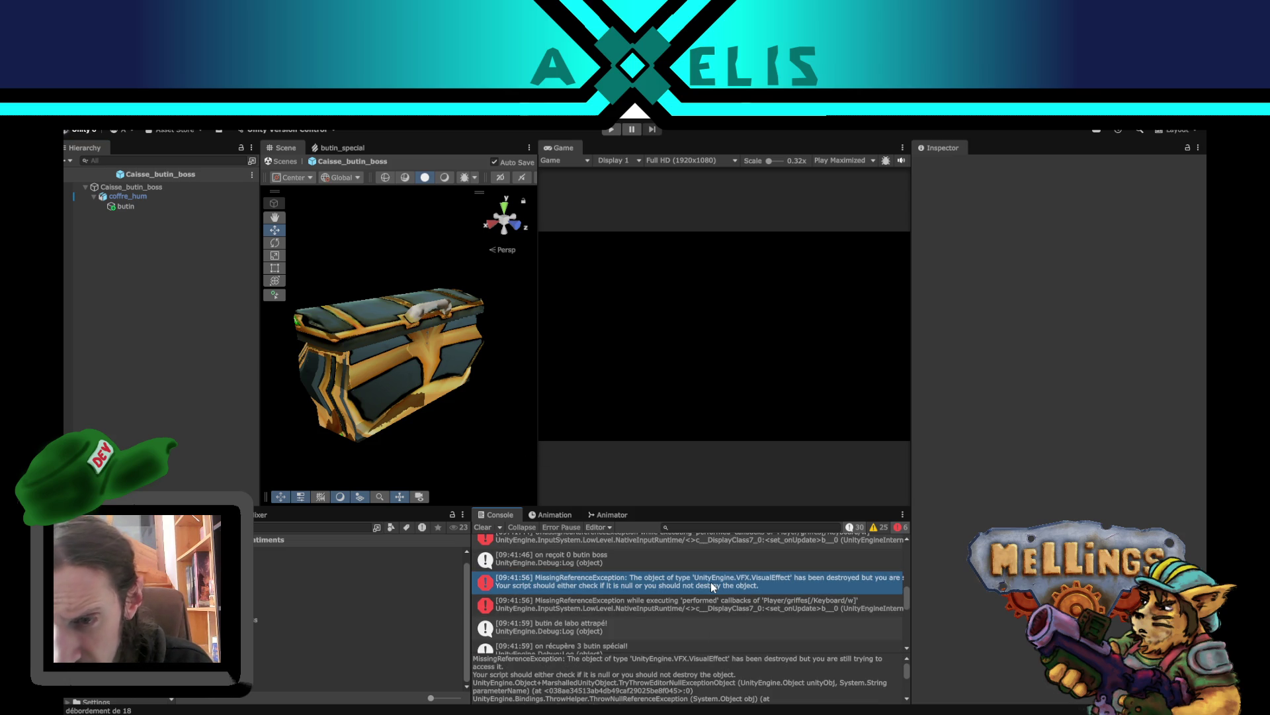
left_click(720, 605)
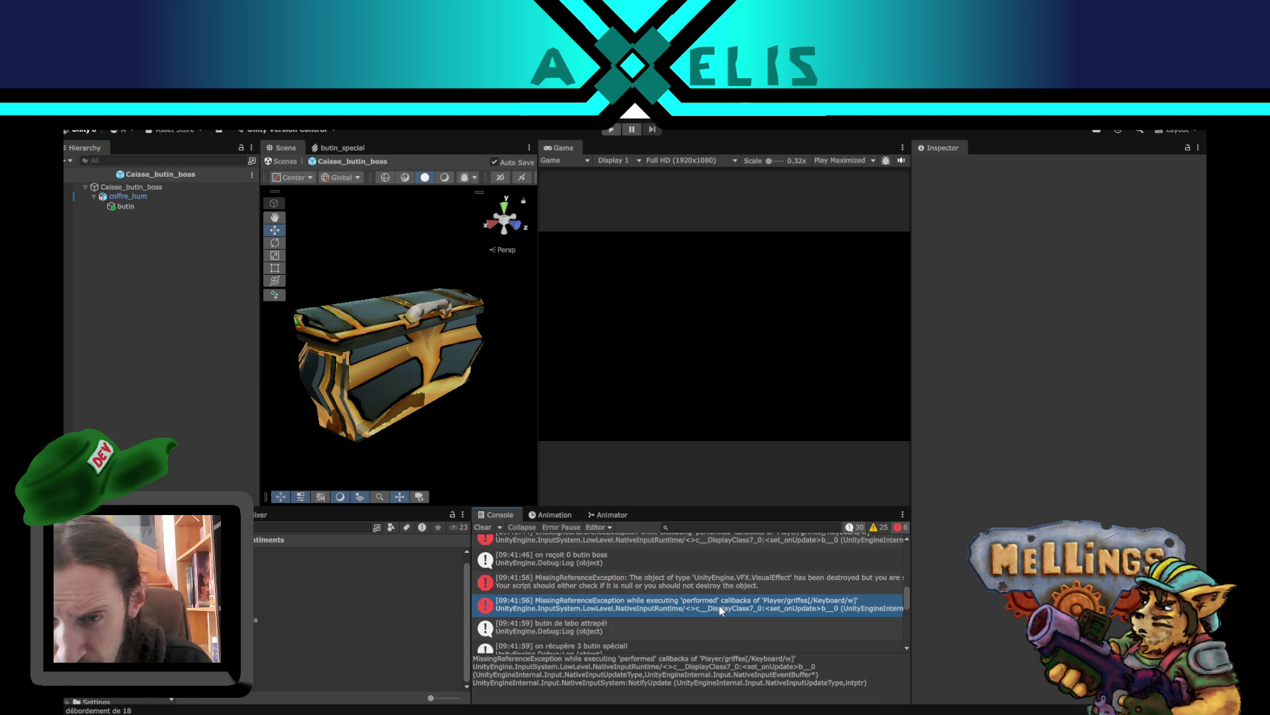
scroll(701, 615, "down", 10)
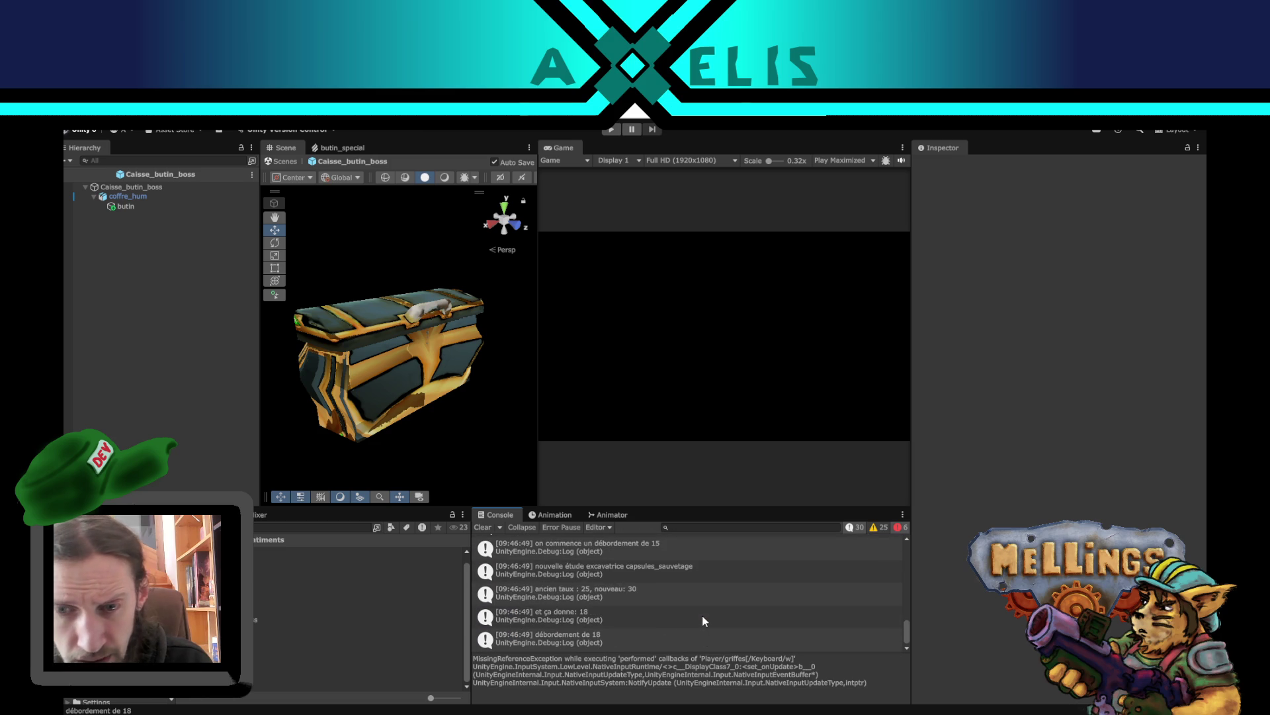
left_click(612, 129)
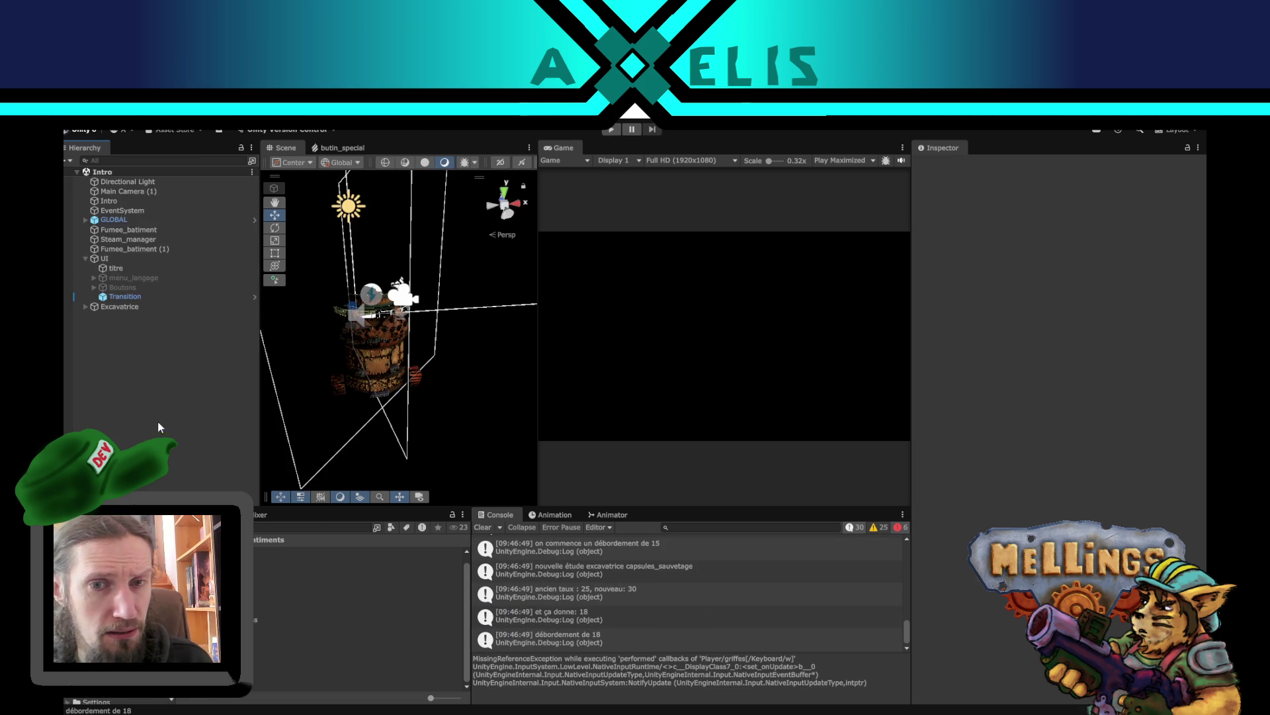
- Enter Play mode, activate the special lab-raid mission, and open the biome_desert console entry
left_click(608, 132)
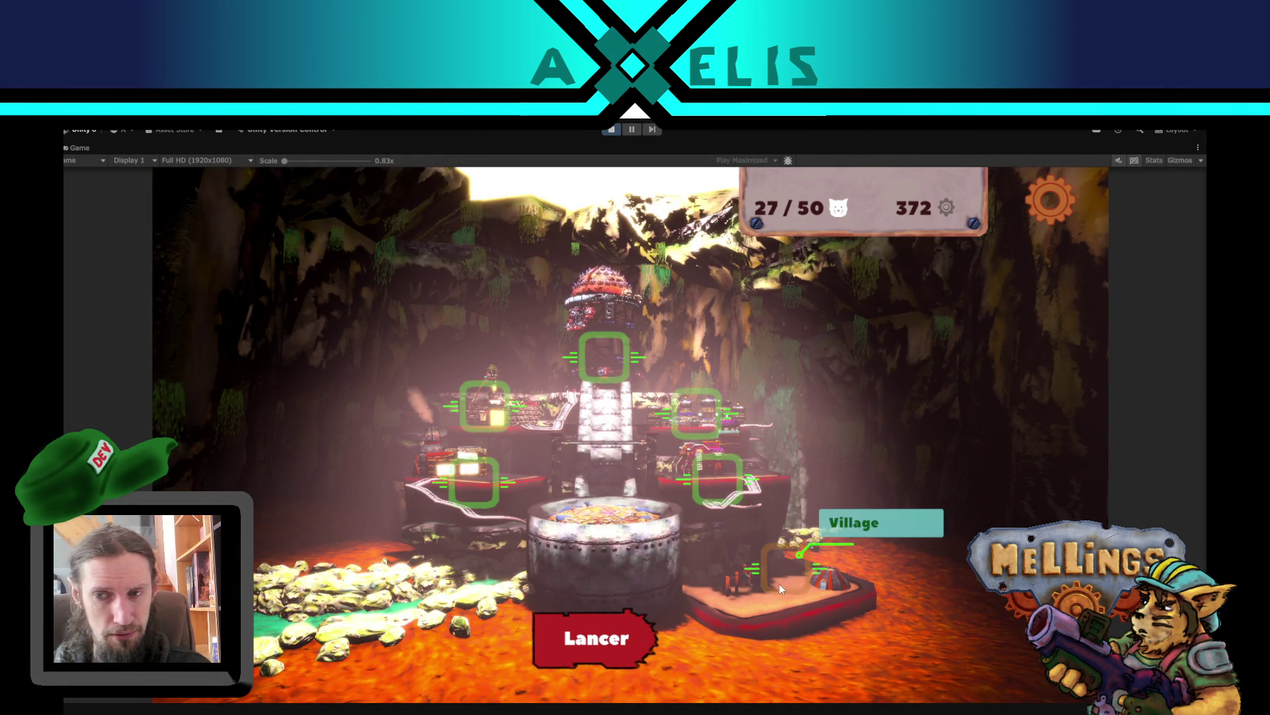
left_click(608, 643)
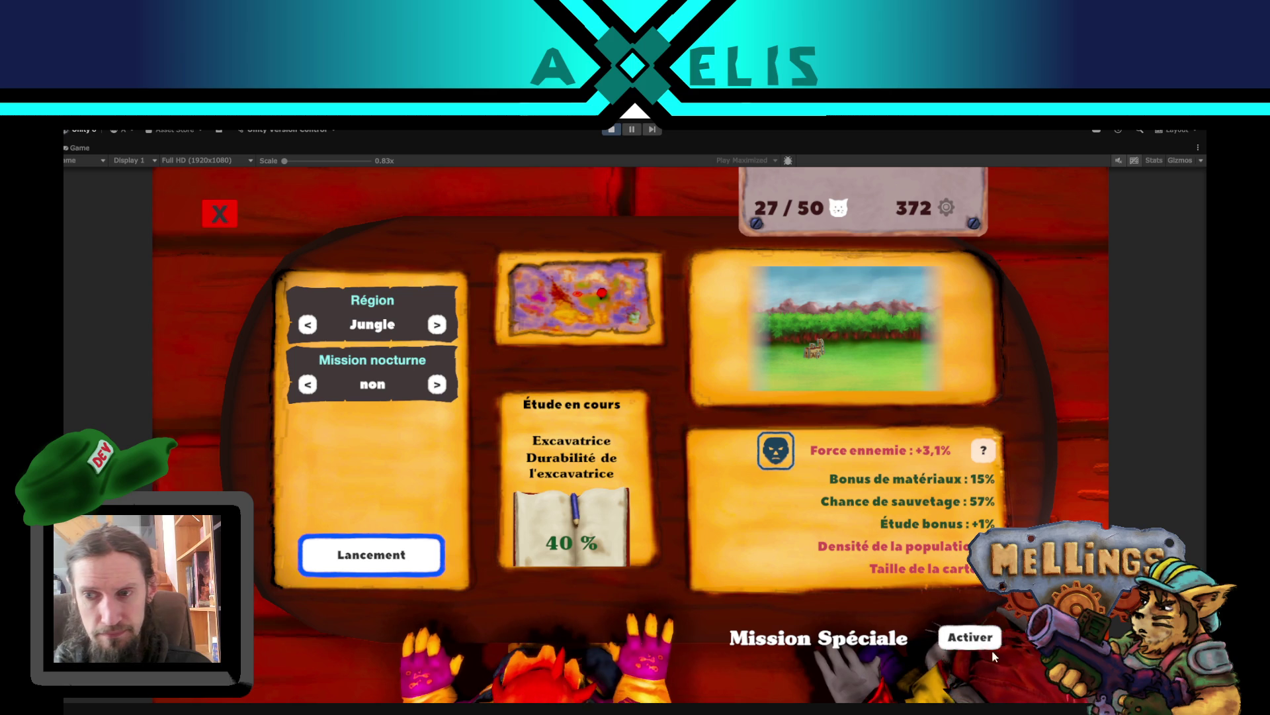
left_click(970, 637)
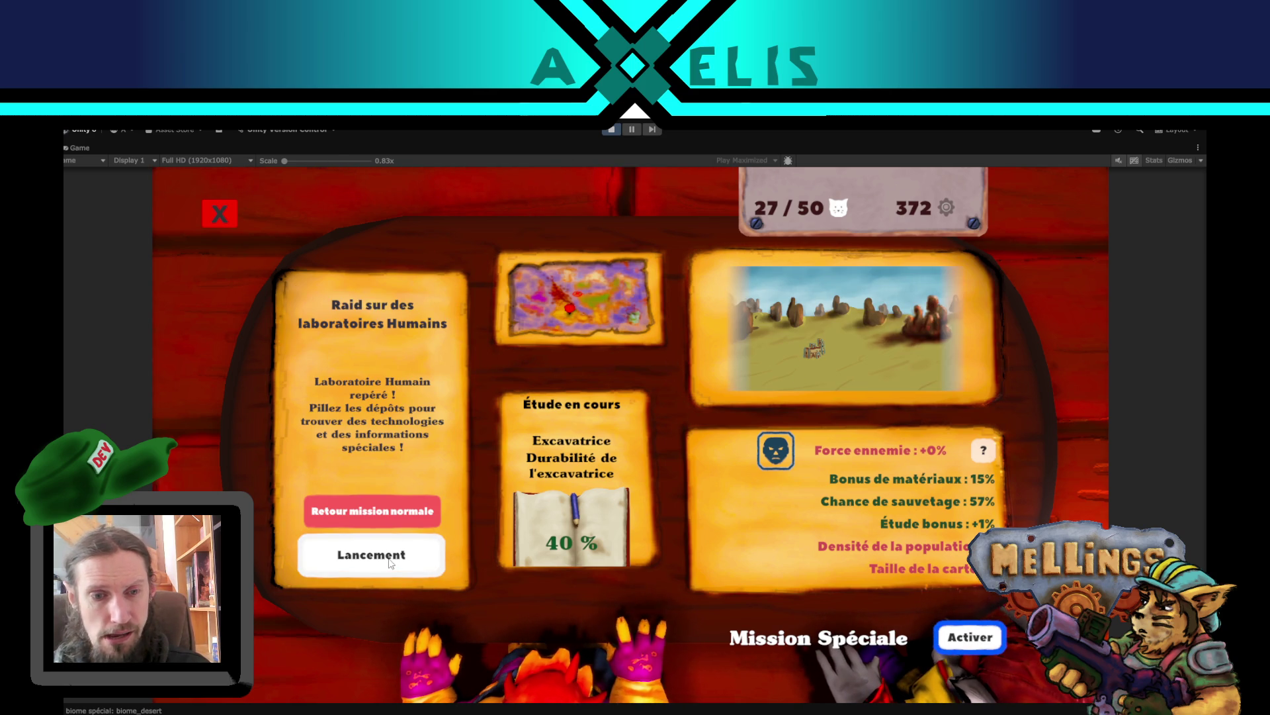
key("ctrl+shift+c")
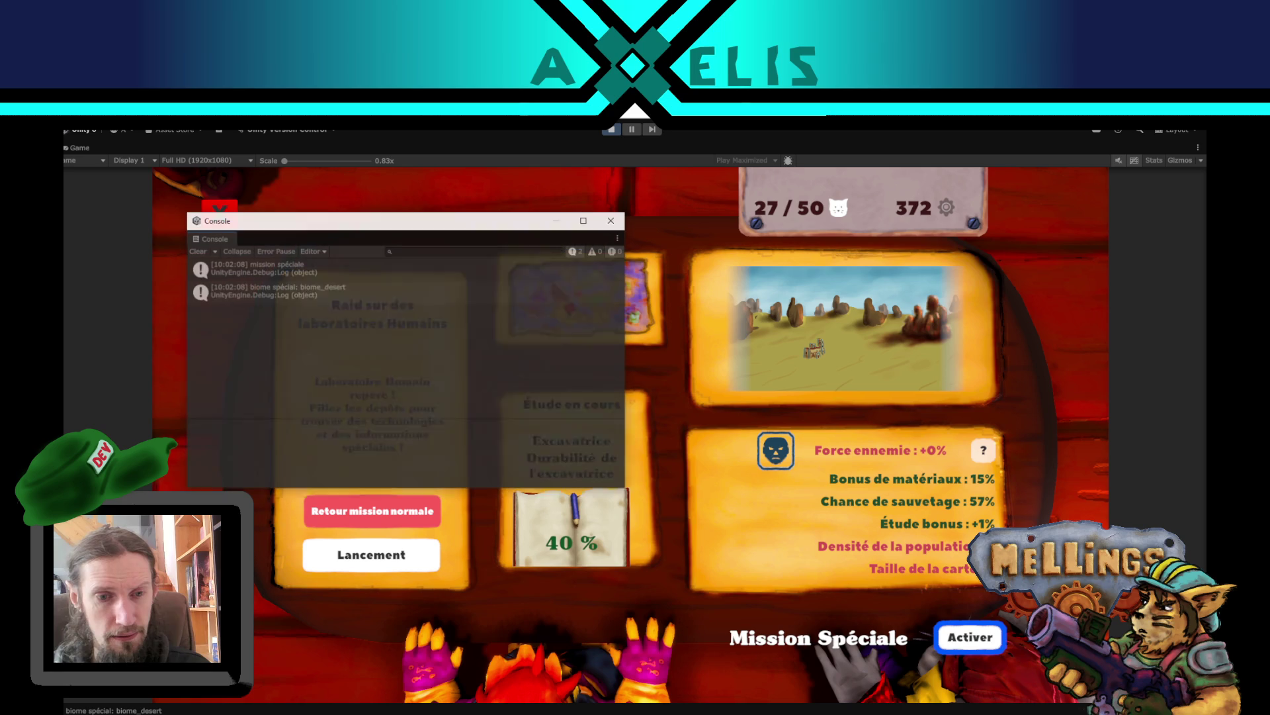
left_click(307, 295)
- Jump from the log to Terrier.cs and trace Facteur_danger and biome_special in Affiche_modificateurs_partie
double_click(307, 295)
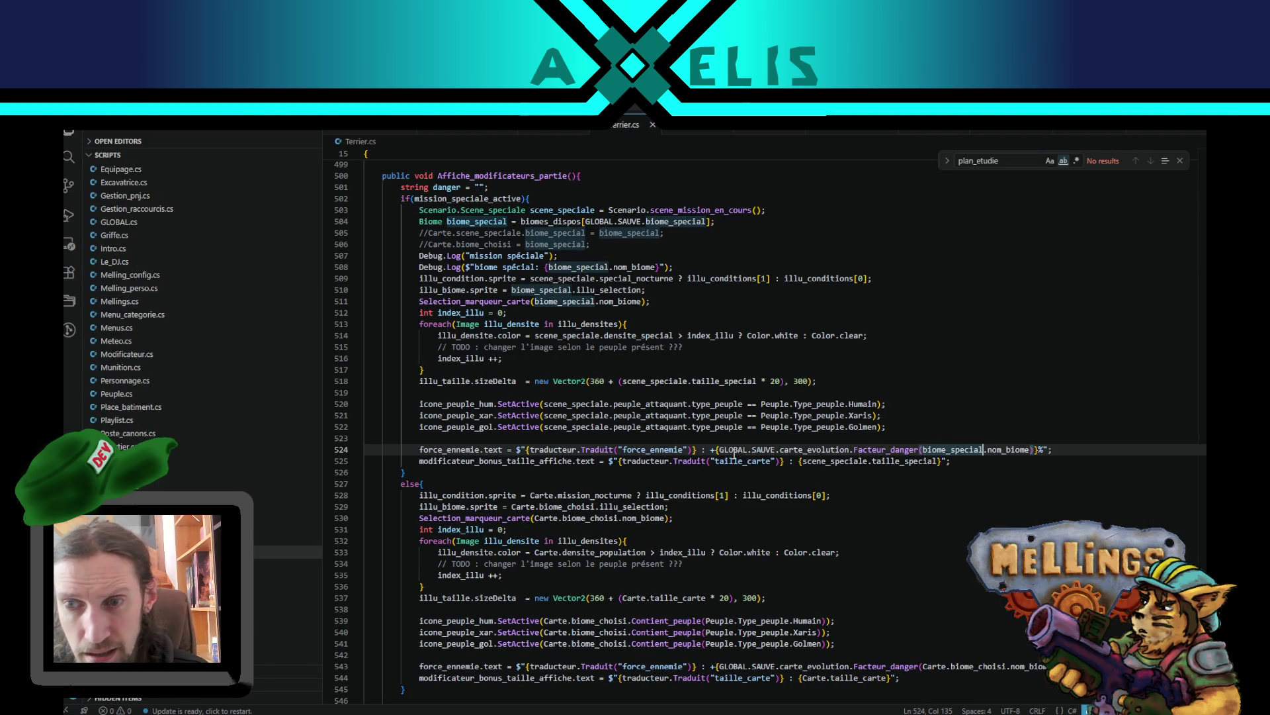
double_click(907, 450)
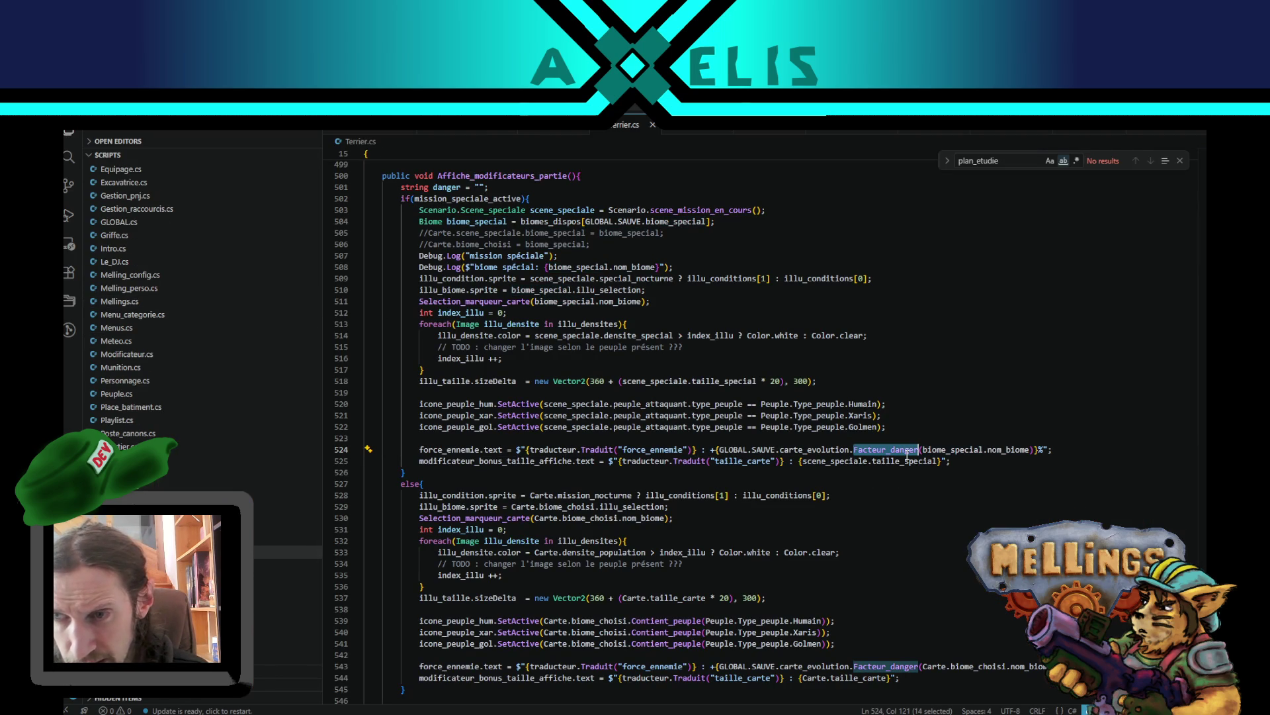
double_click(951, 450)
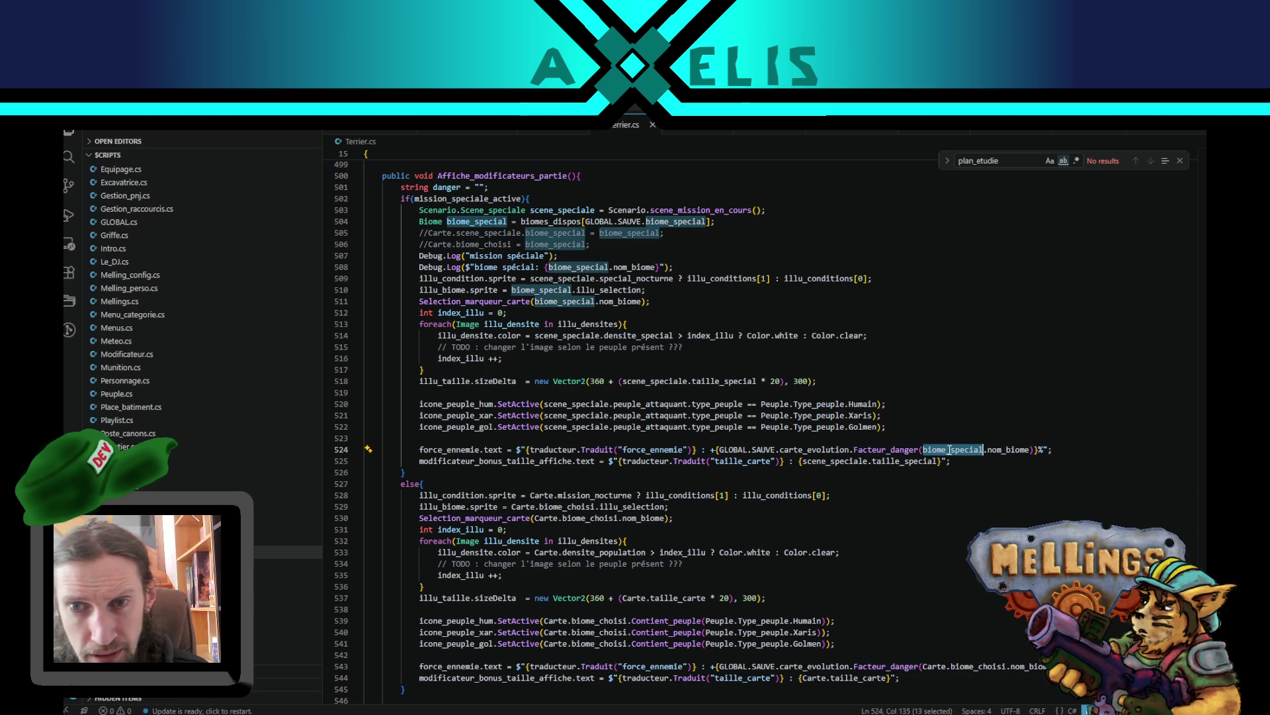
scroll(577, 412, "up", 4)
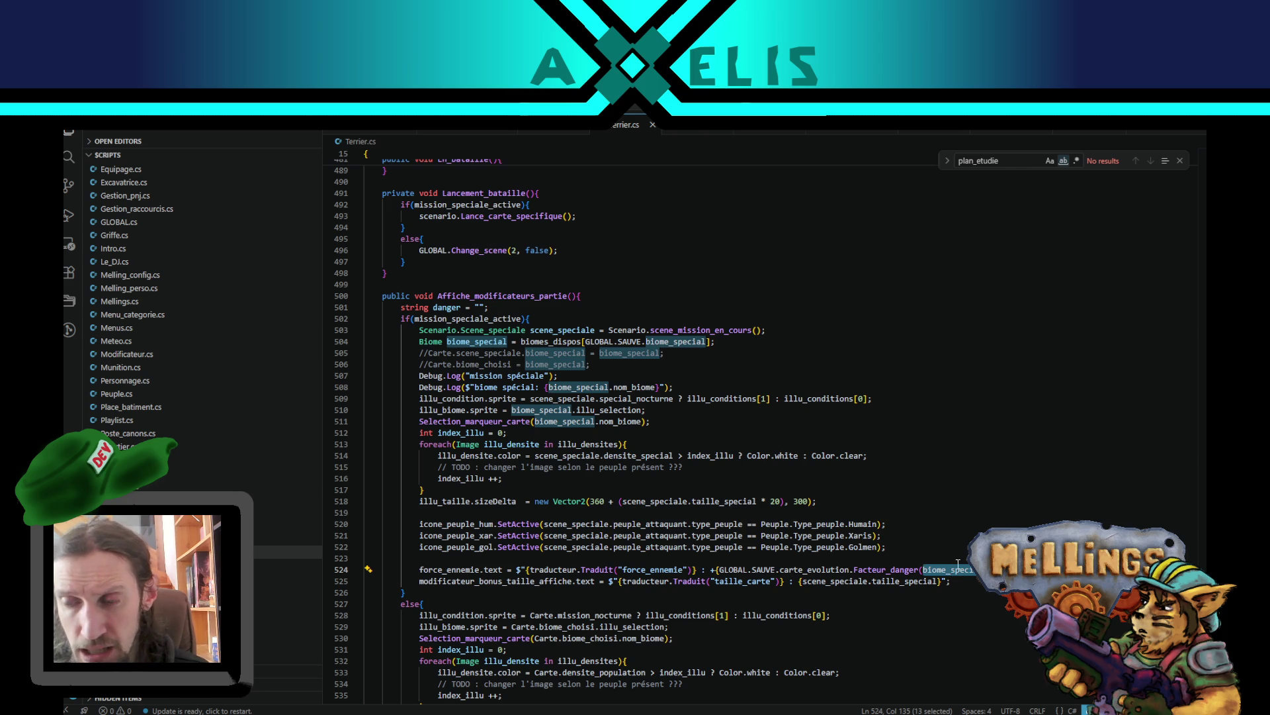
scroll(942, 567, "down", 4)
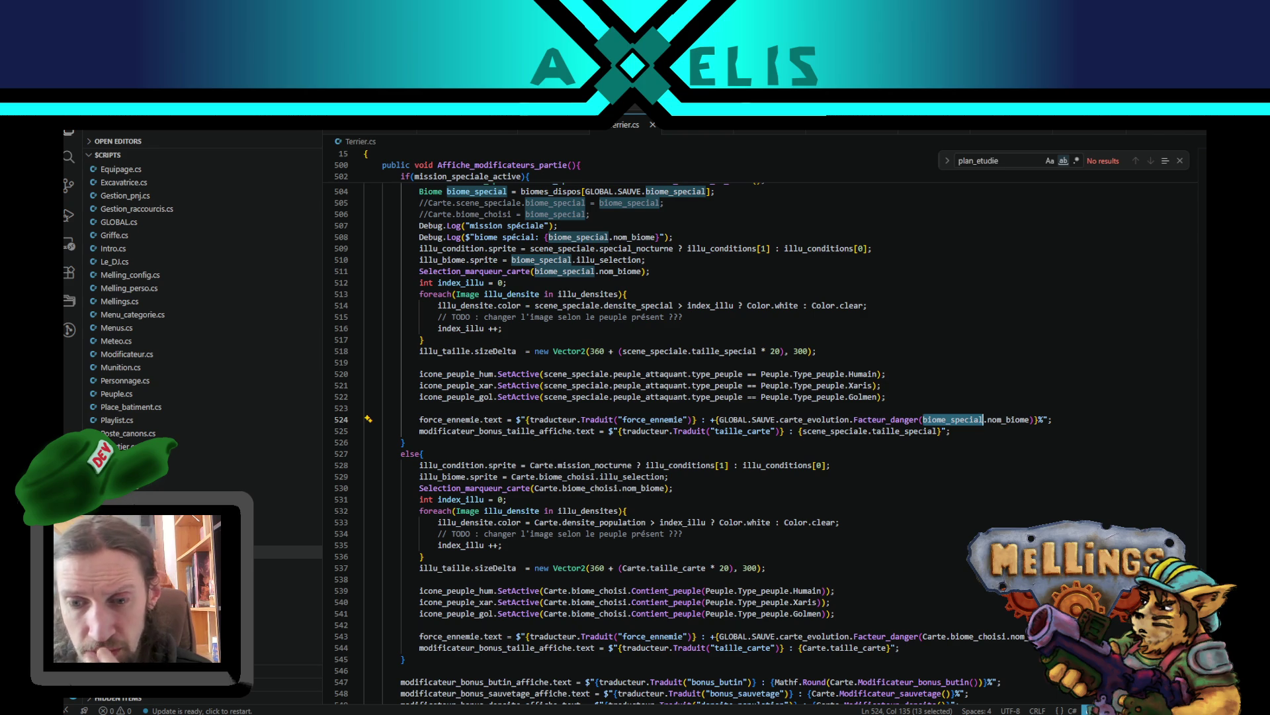
key("alt+Tab")
- Toggle the region between Volcanique and Jungle, activate the special mission, and launch it
left_click(612, 220)
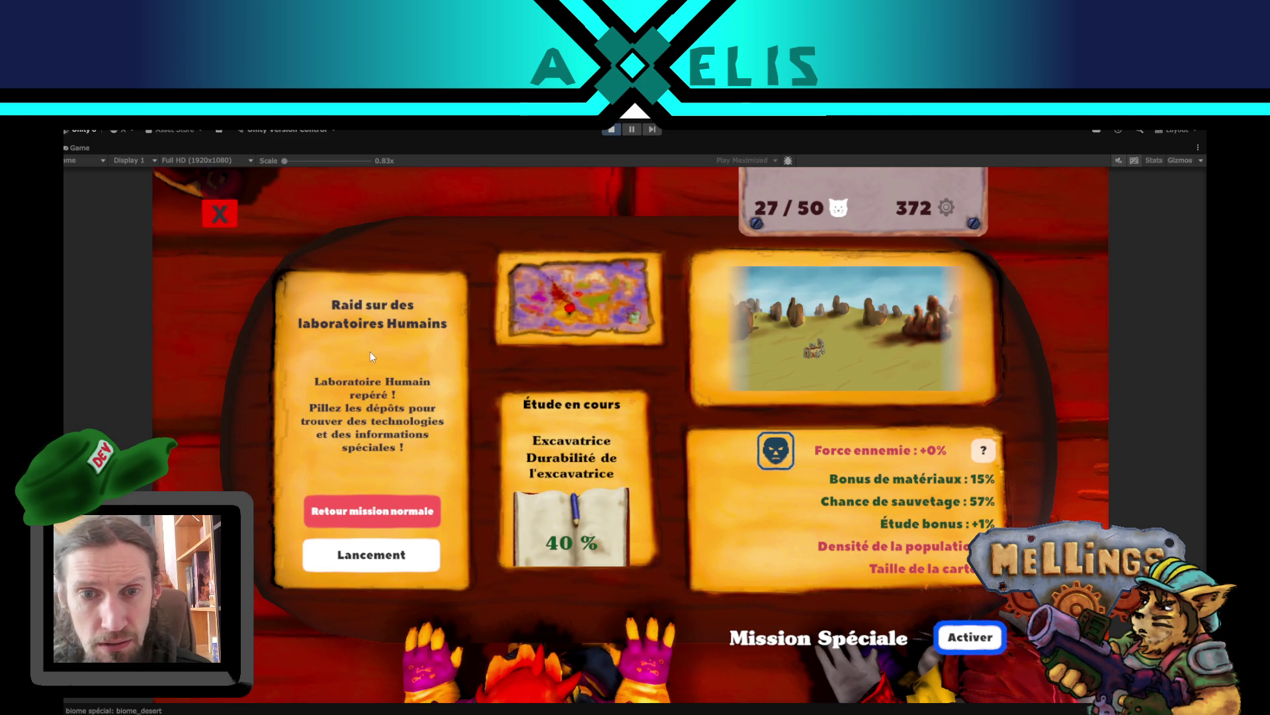
left_click(986, 644)
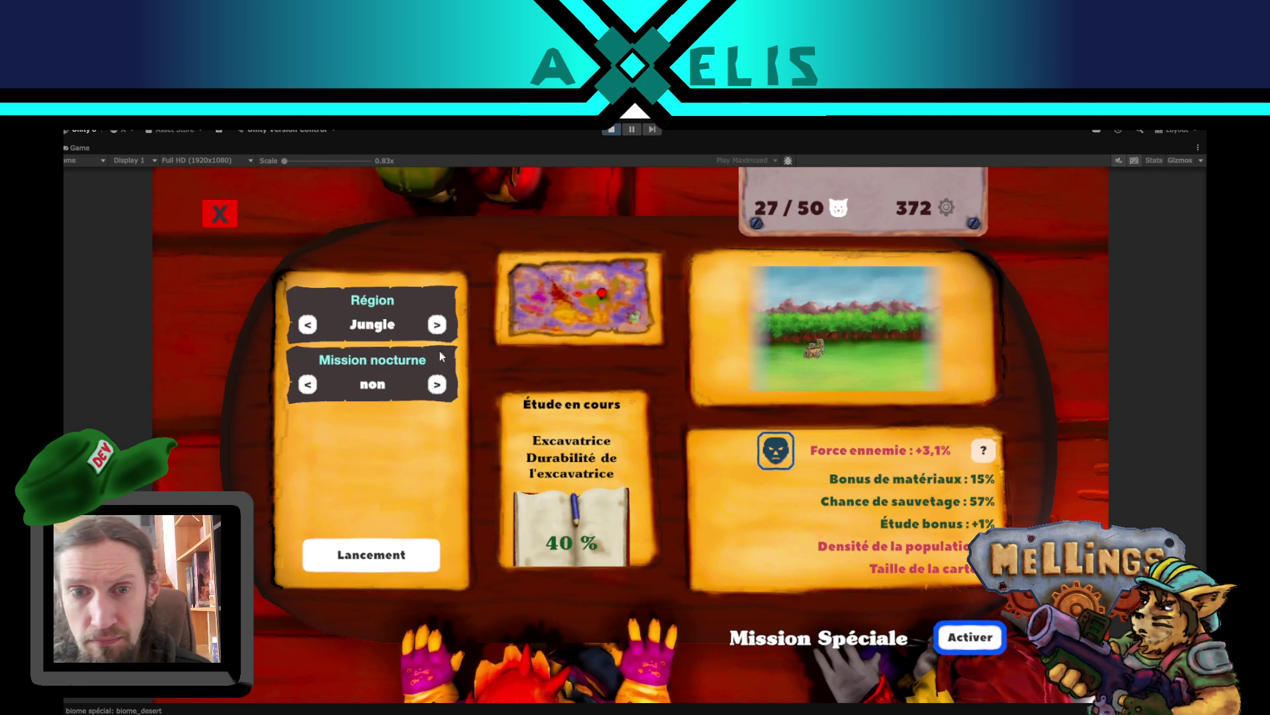
left_click(437, 325)
left_click(307, 324)
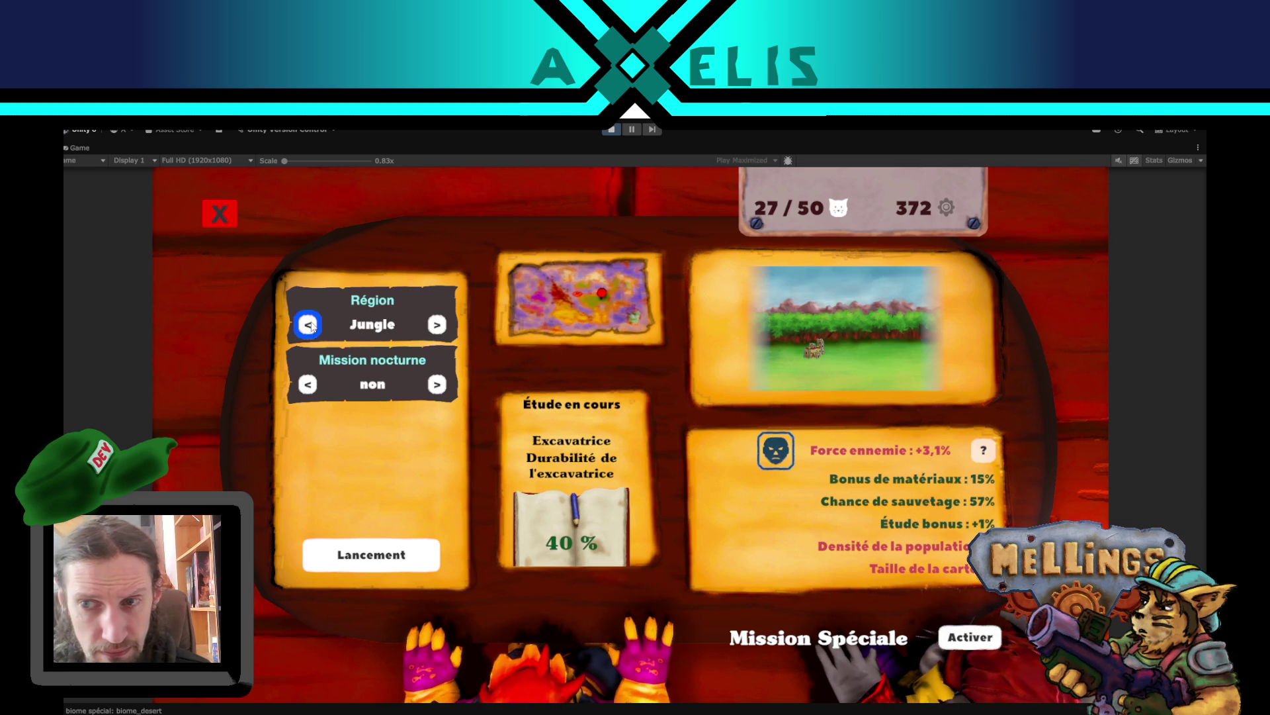
left_click(967, 645)
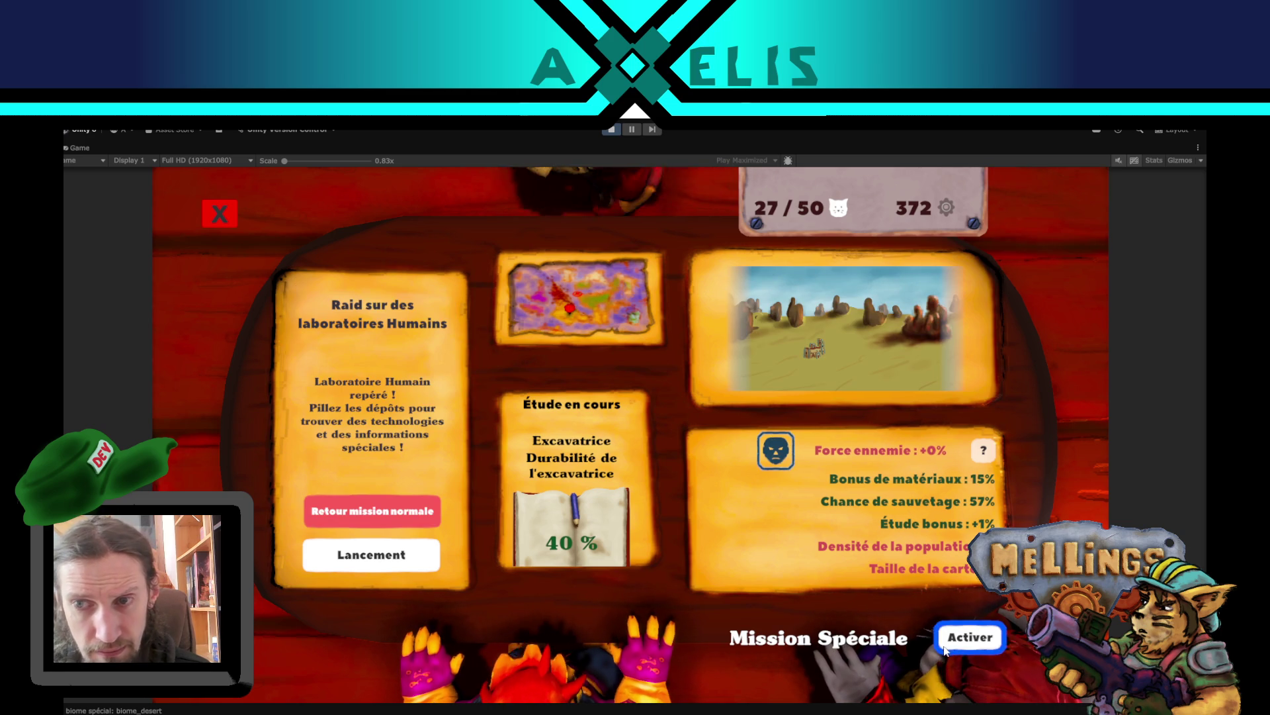
left_click(361, 555)
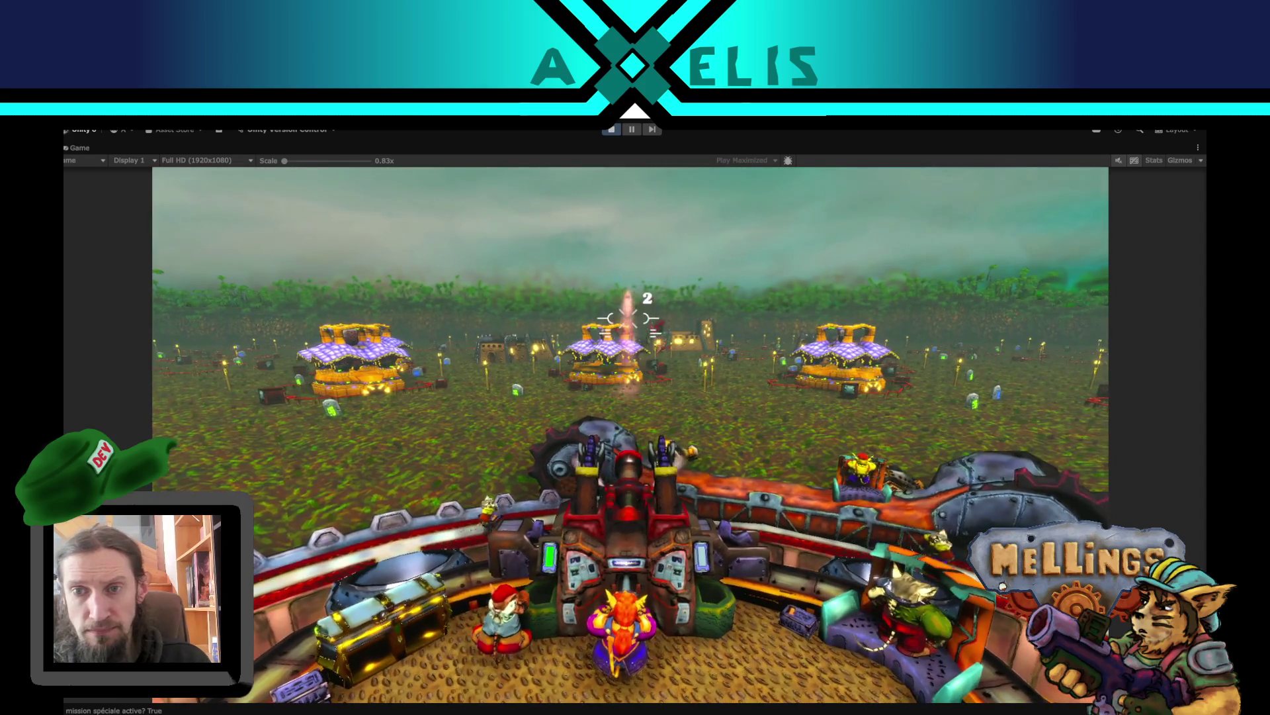
- Fire claws at the lab building, check bat_hum_labo(Clone)'s loot settings, and resume the game
key("z")
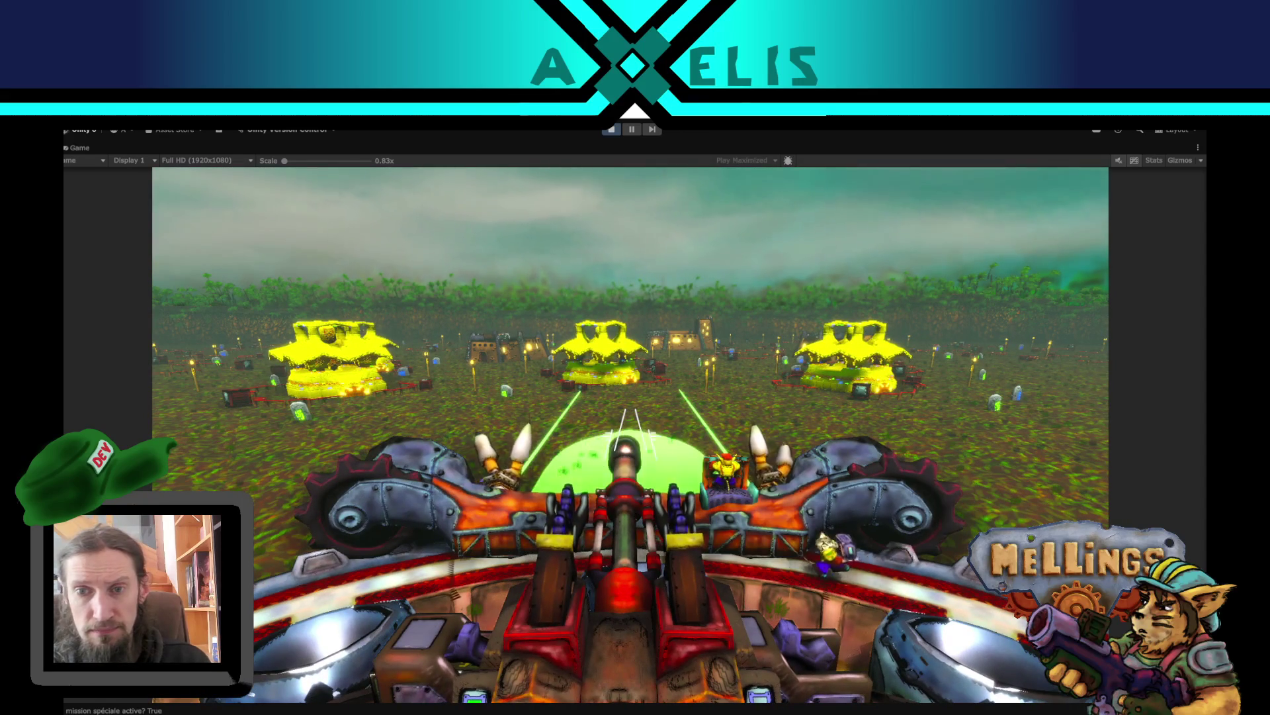
key("Escape")
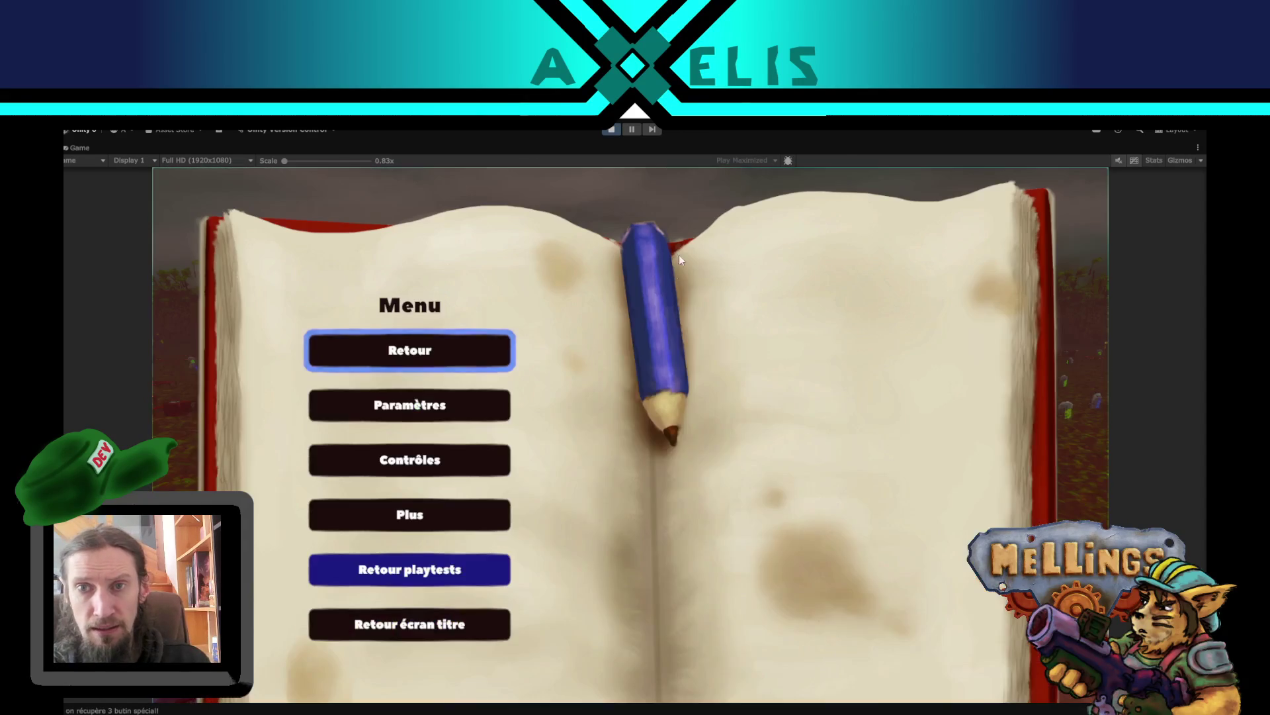
left_click(612, 129)
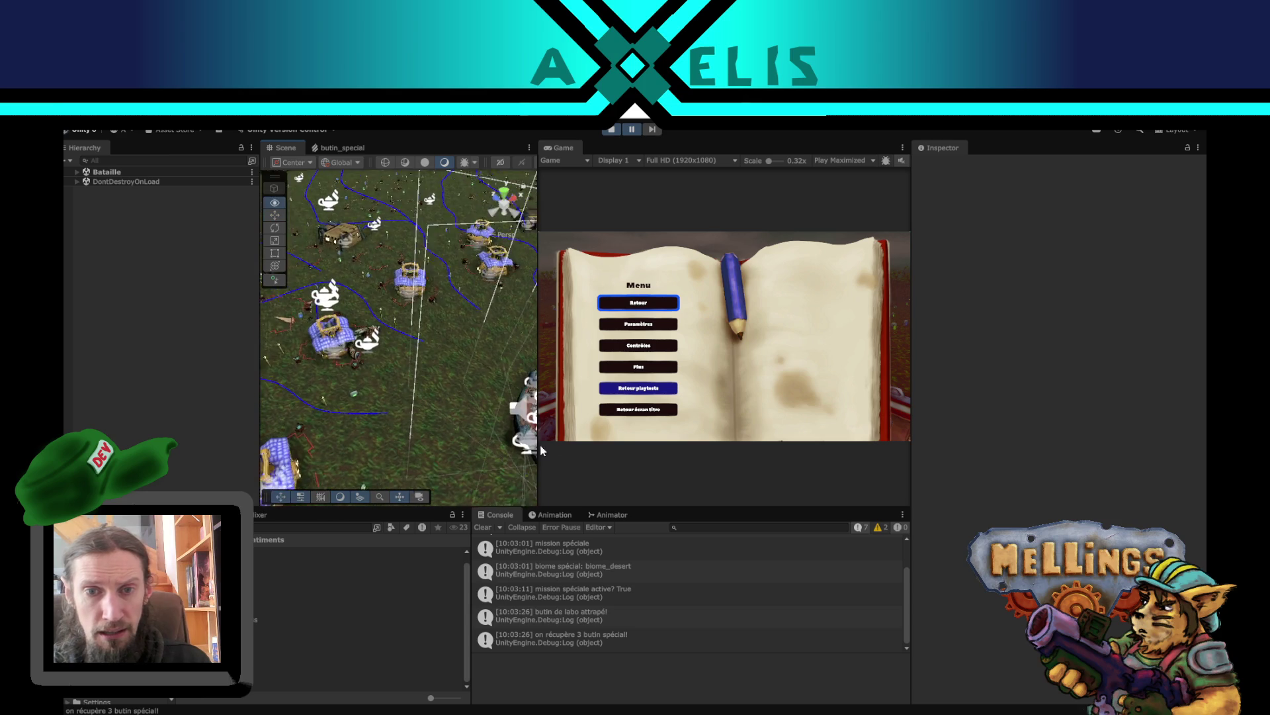
left_click(325, 356)
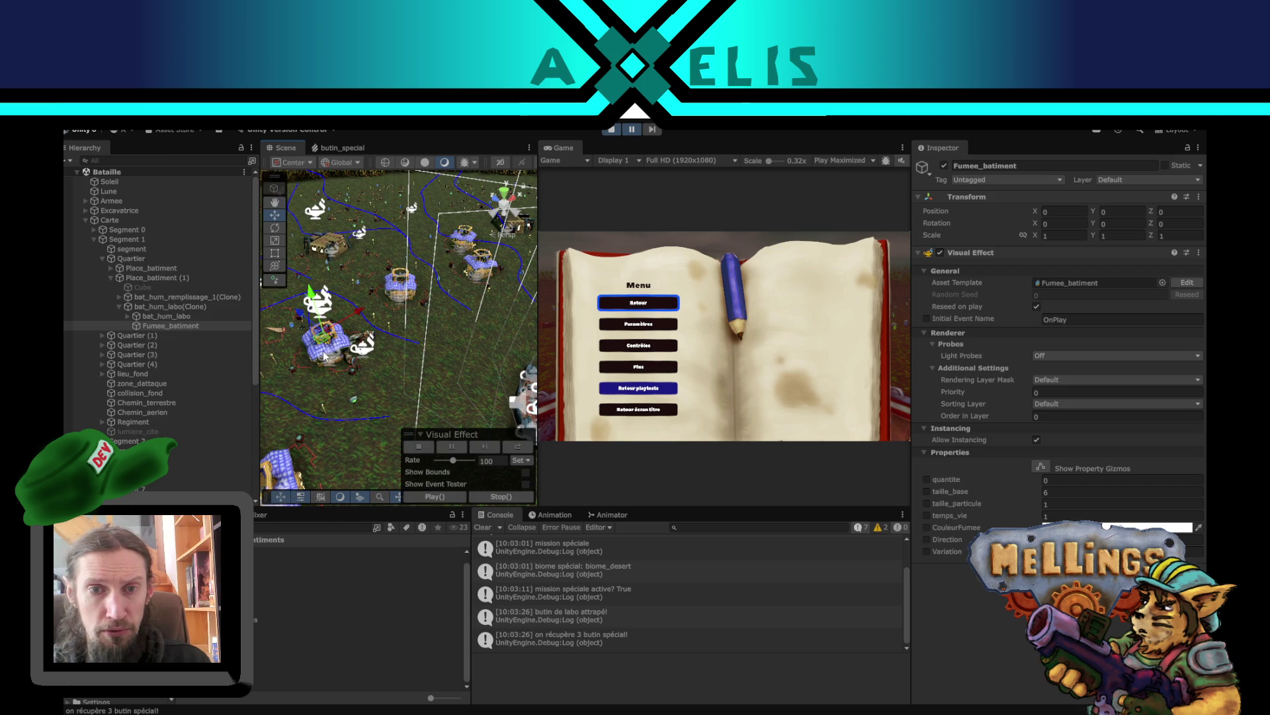
left_click(175, 306)
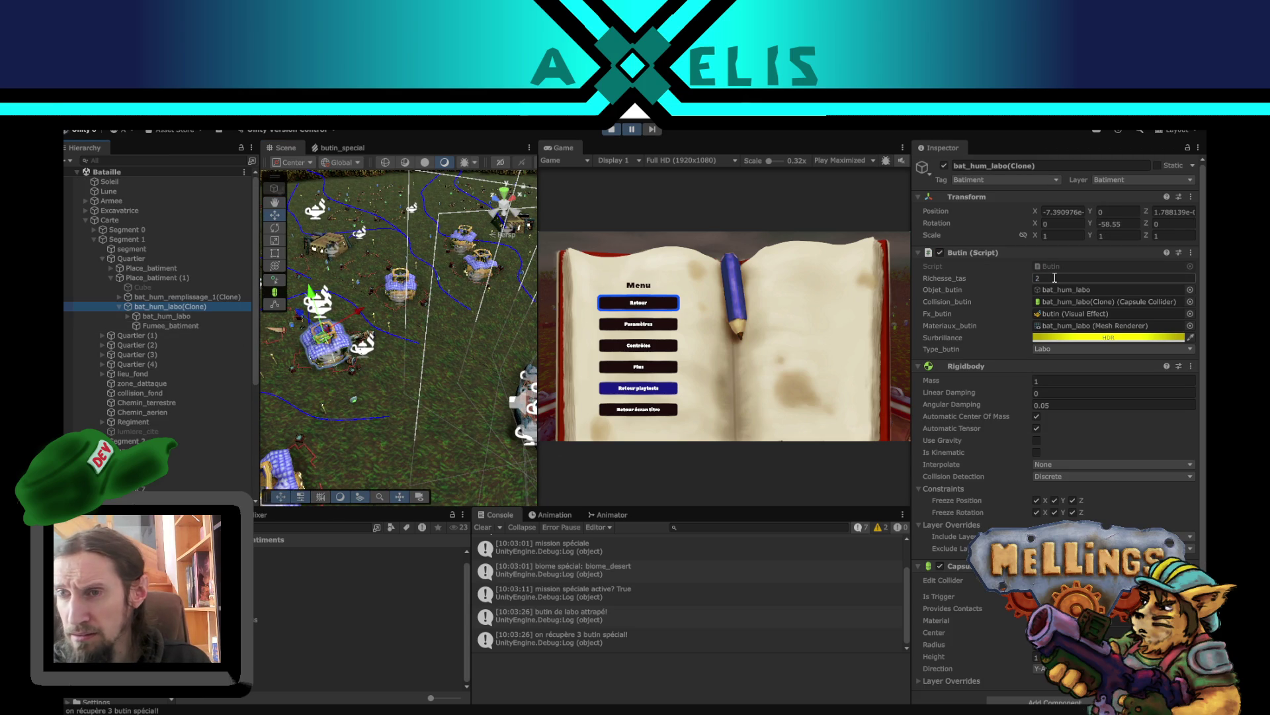
key("shift+space")
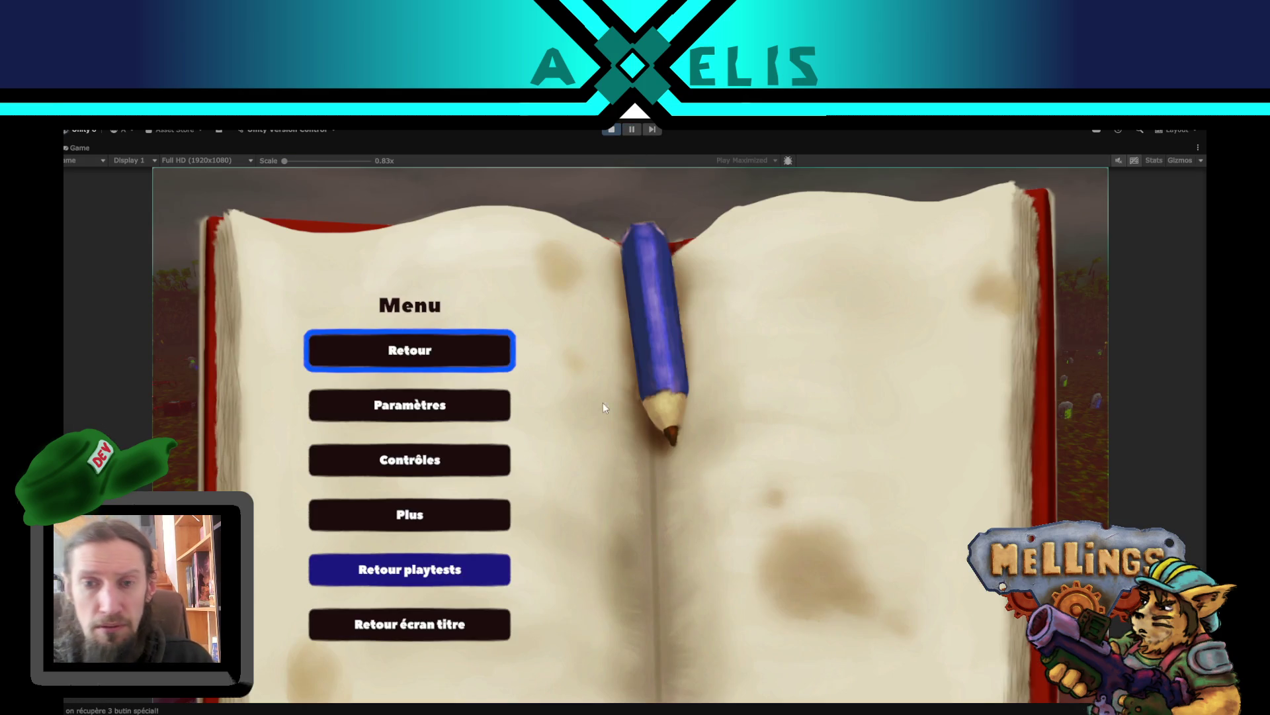
left_click(379, 352)
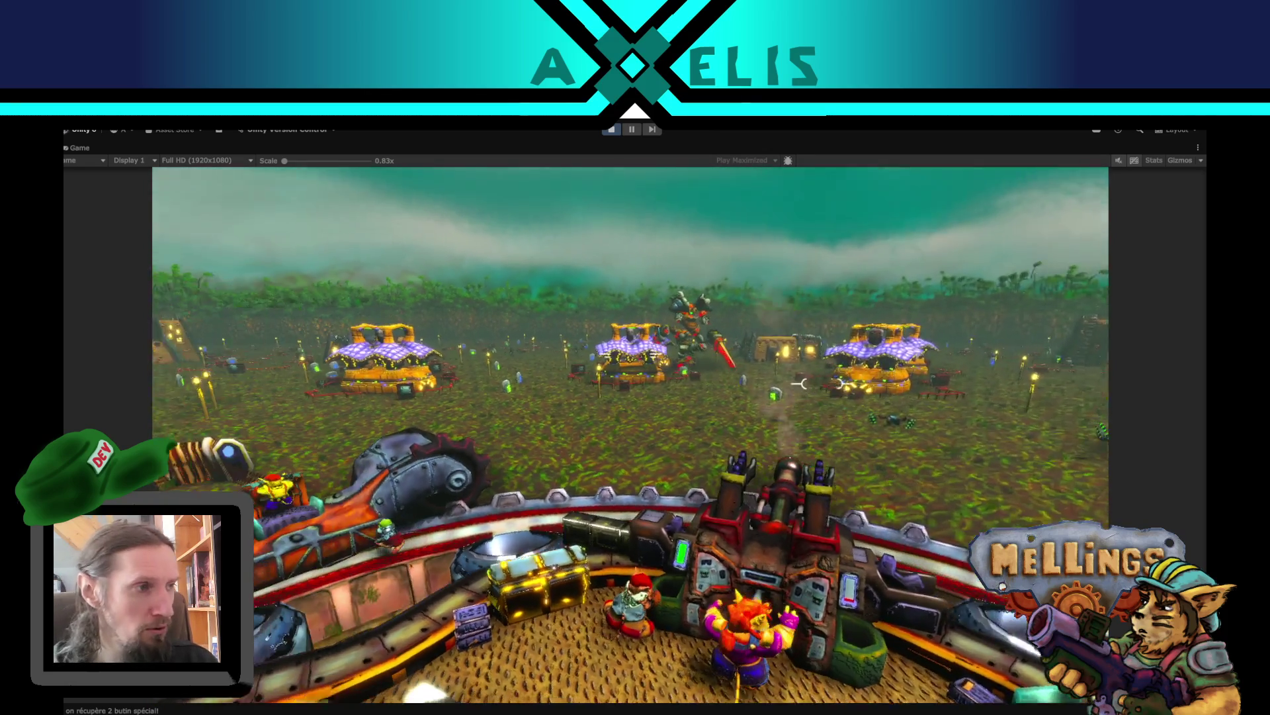
- Pause the jungle raid to bring up the book-style pause menu
key("Escape")
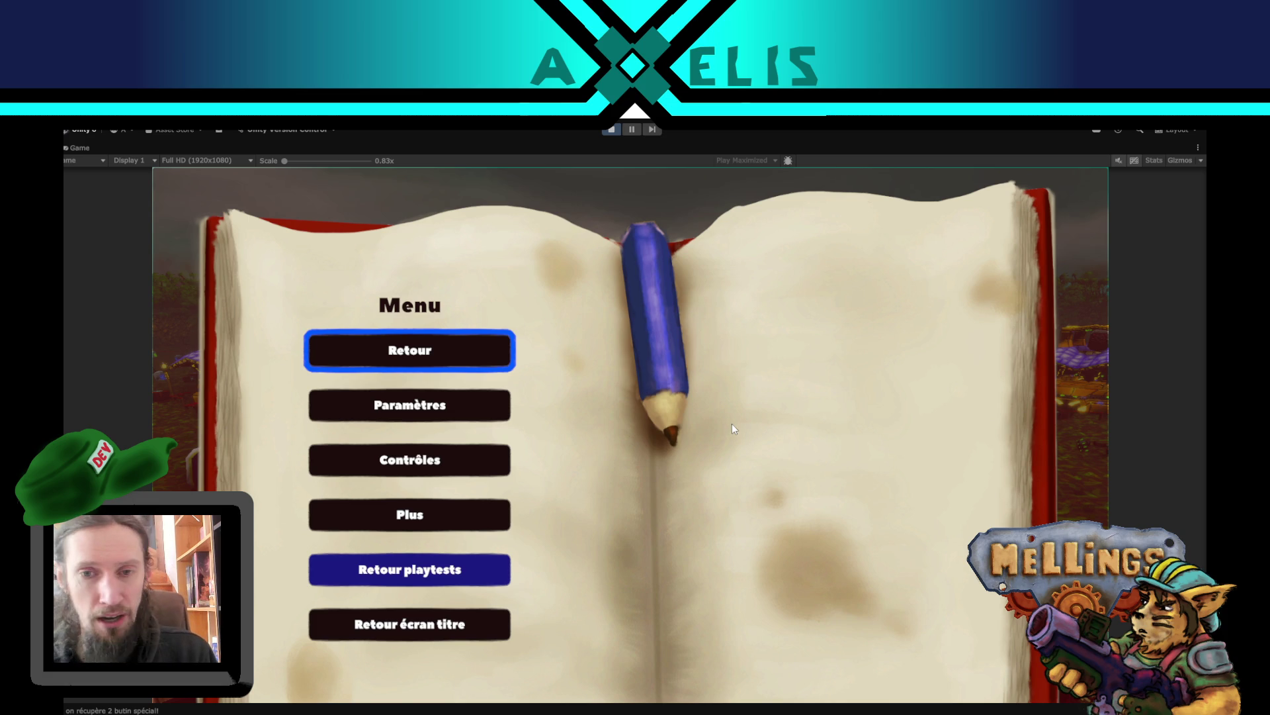
- Resume play until the debris tank fills, then dismiss the tank-full notice
key("Escape")
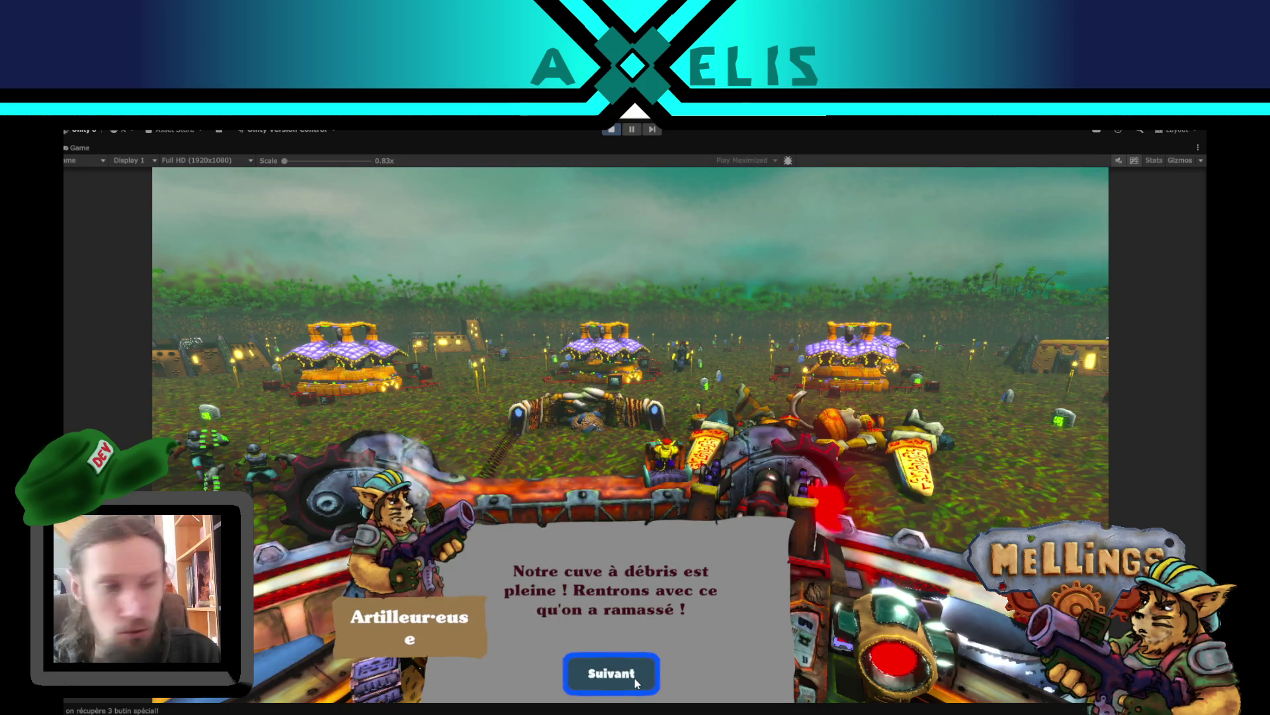
left_click(634, 678)
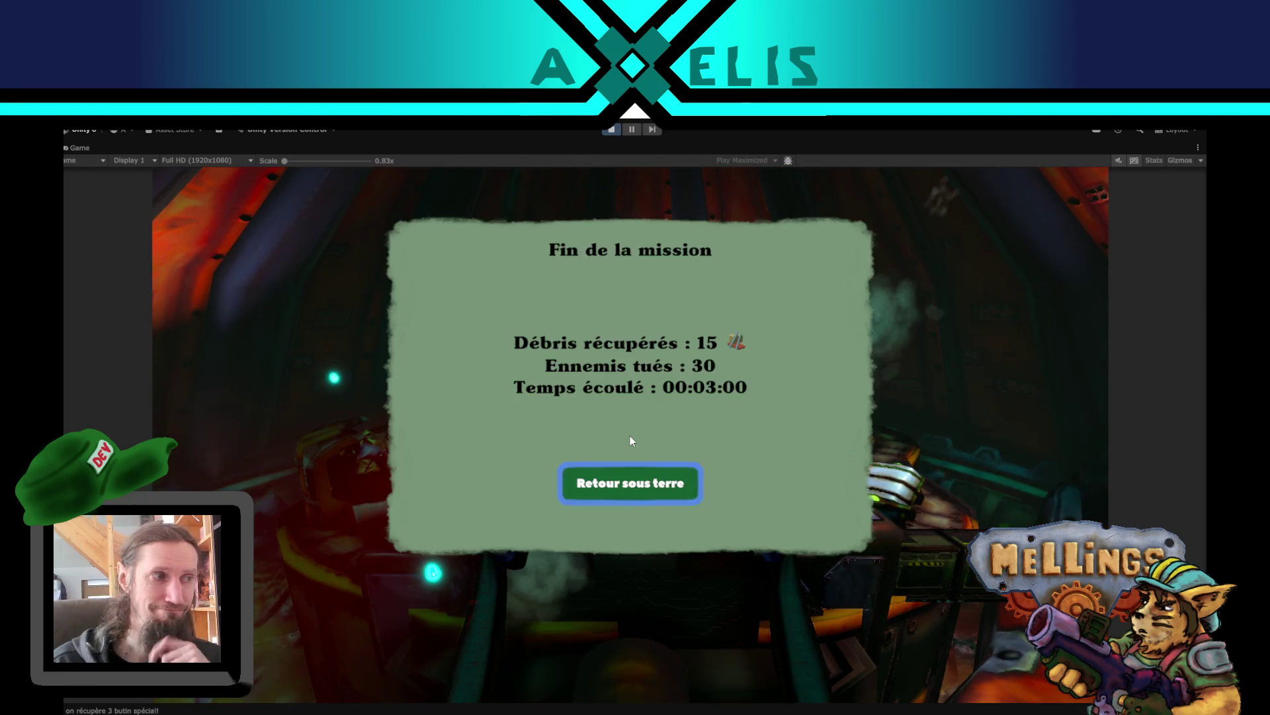
- Choose Retour sous terre on the Fin de la mission screen to return to base
key("Return")
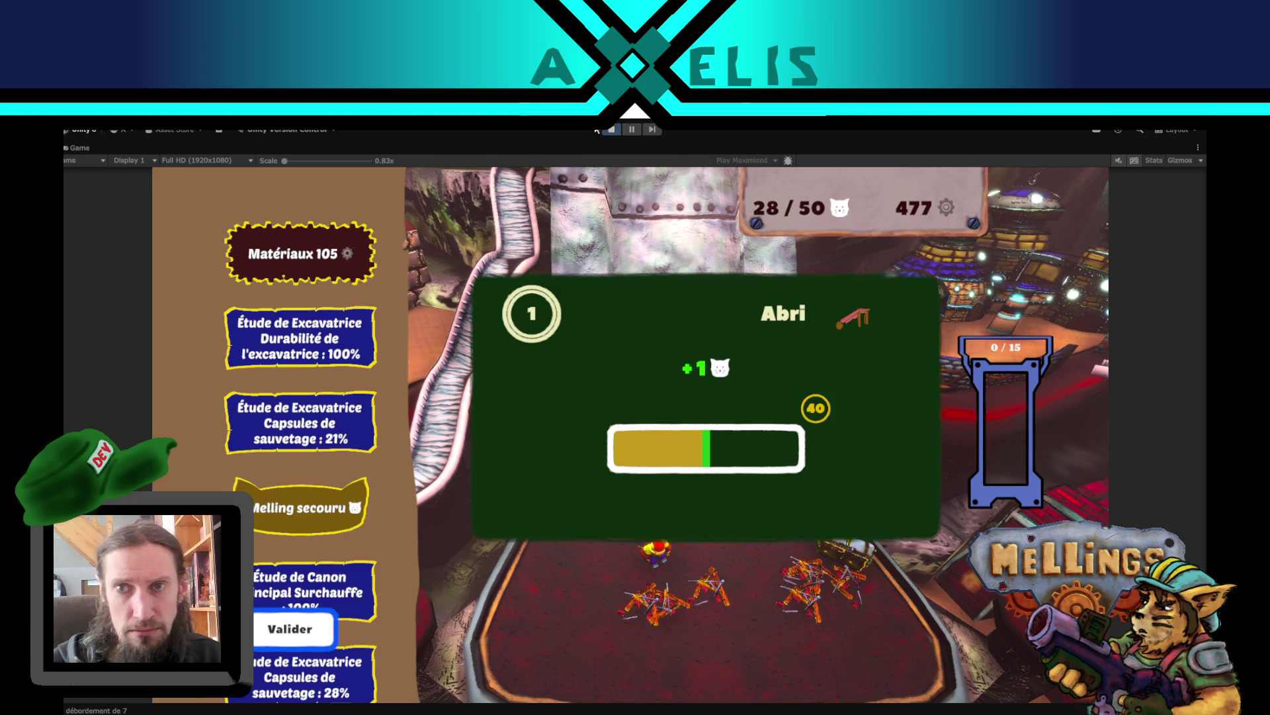
- Pause the game, pan the Scene view to show the UI cards, then stop Play mode
left_click(629, 130)
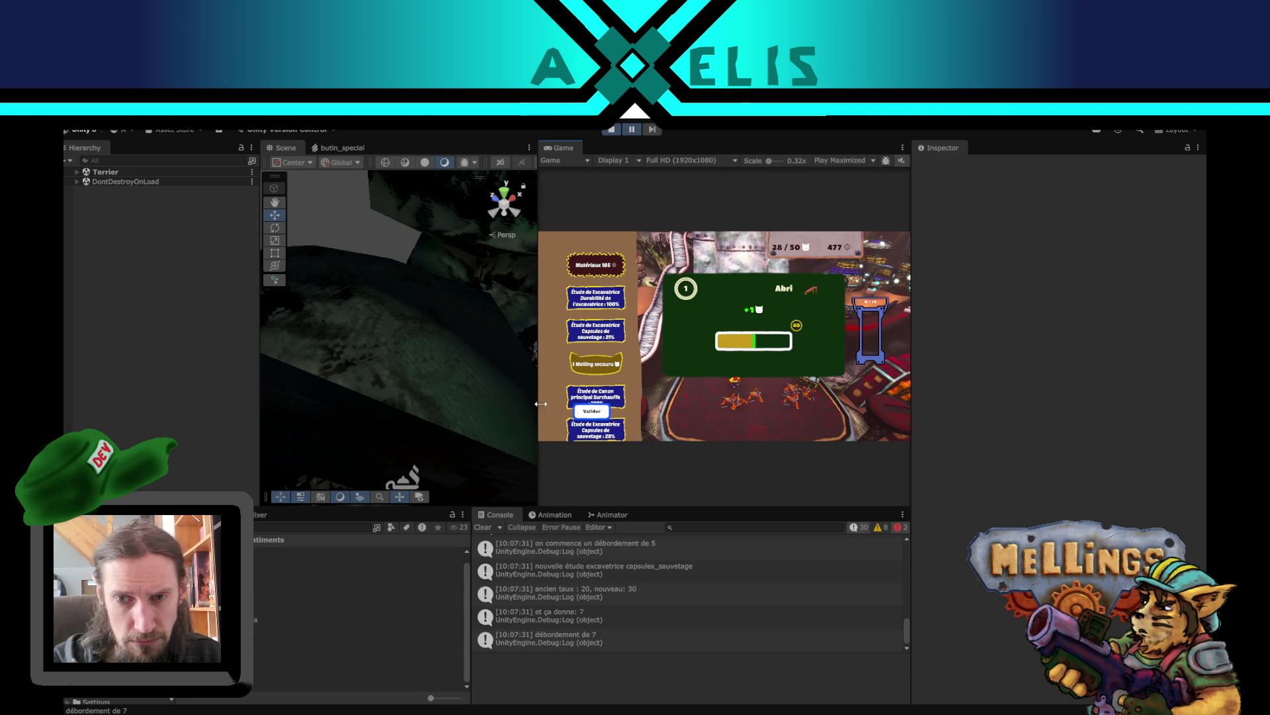
mouse_move(392, 317)
left_mouse_down()
mouse_move(395, 370)
mouse_move(393, 348)
mouse_move(426, 359)
mouse_move(415, 422)
mouse_move(442, 400)
left_mouse_up()
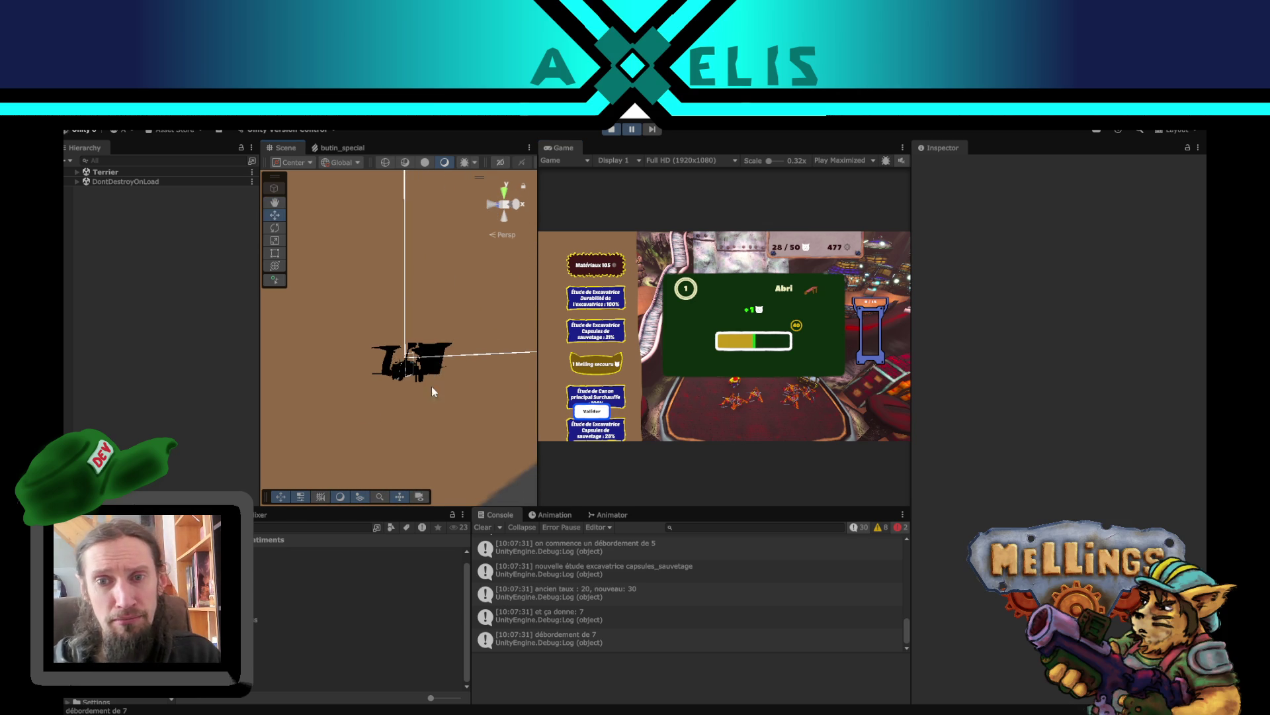
scroll(442, 400, "down", 5)
scroll(405, 320, "down", 3)
mouse_move(405, 321)
left_mouse_down()
mouse_move(443, 425)
mouse_move(411, 306)
mouse_move(362, 451)
left_mouse_up()
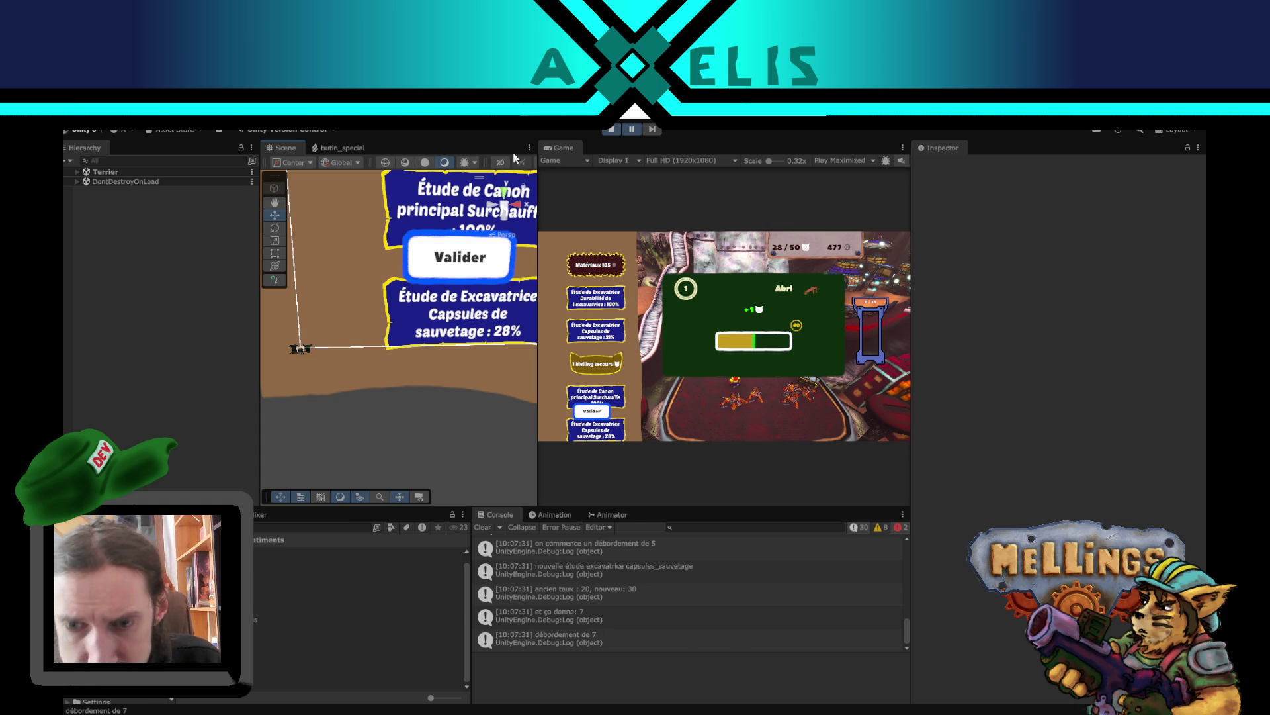
left_click(610, 130)
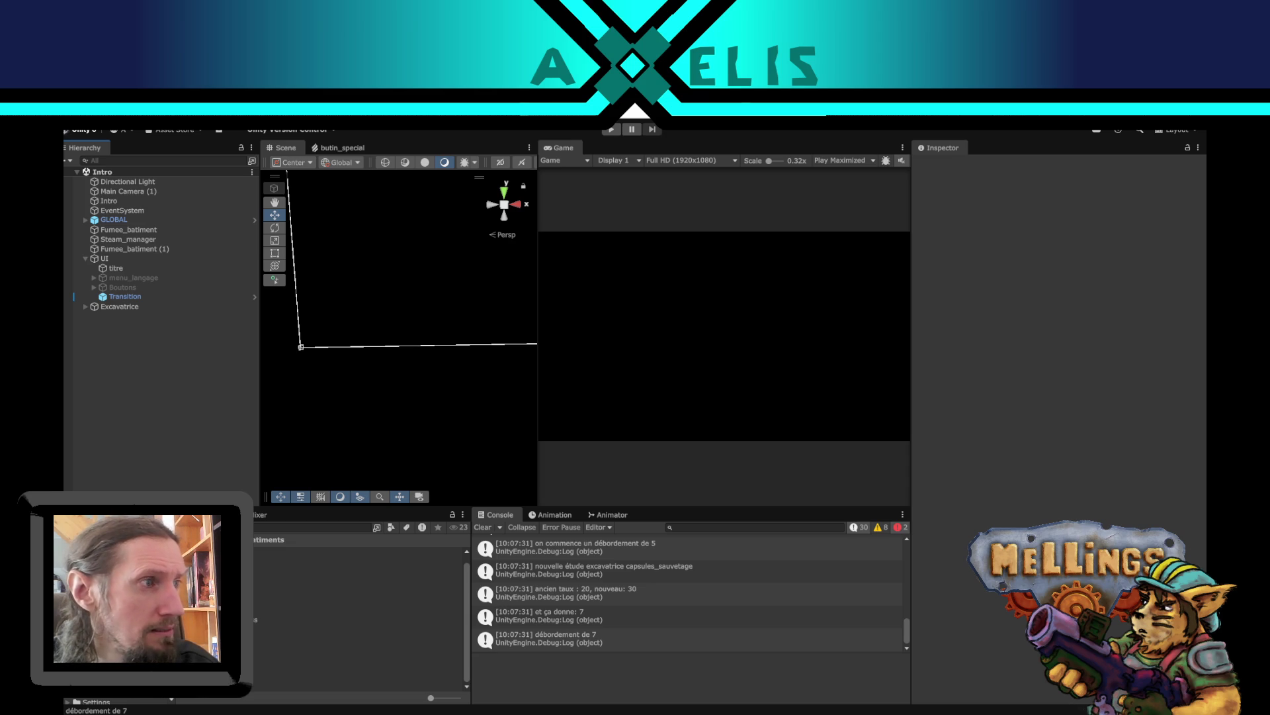
key("alt+Tab")
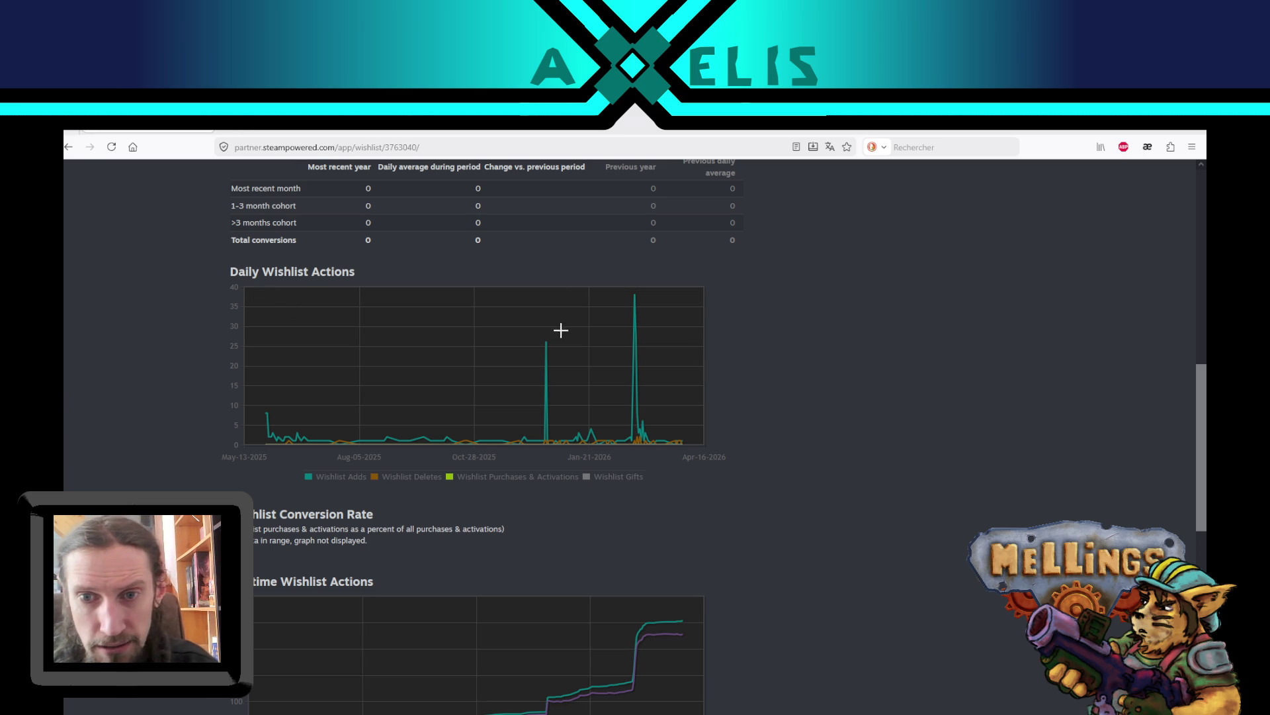
- Read the Daily and Lifetime Wishlist Actions charts, including the 26-add spike on Dec-21-2025
mouse_move(546, 342)
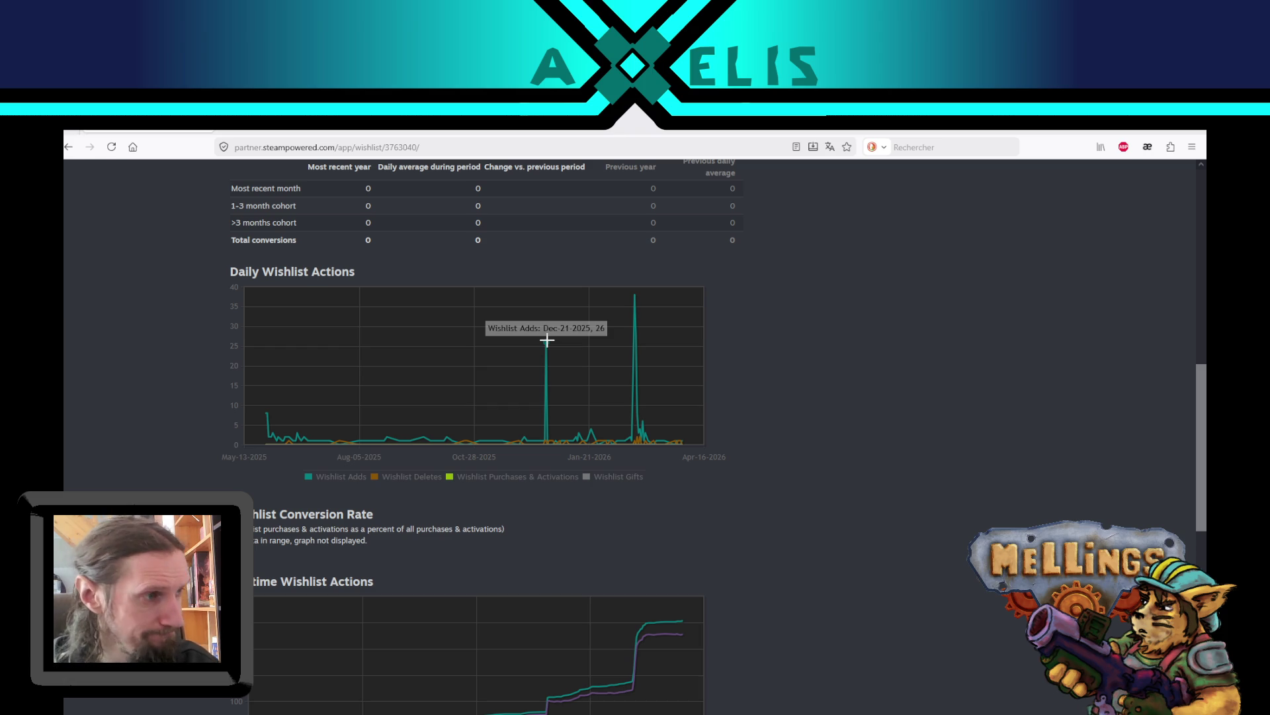
mouse_move(635, 292)
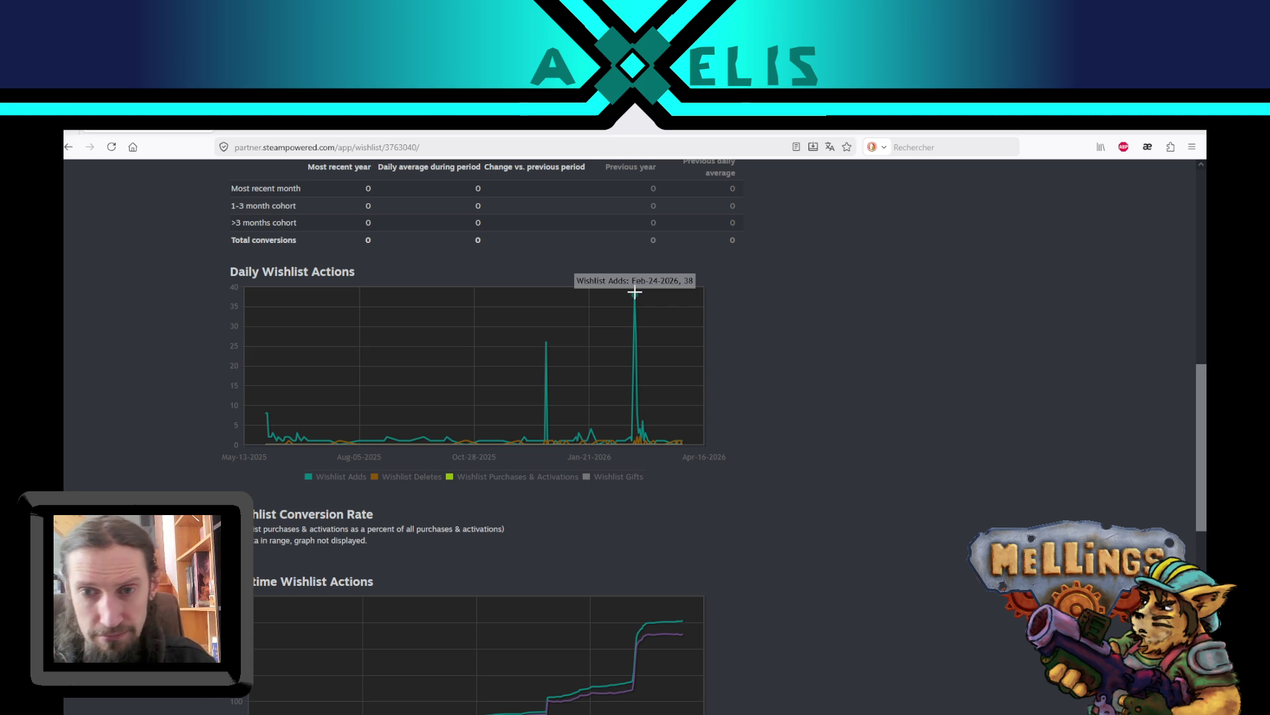
scroll(878, 389, "down", 3)
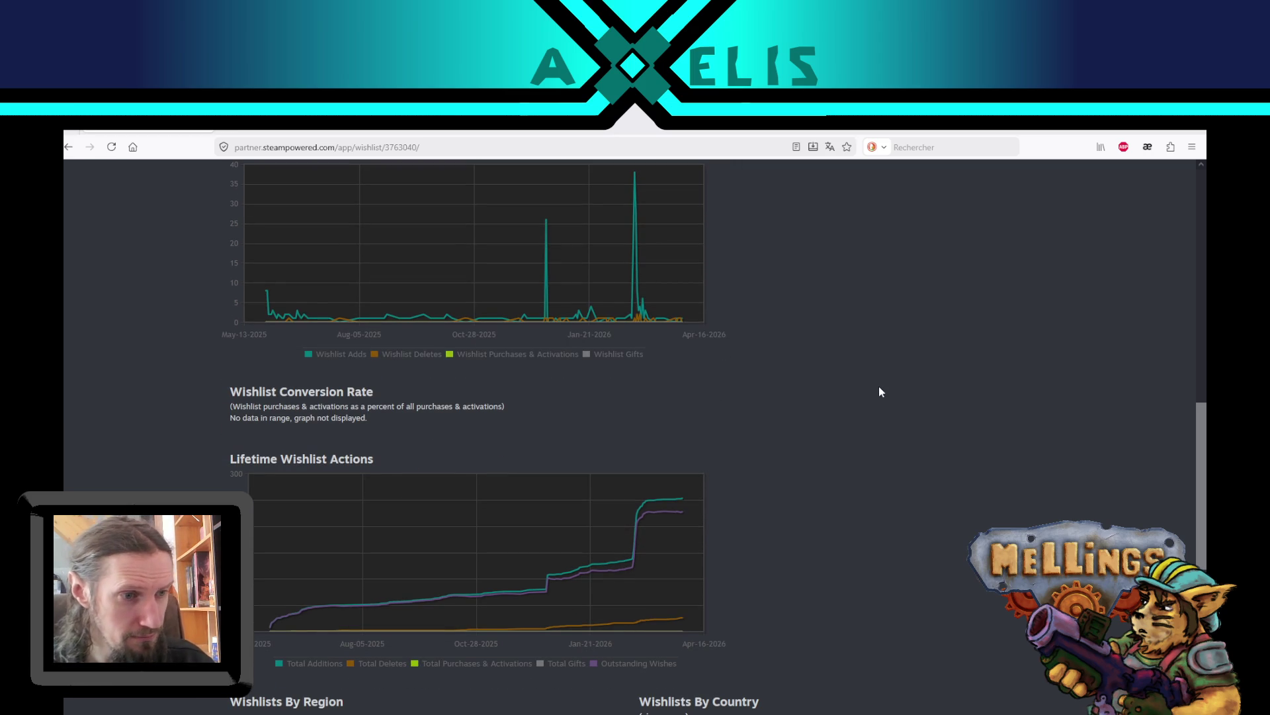
scroll(879, 389, "up", 2)
scroll(860, 392, "down", 2)
mouse_move(532, 570)
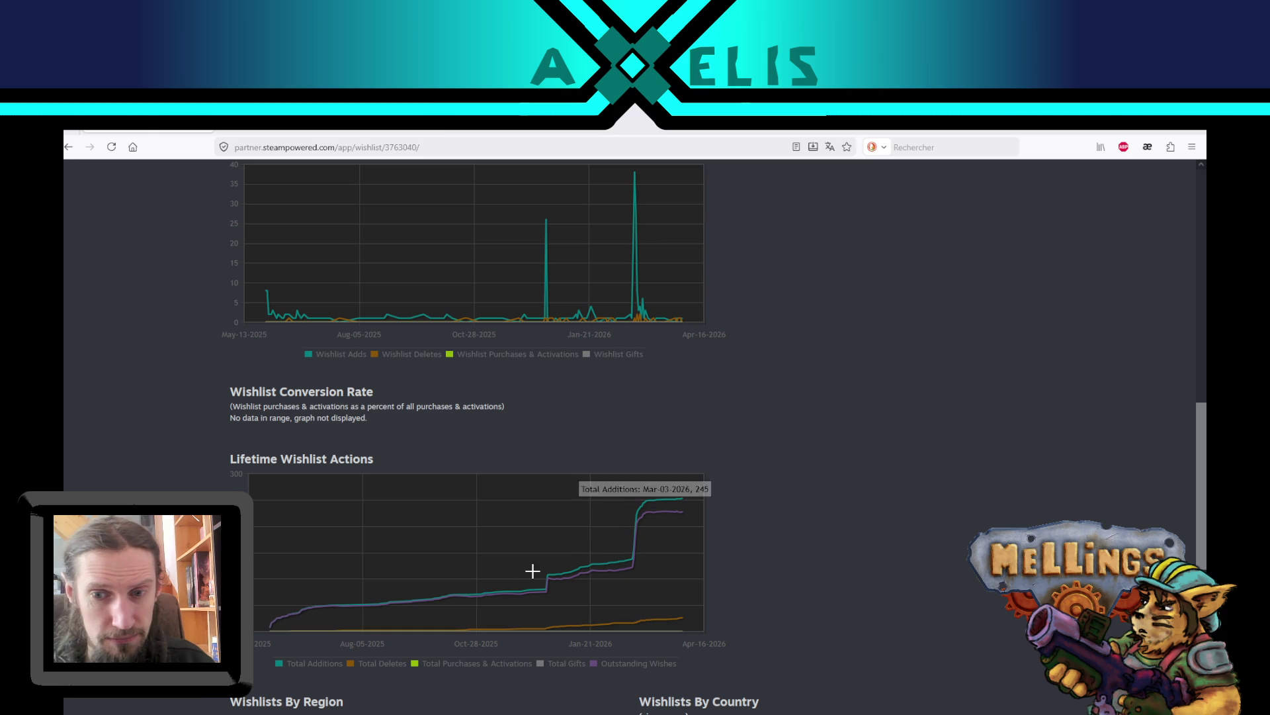
mouse_move(684, 499)
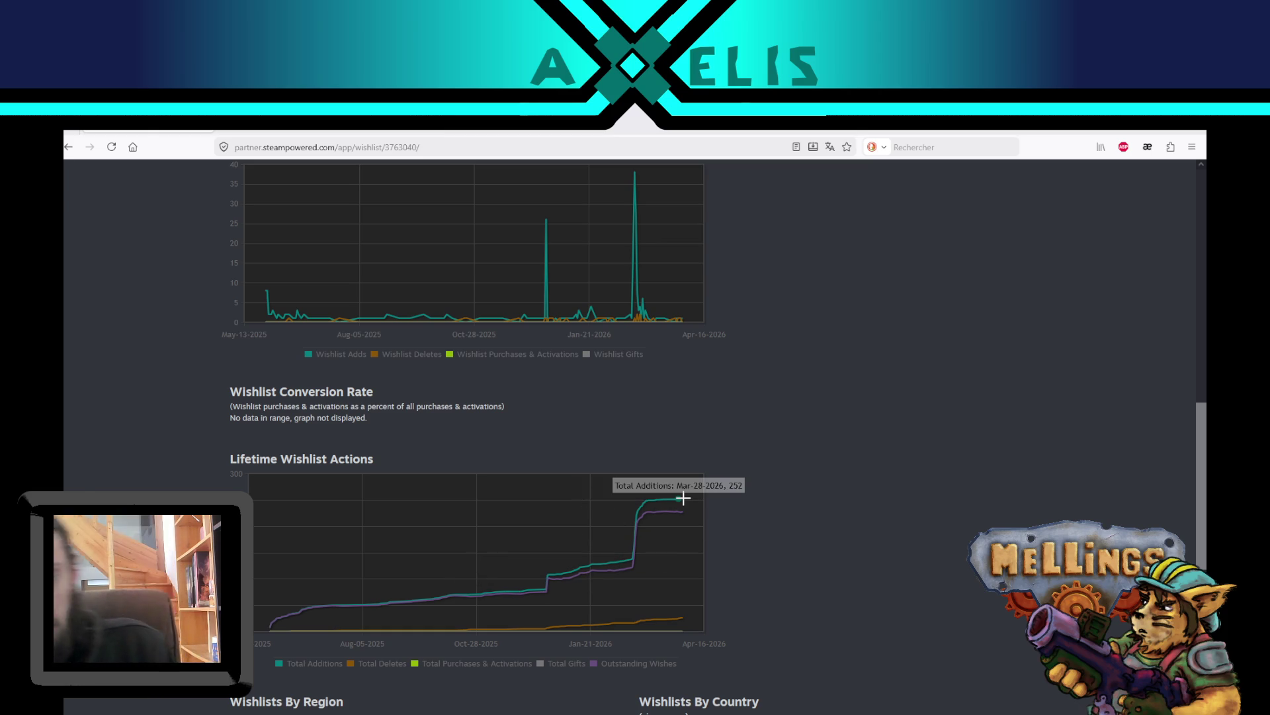
scroll(683, 498, "up", 10)
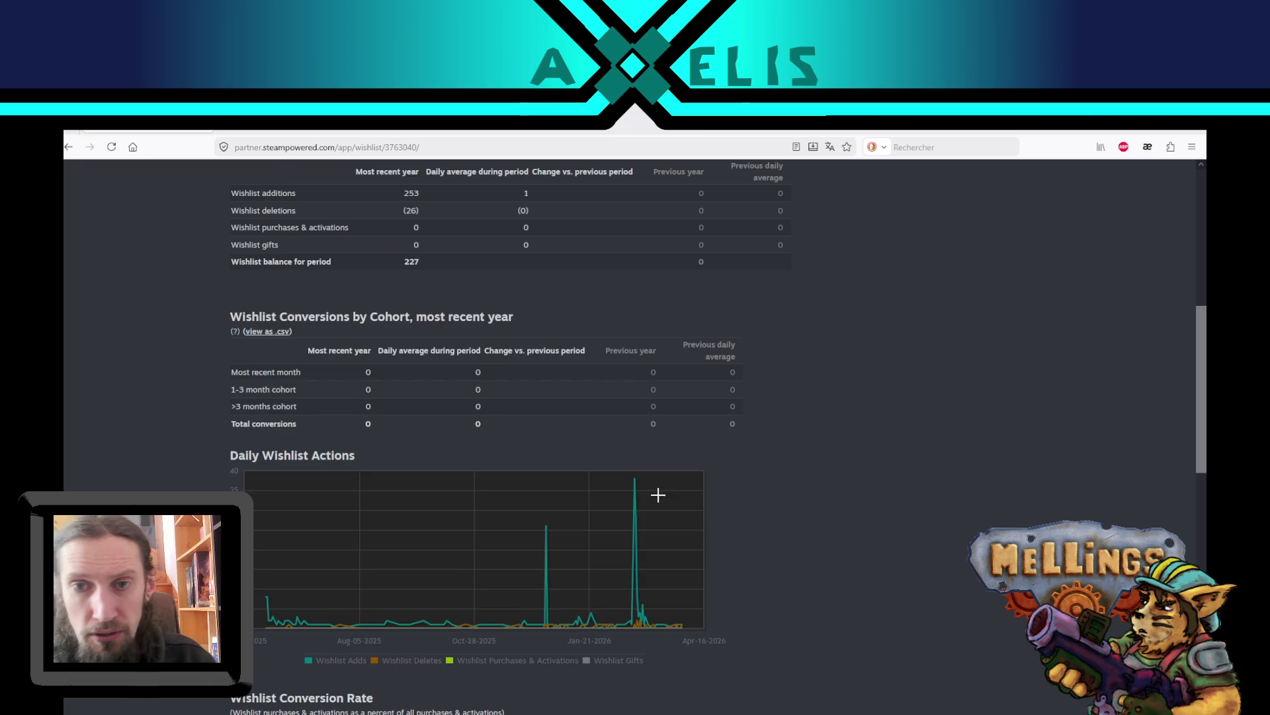
scroll(410, 382, "down", 3)
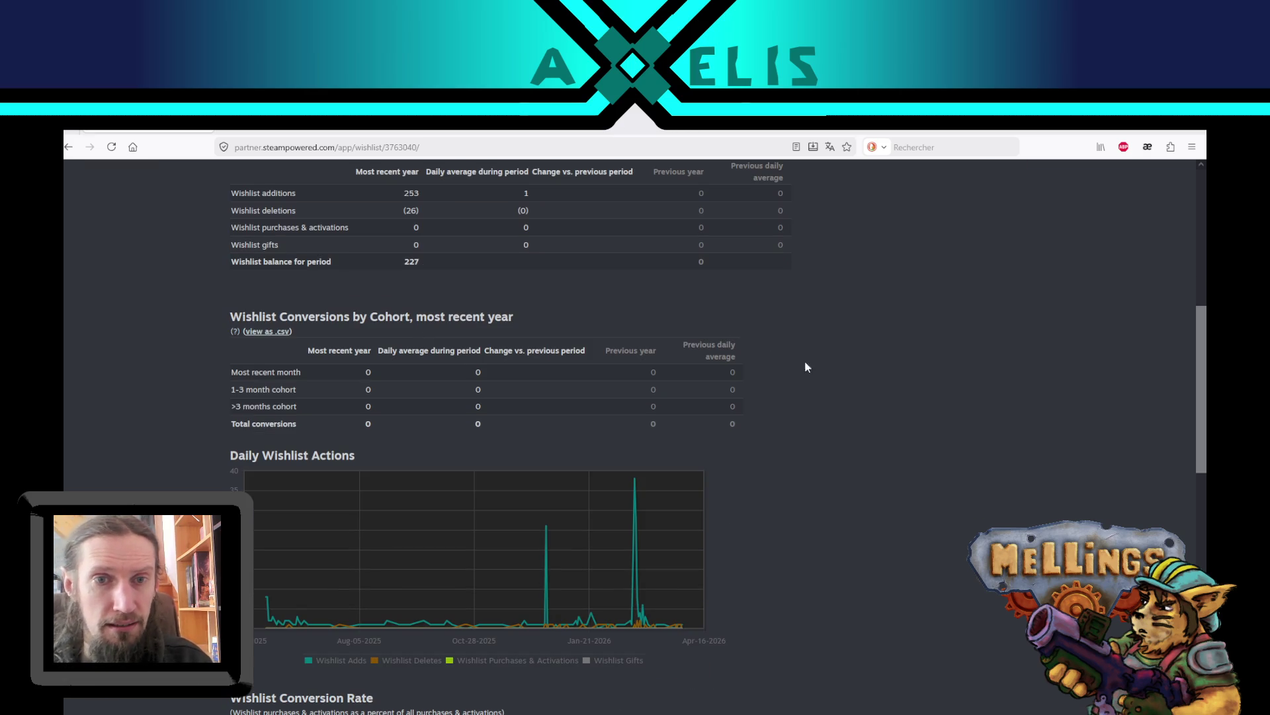
scroll(768, 341, "down", 7)
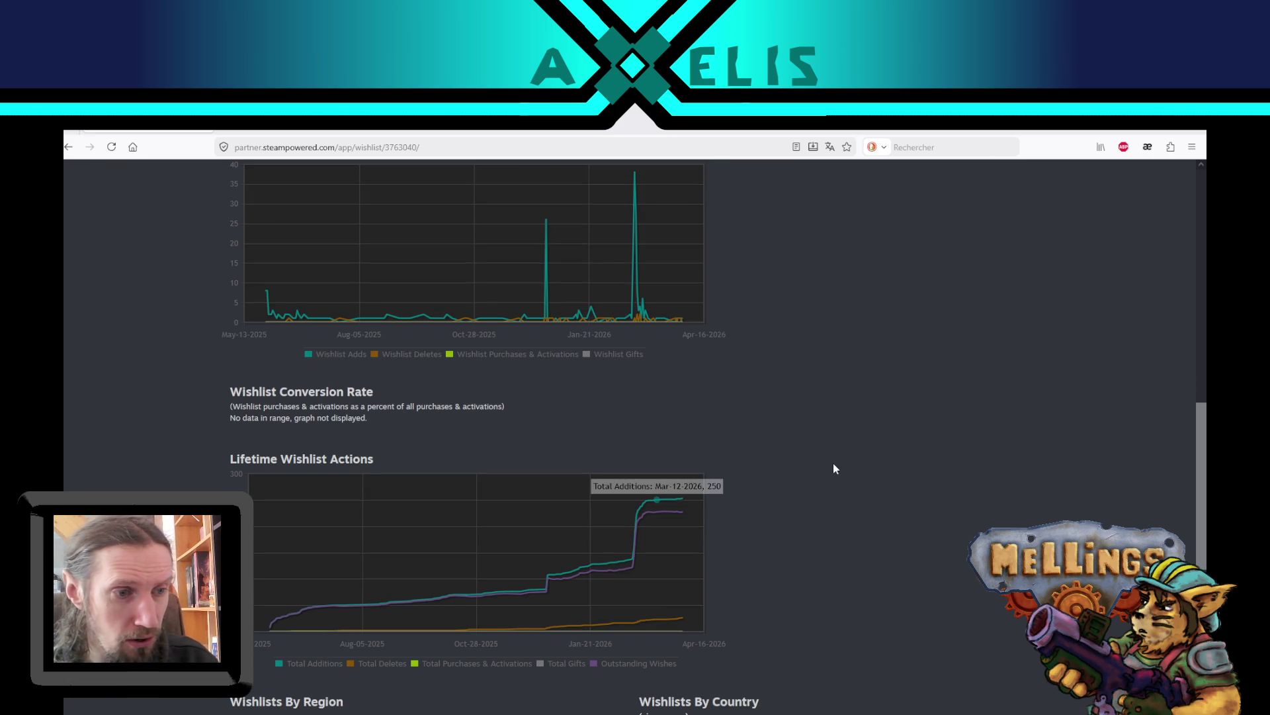
mouse_move(546, 217)
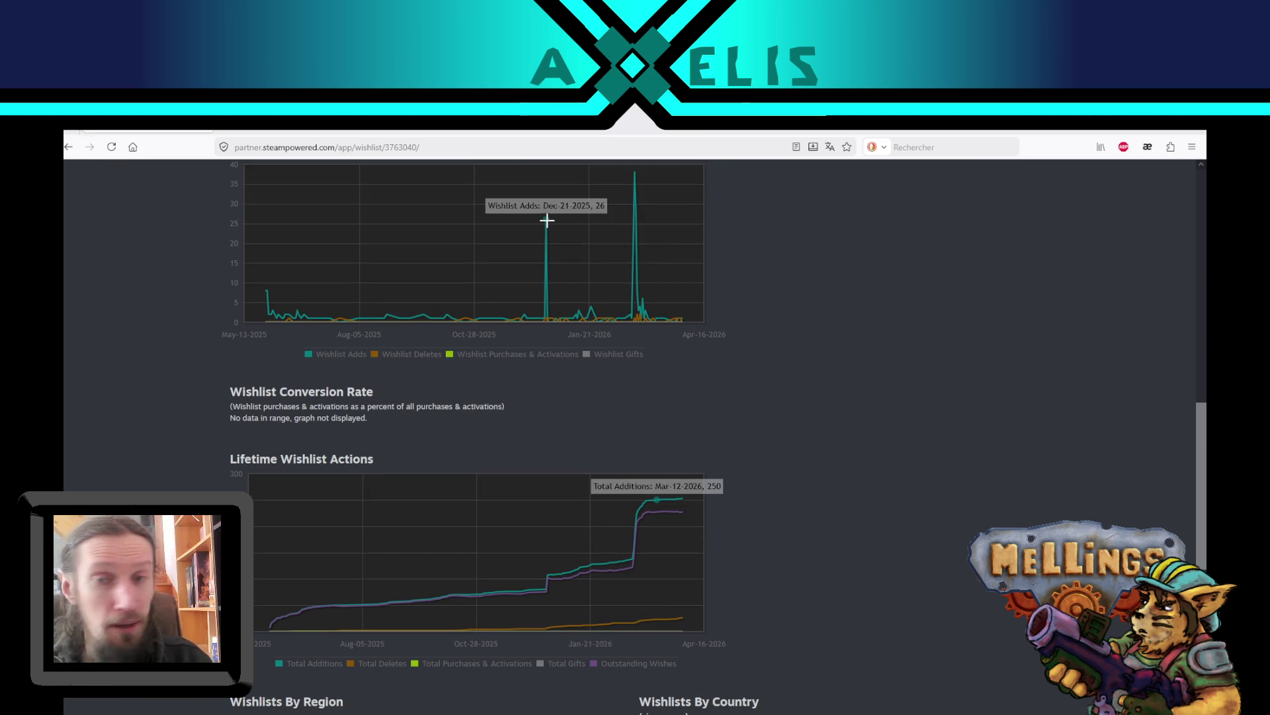
scroll(547, 217, "up", 1)
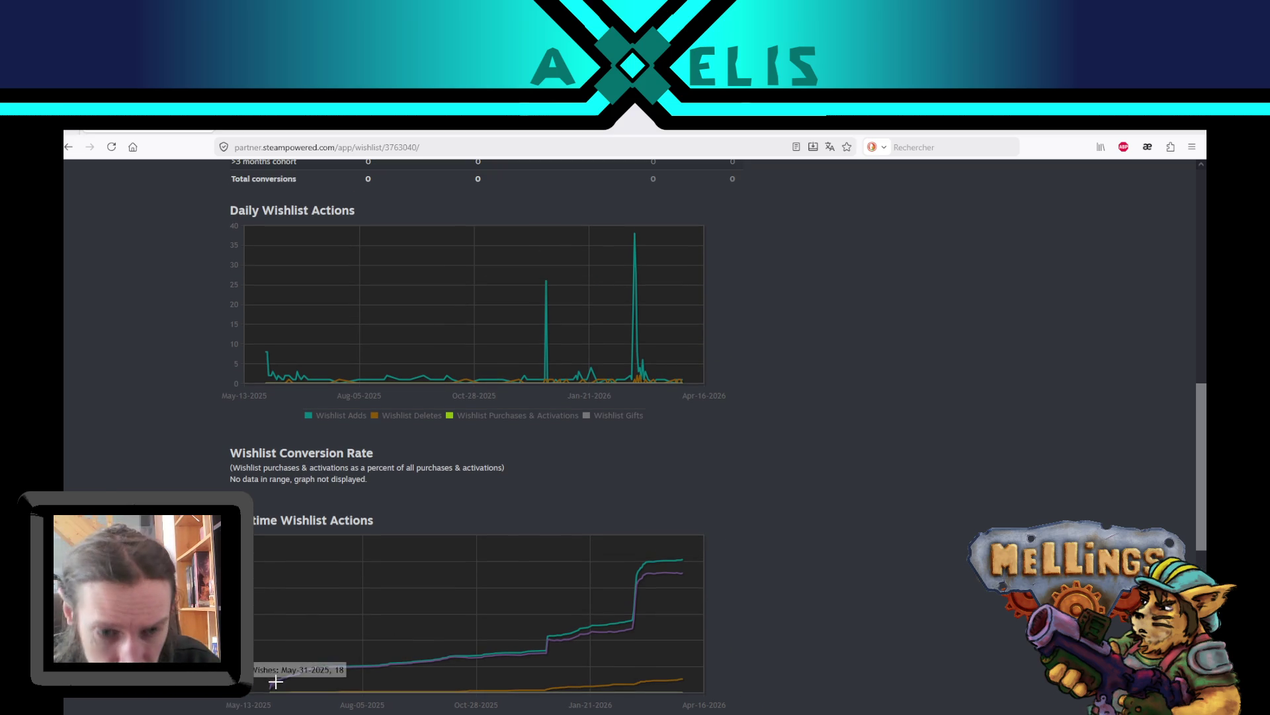
mouse_move(505, 654)
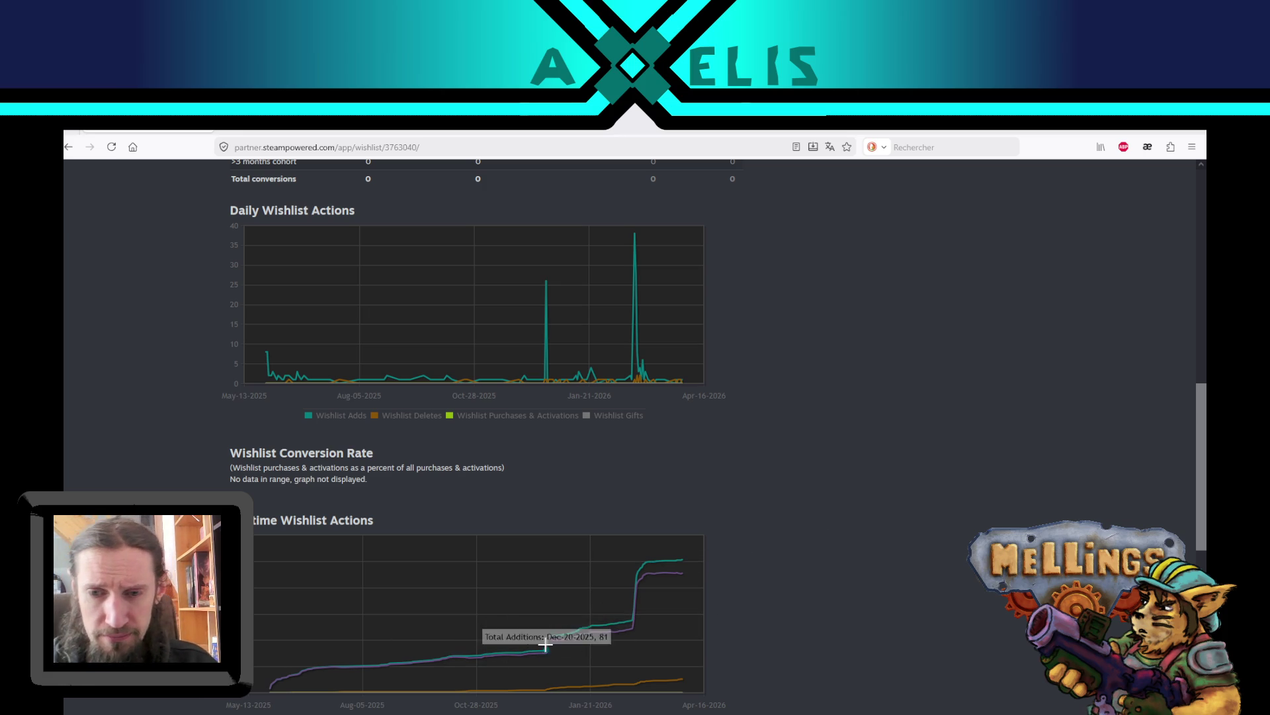
mouse_move(549, 279)
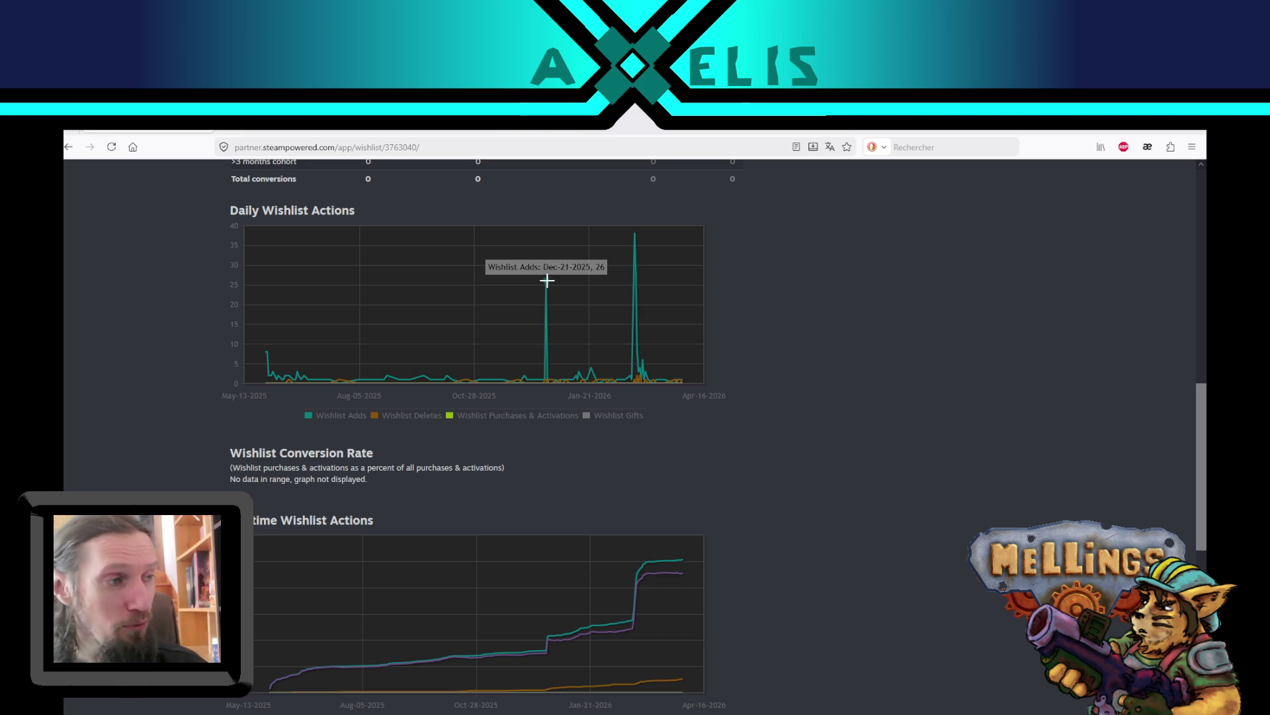
mouse_move(633, 236)
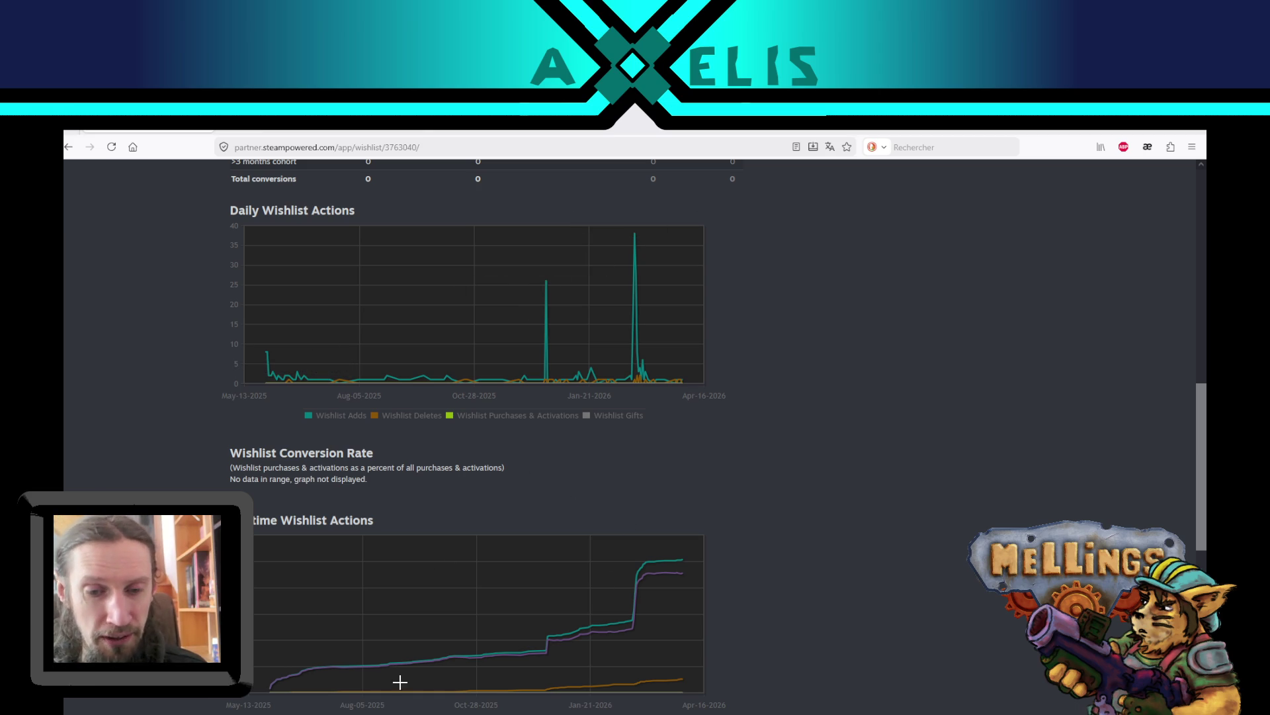
key("super")
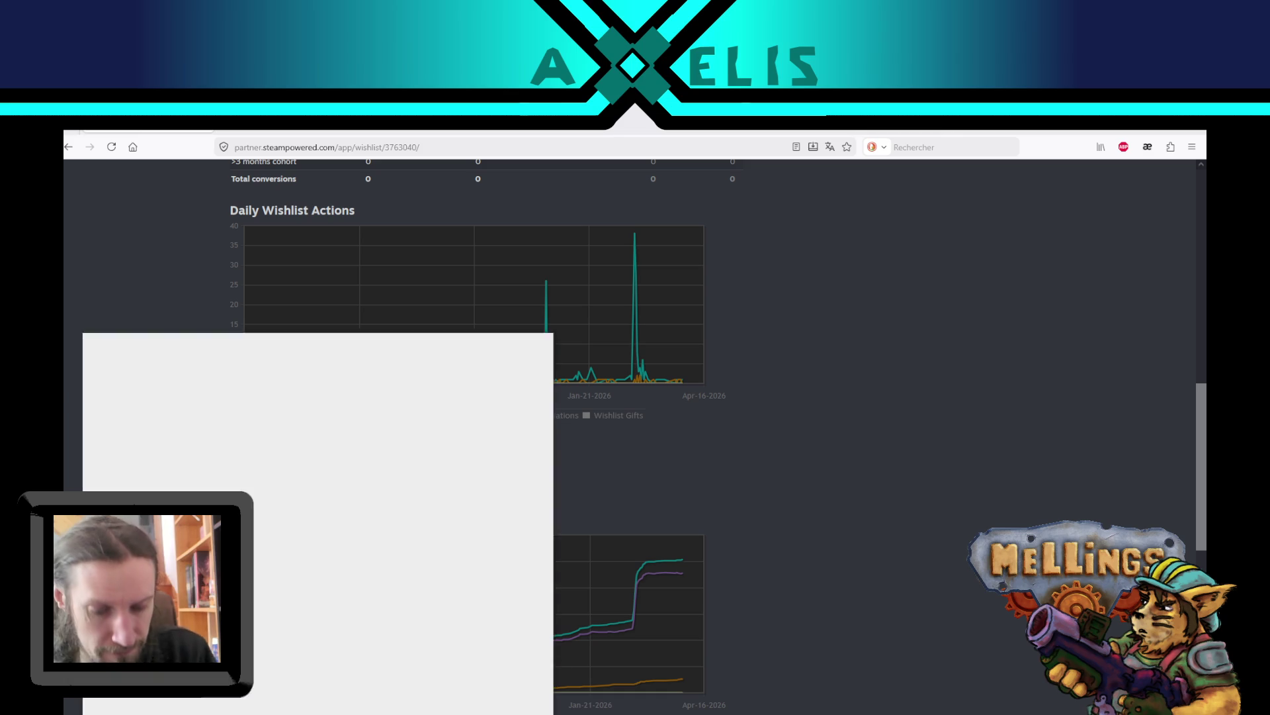
- Launch Paint and set a green brush at the thickest size
type("paint")
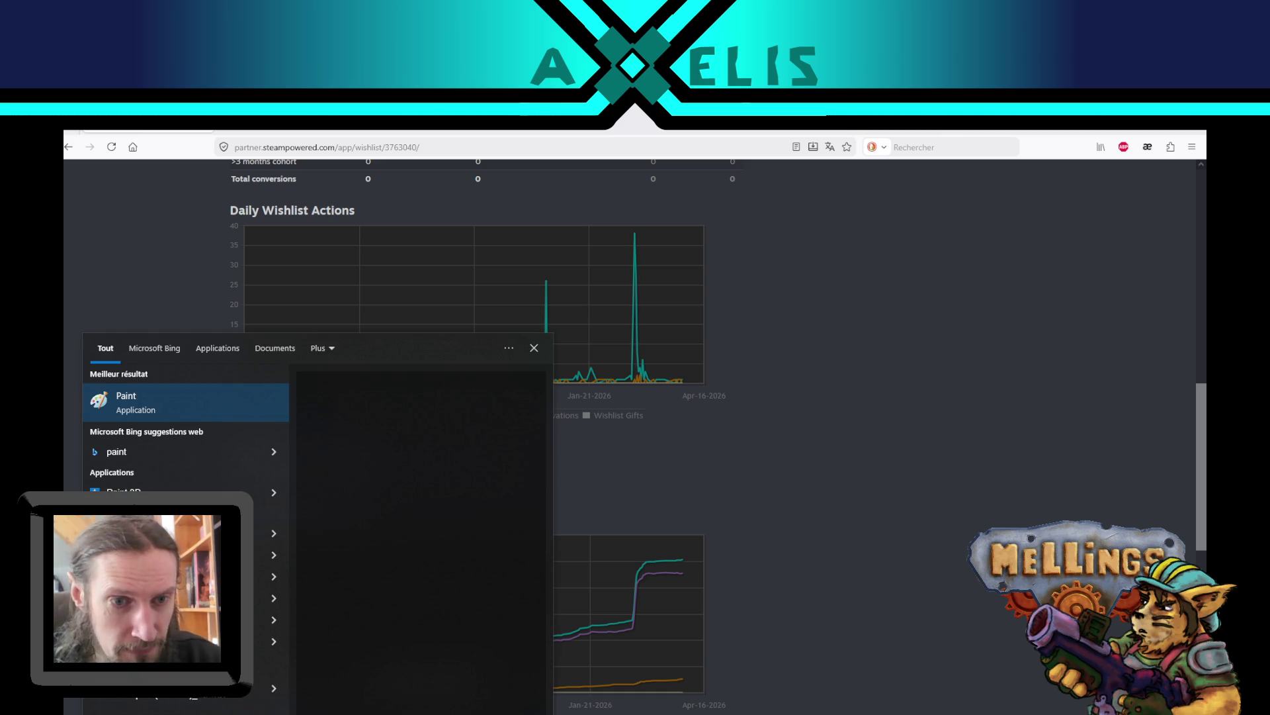
left_click(143, 395)
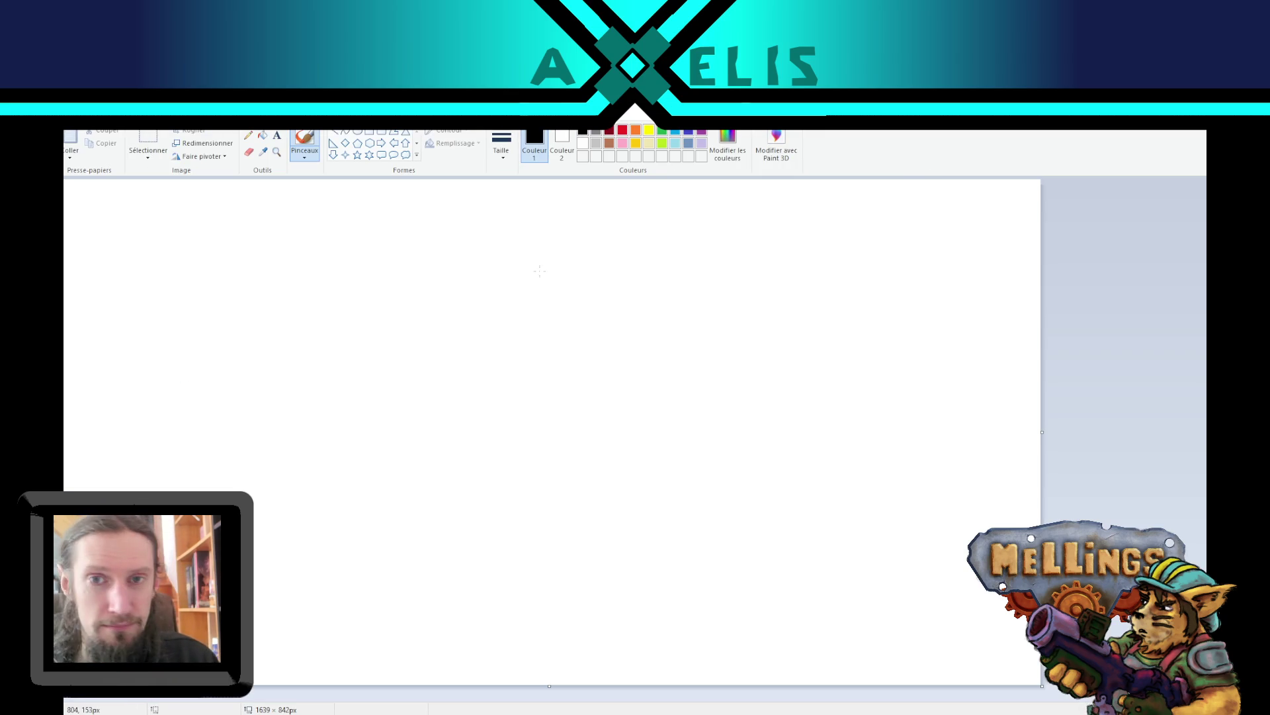
left_click(662, 131)
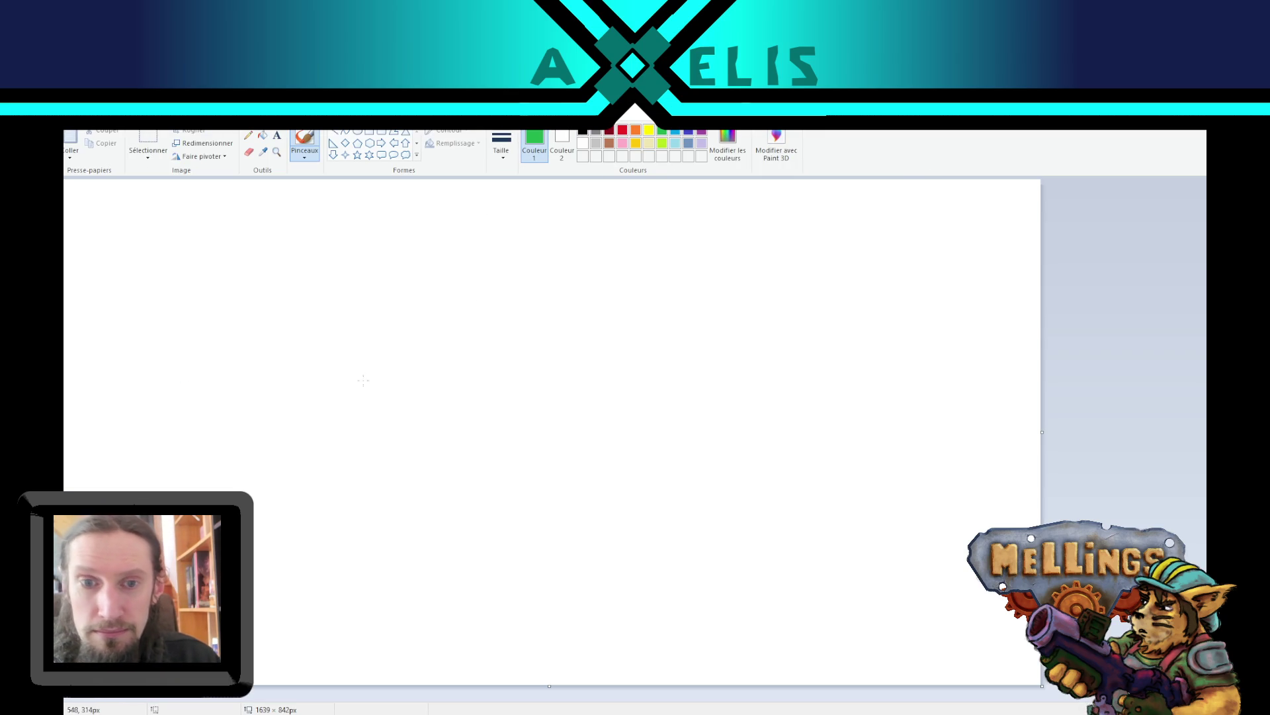
left_click(501, 145)
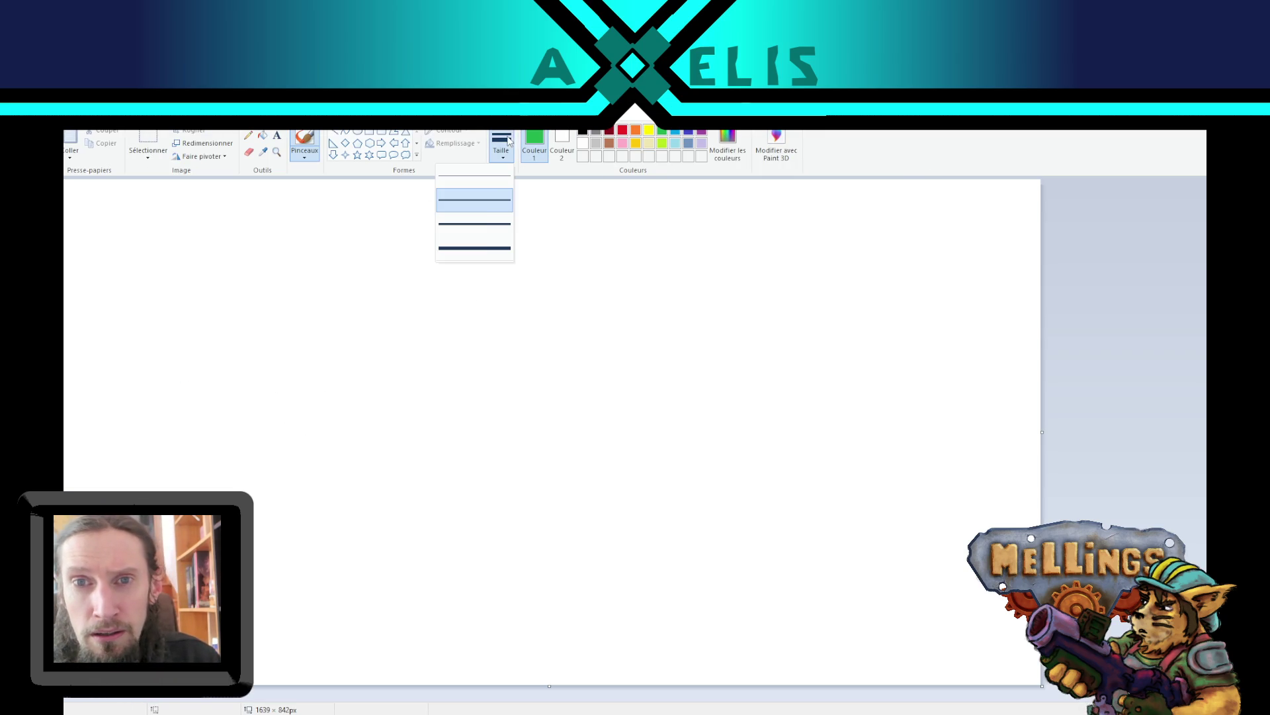
left_click(474, 248)
- Draw a green two-eared creature with black eyes and a smile, then close without saving
mouse_move(378, 435)
left_mouse_down()
mouse_move(338, 378)
mouse_move(392, 306)
mouse_move(421, 339)
mouse_move(460, 340)
mouse_move(488, 307)
mouse_move(497, 344)
mouse_move(521, 340)
mouse_move(555, 407)
mouse_move(445, 438)
mouse_move(374, 434)
left_mouse_up()
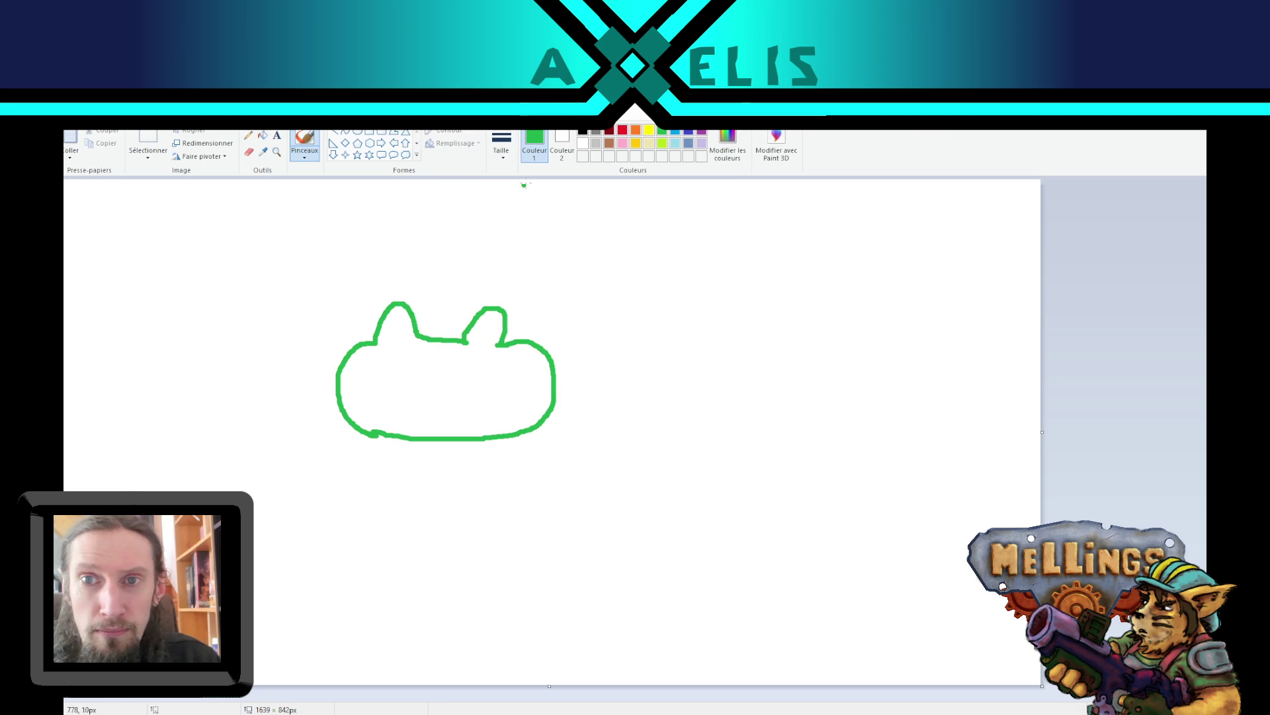
left_click(582, 131)
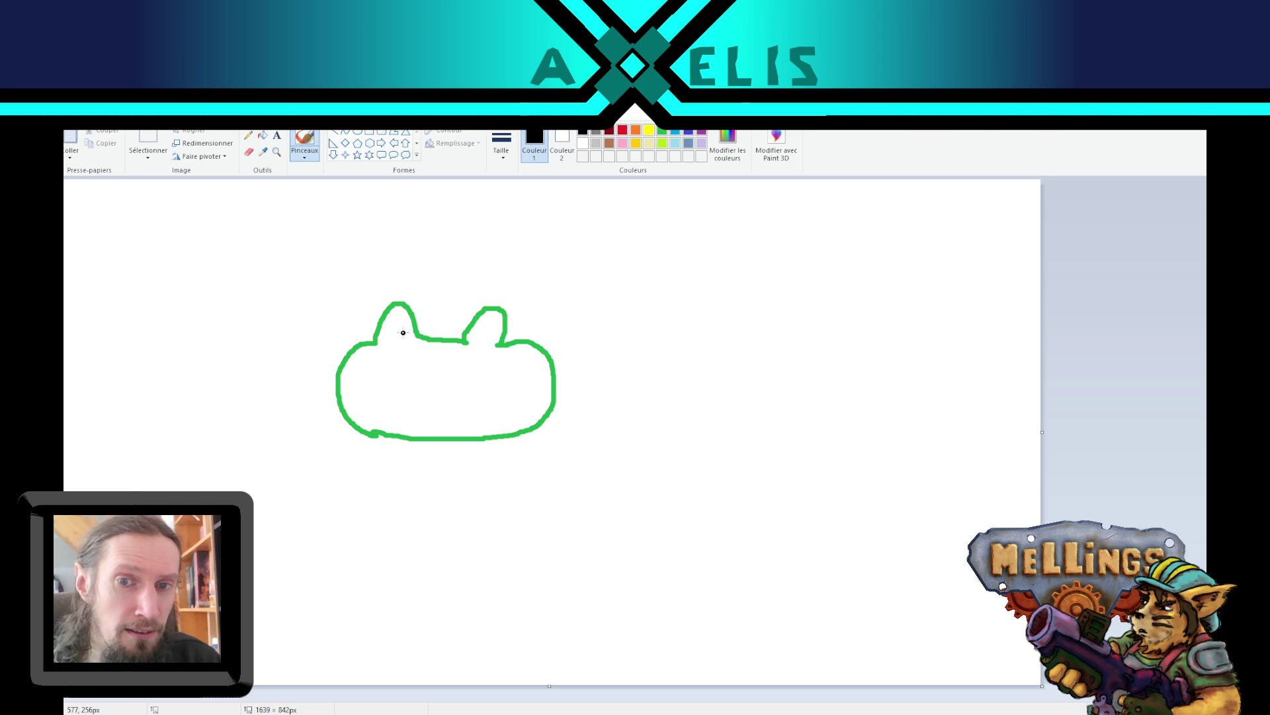
mouse_move(401, 321)
left_mouse_down()
mouse_move(397, 341)
mouse_move(395, 317)
left_mouse_up()
mouse_move(482, 330)
left_mouse_down()
mouse_move(473, 346)
mouse_move(483, 331)
left_mouse_up()
left_click_drag(395, 390, 467, 385)
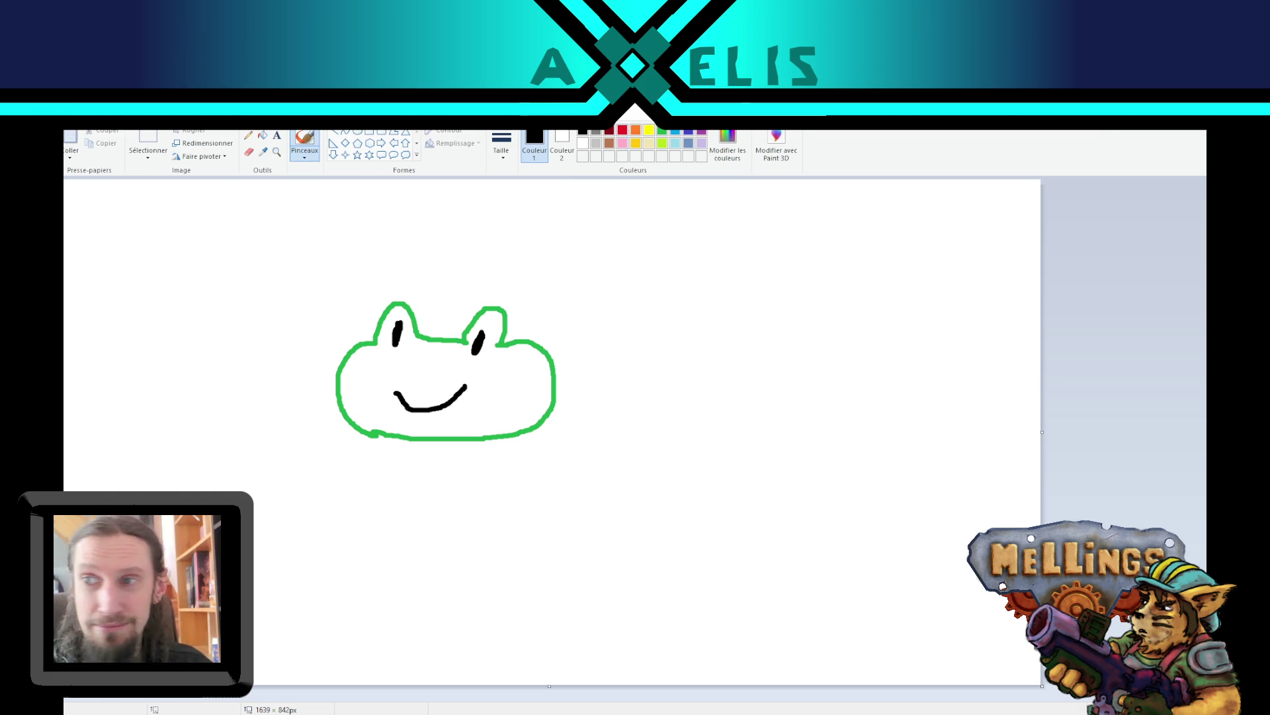
key("alt+F4")
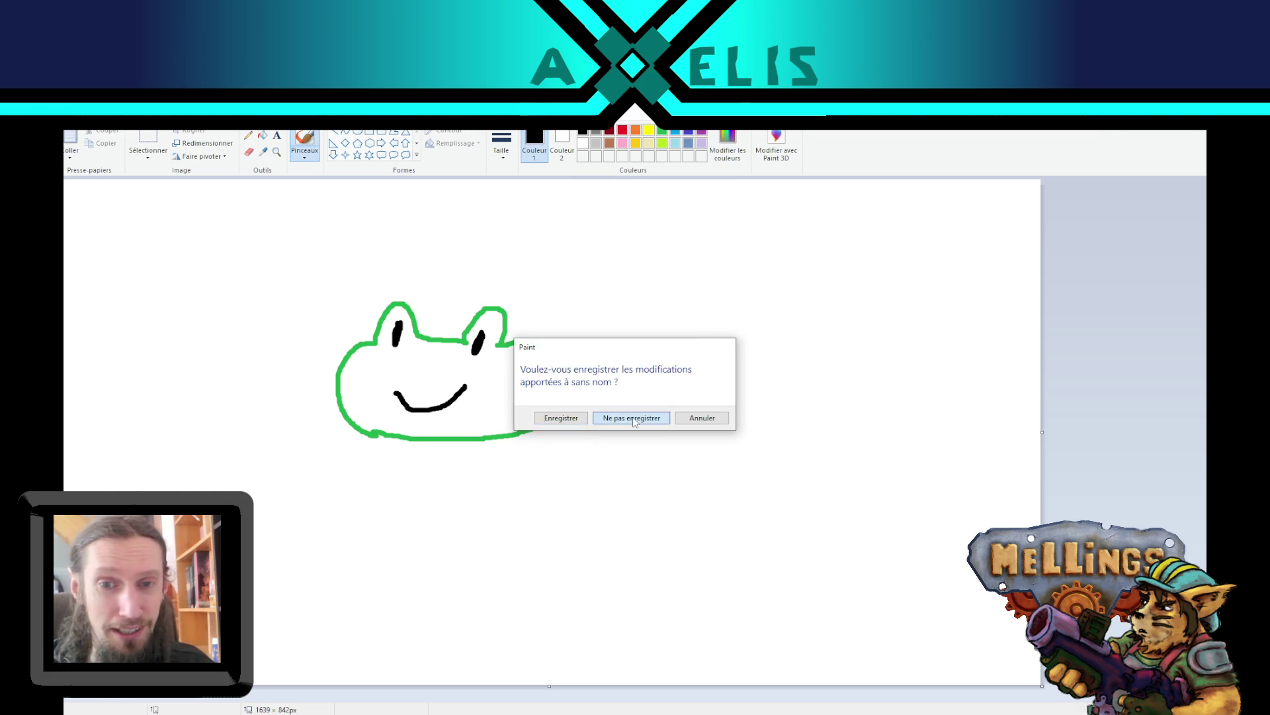
left_click(631, 418)
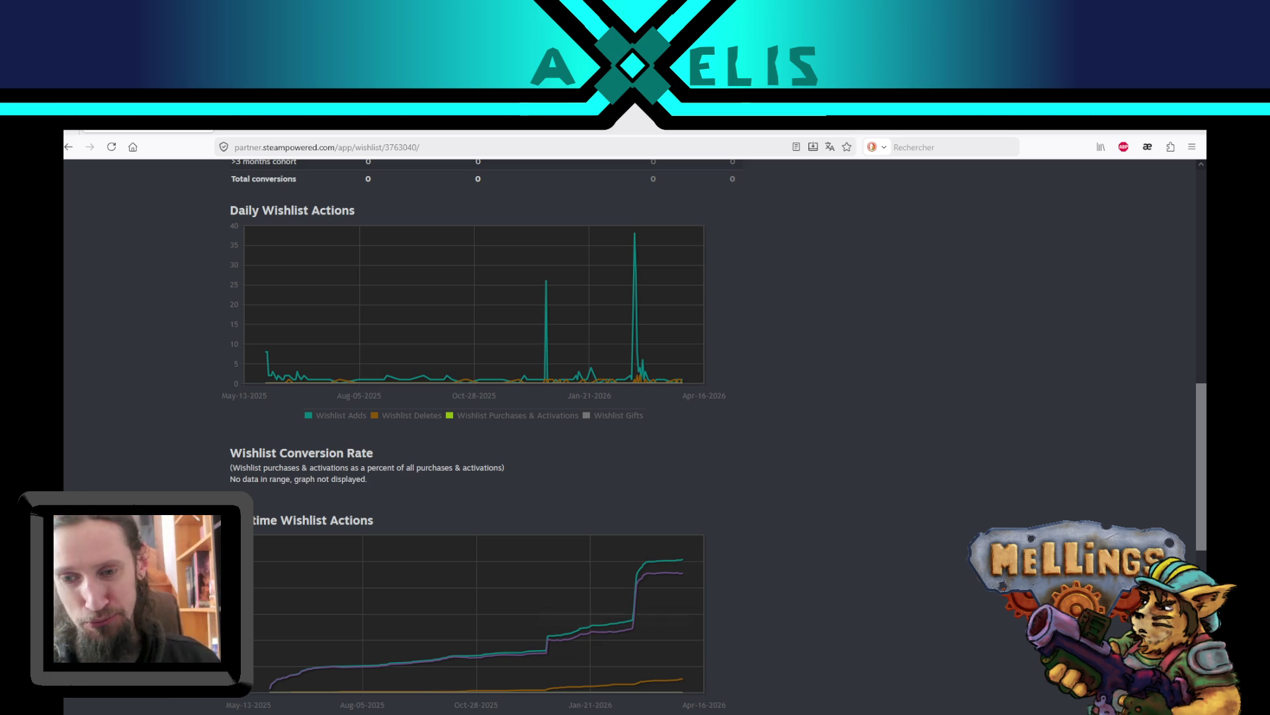
- Switch back to the Unity editor showing the Intro scene
key("alt+Tab")
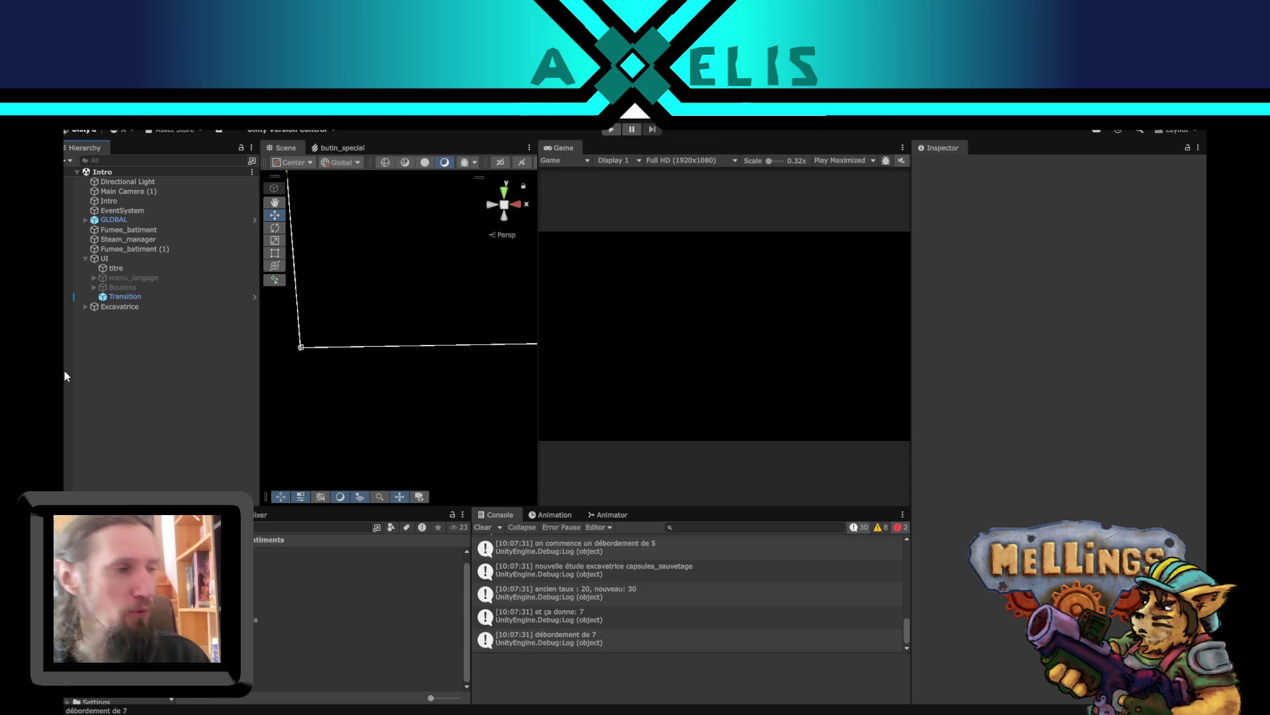
mouse_move(323, 331)
left_mouse_down()
mouse_move(357, 346)
mouse_move(440, 298)
mouse_move(427, 351)
left_mouse_up()
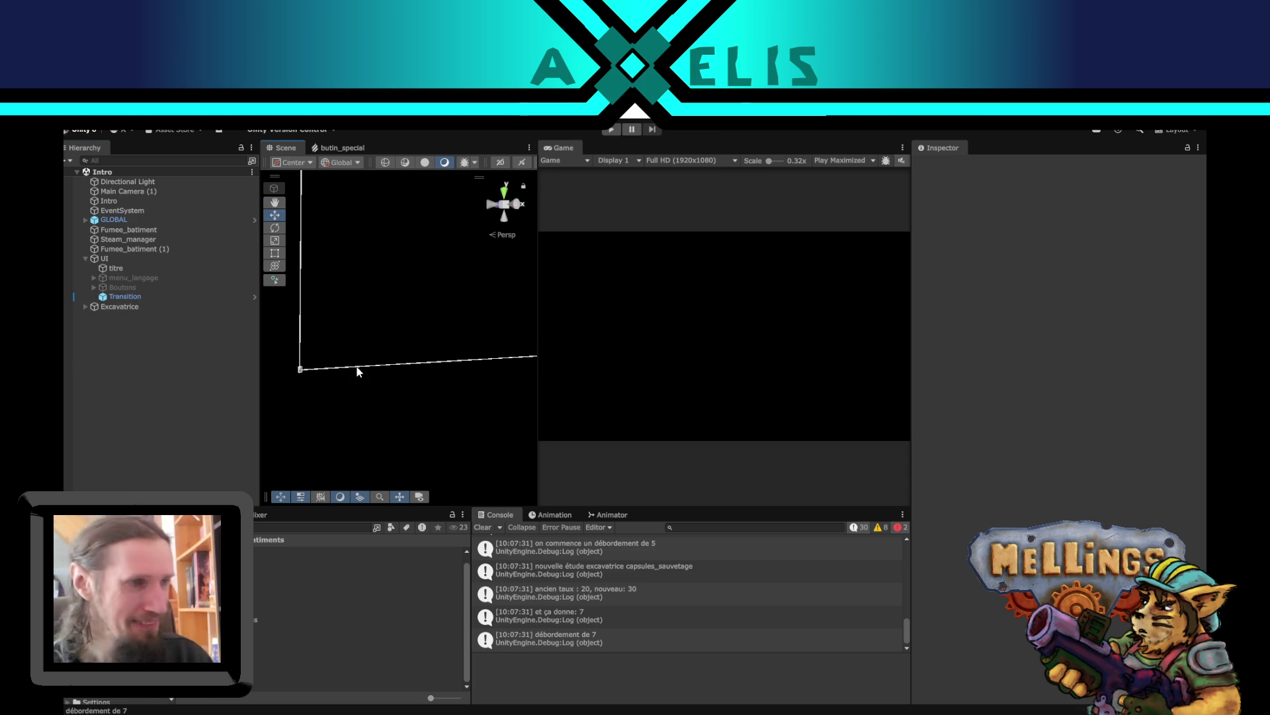
left_click(116, 259)
double_click(122, 246)
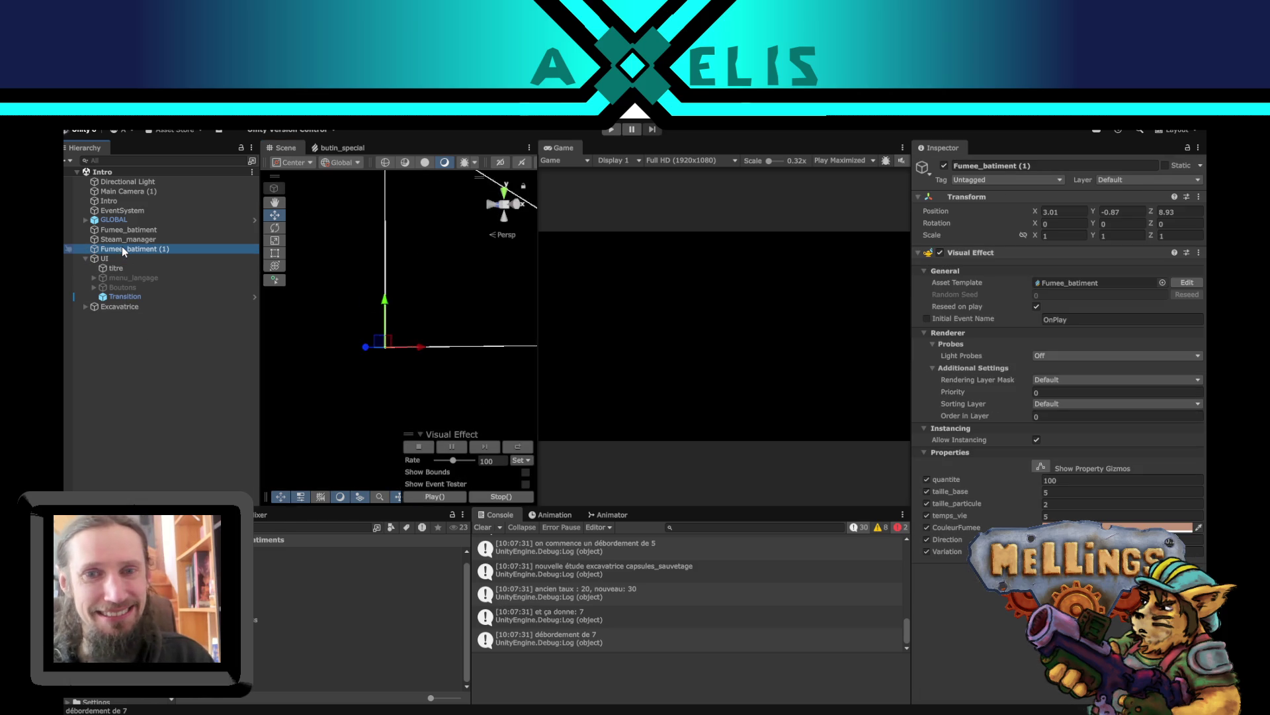
left_click_drag(445, 307, 362, 395)
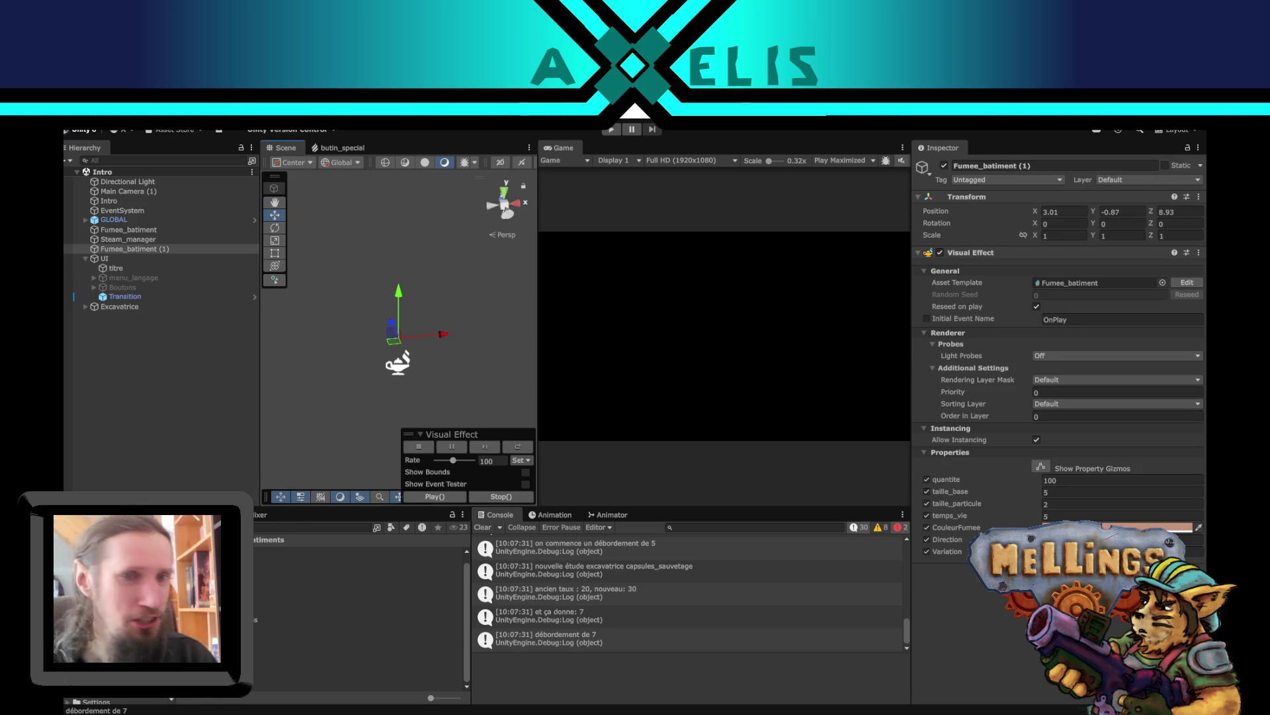
left_click(135, 219)
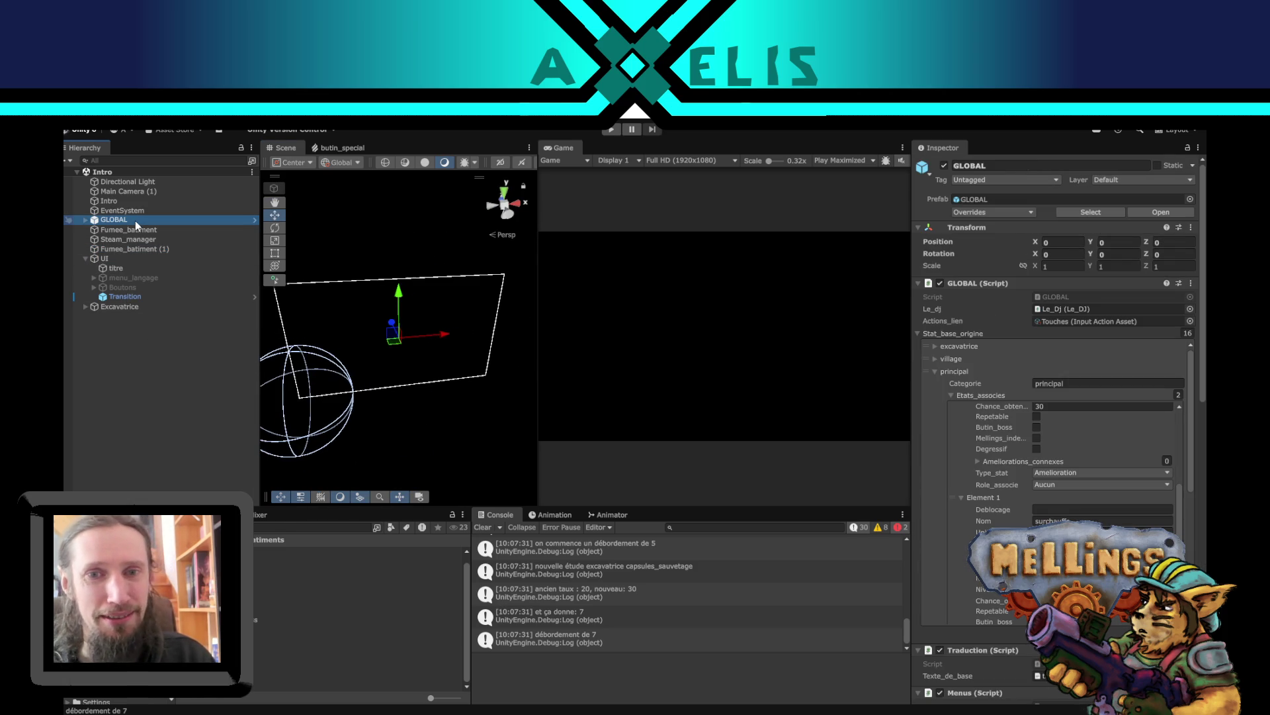
left_click(139, 410)
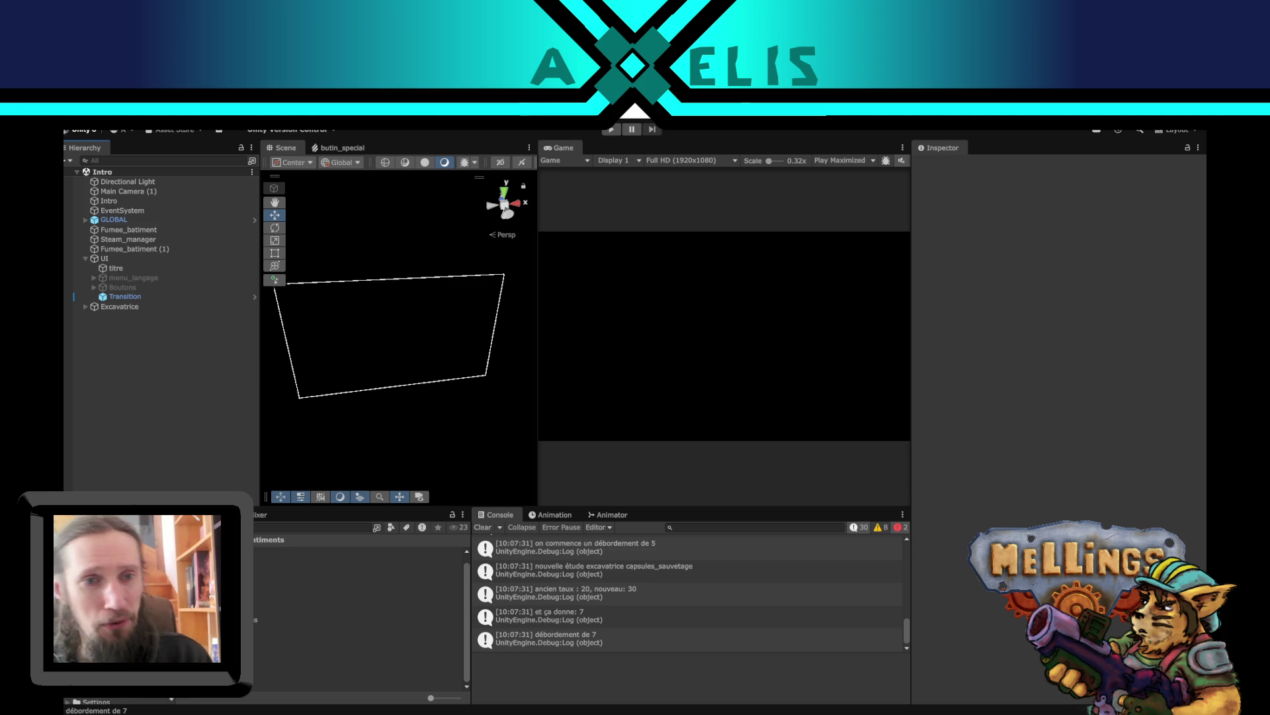
left_click(614, 623)
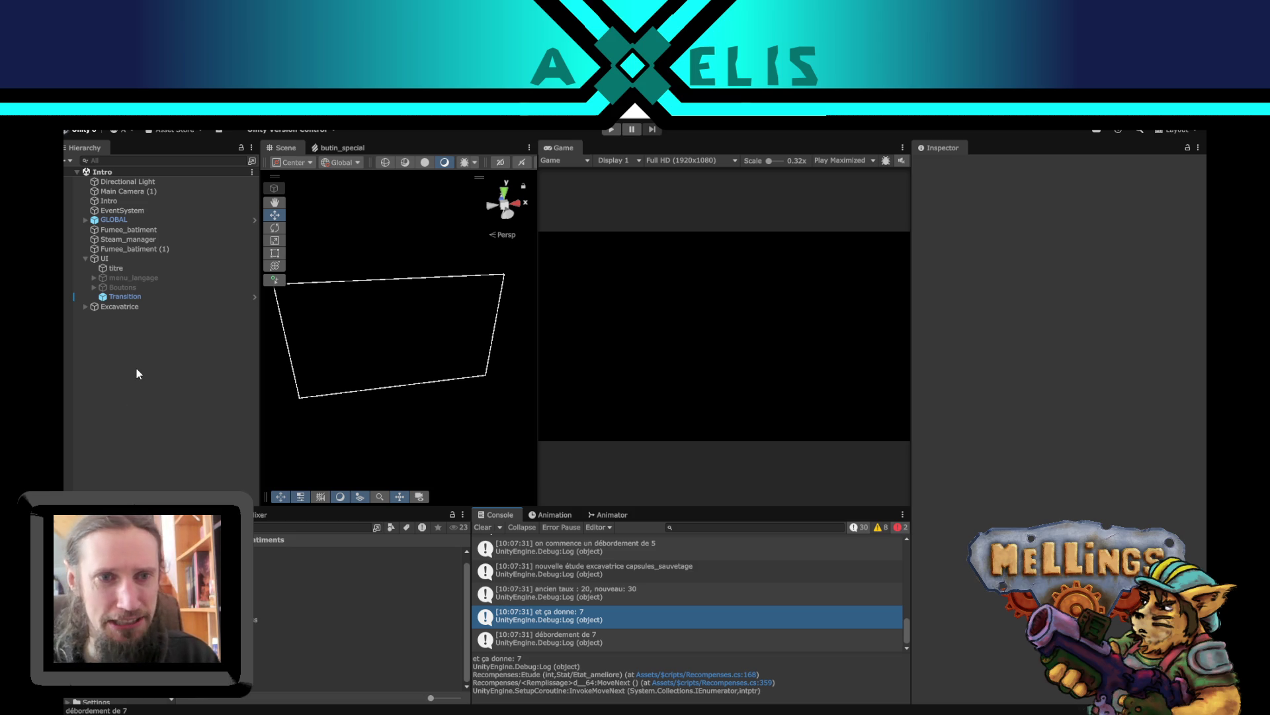
- Show the 'ancien taux : 20, nouveau: 30' log's stack trace, pointing to Recompenses.cs line 166
mouse_move(347, 407)
left_mouse_down()
mouse_move(419, 384)
mouse_move(457, 397)
mouse_move(464, 438)
left_mouse_up()
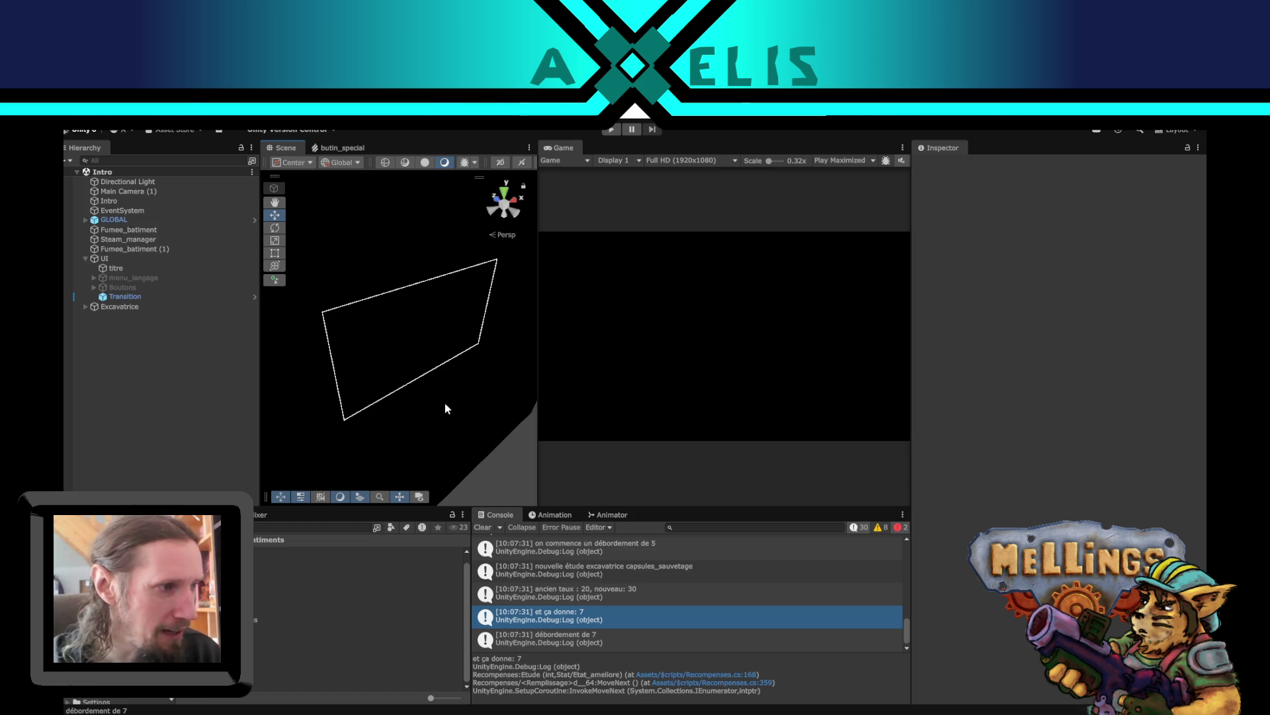
left_click_drag(423, 386, 440, 335)
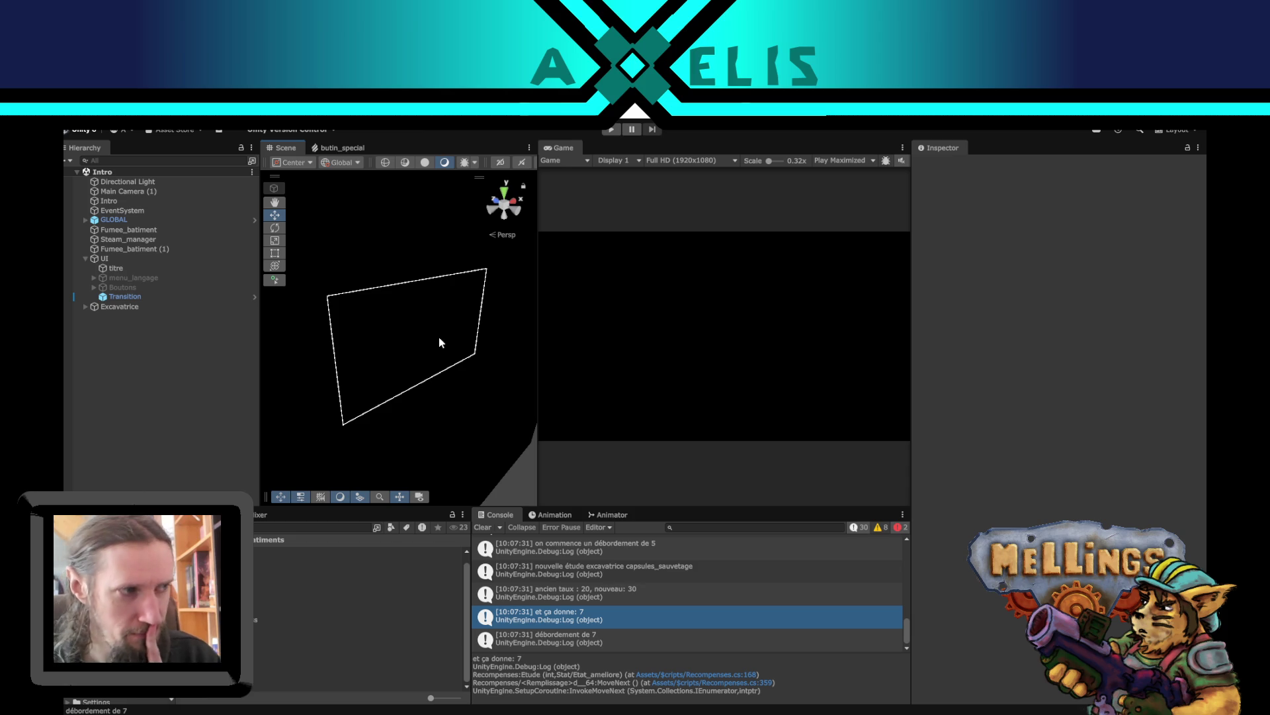
left_click(613, 597)
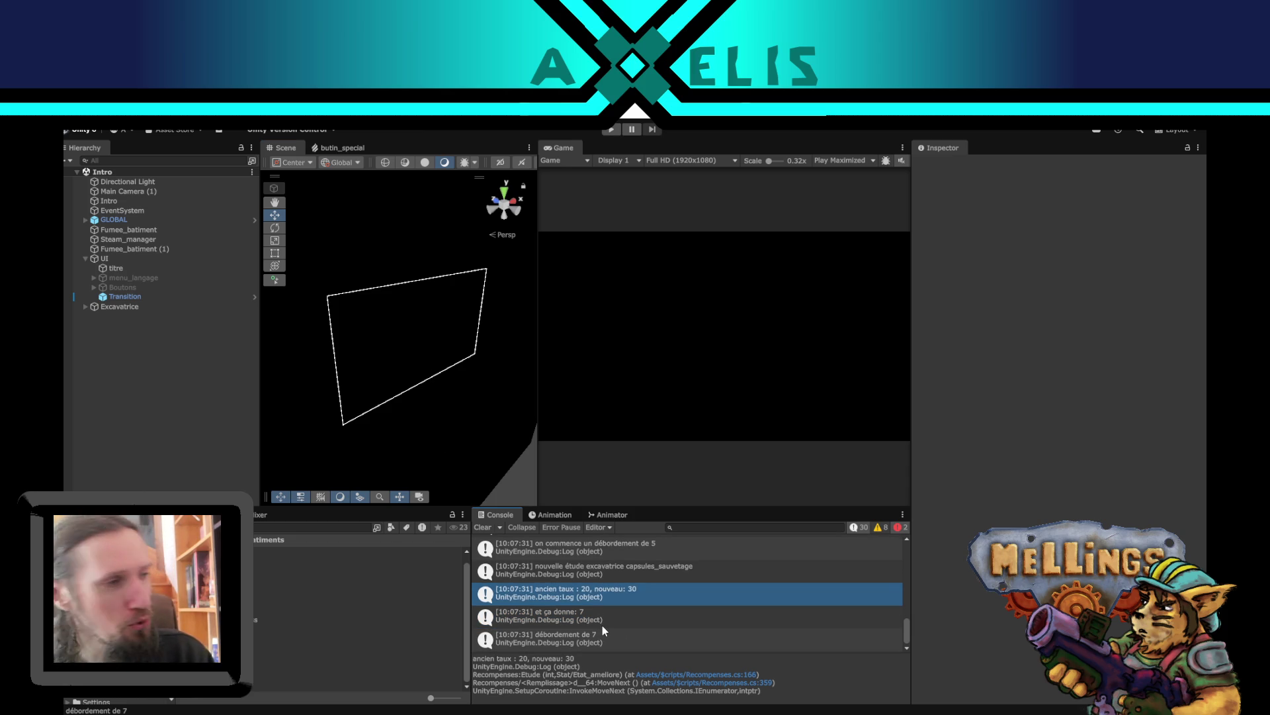
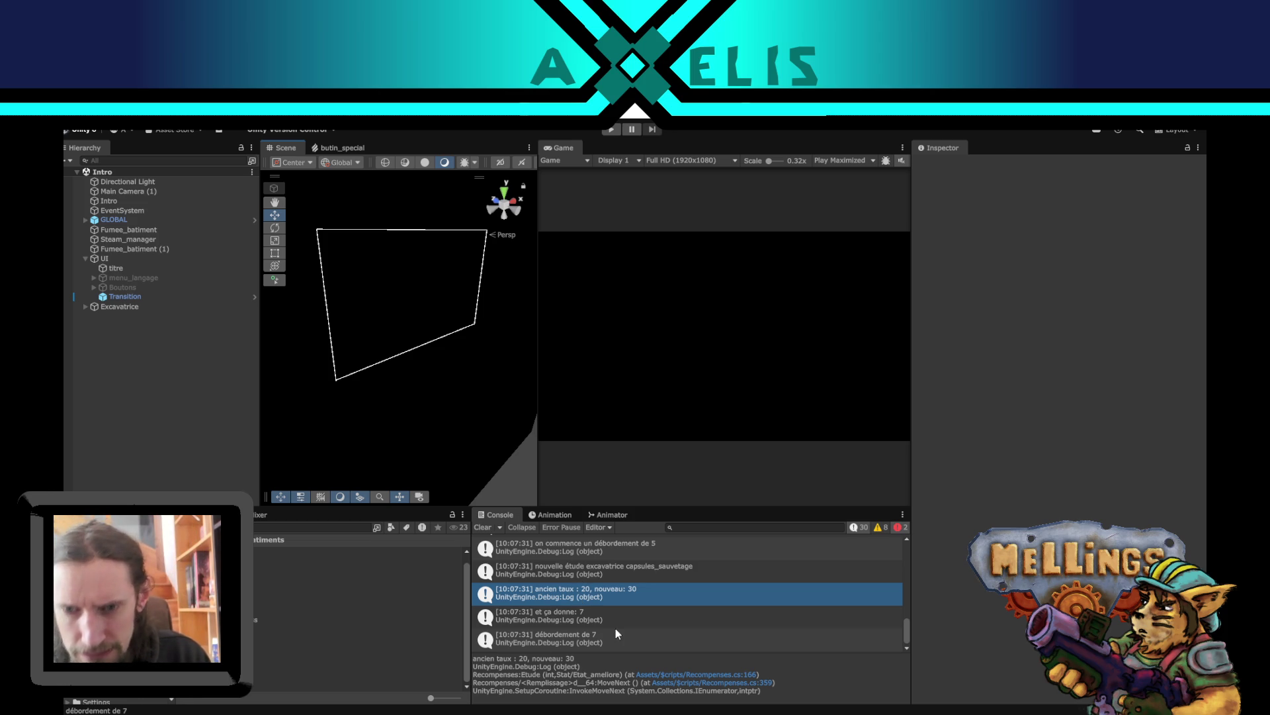
- Review Unity's Console log entries, then switch to Visual Studio Code
scroll(622, 608, "up", 3)
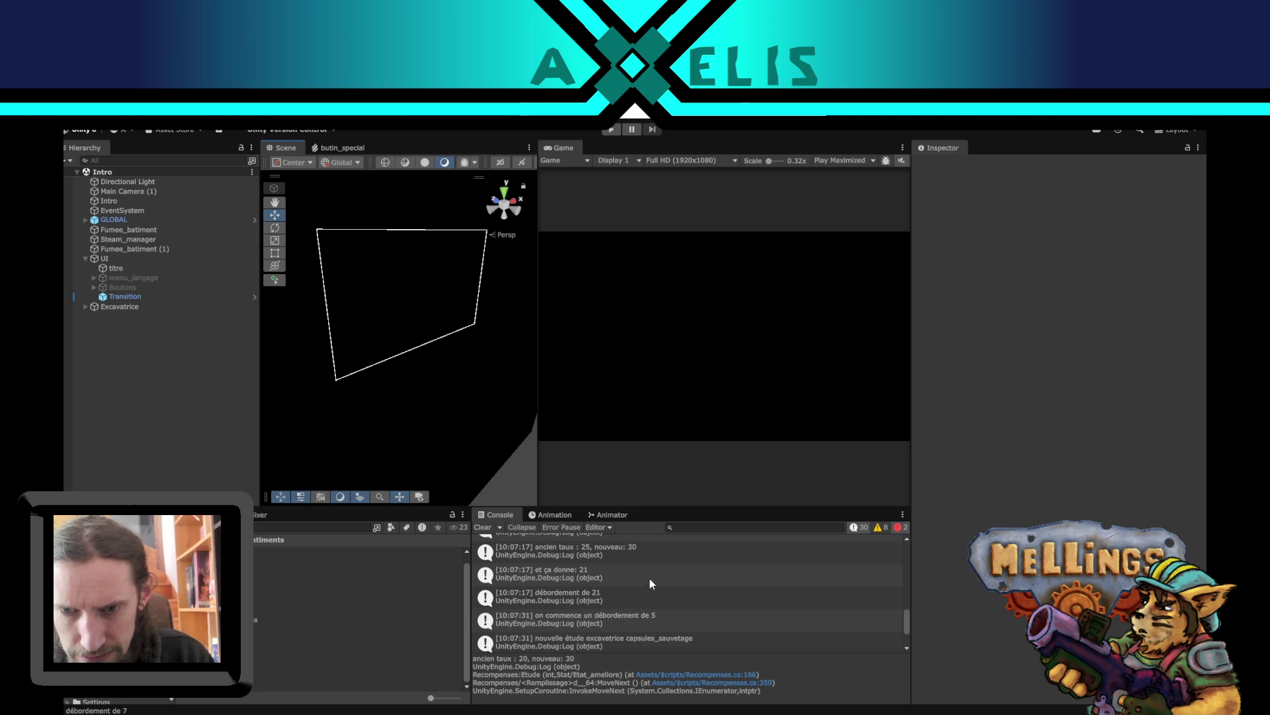
scroll(605, 618, "down", 3)
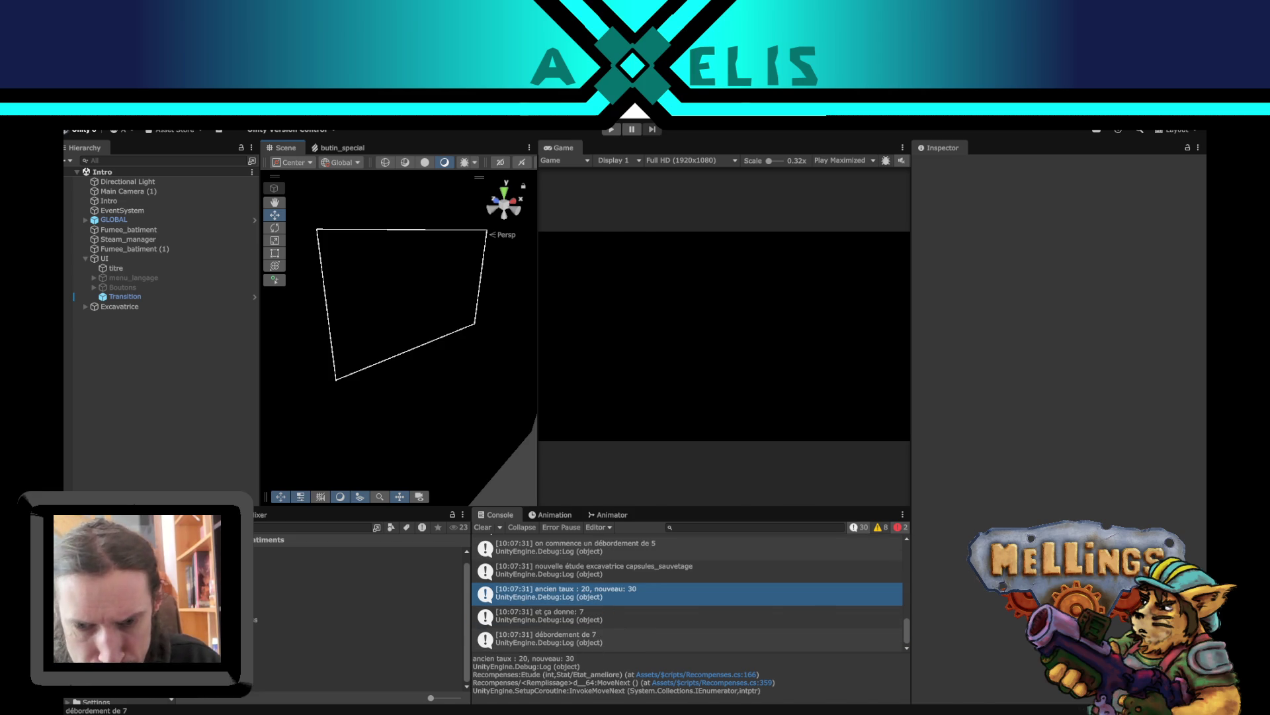
key("alt+Tab")
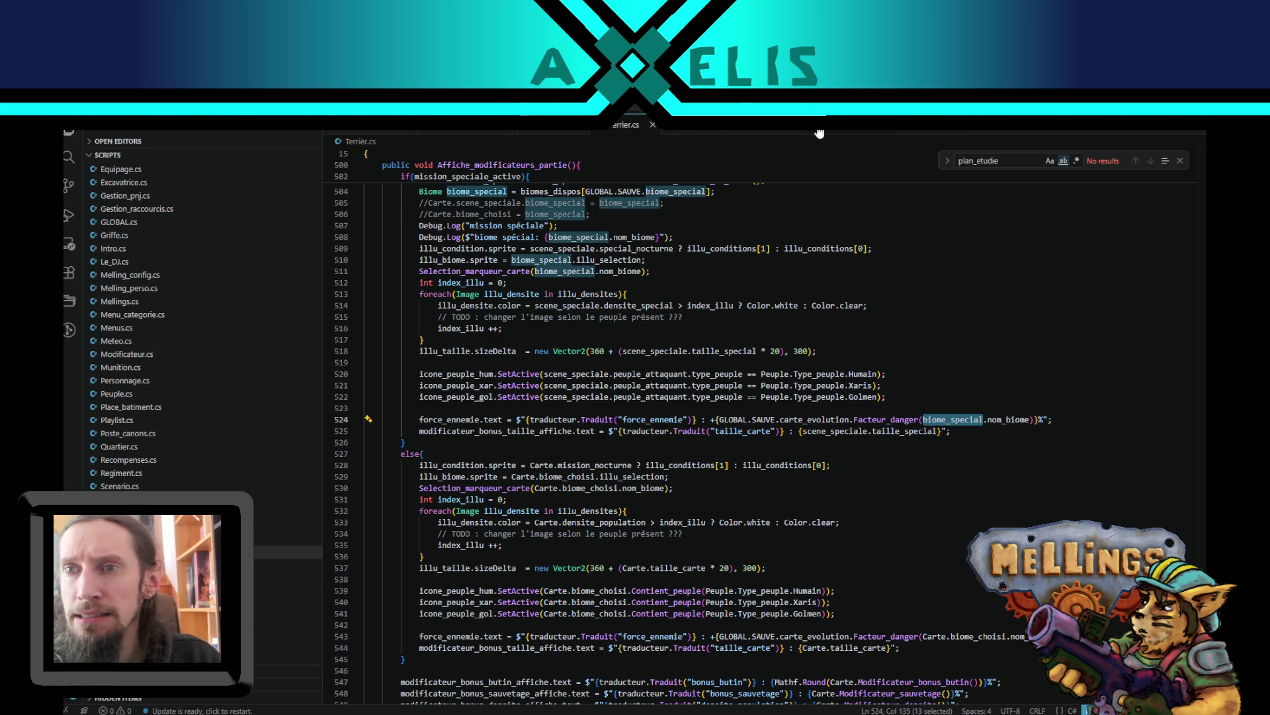
- Jump to the plan_etudie usage in Recompenses.cs and highlight chance_obtention's uses
left_click(820, 135)
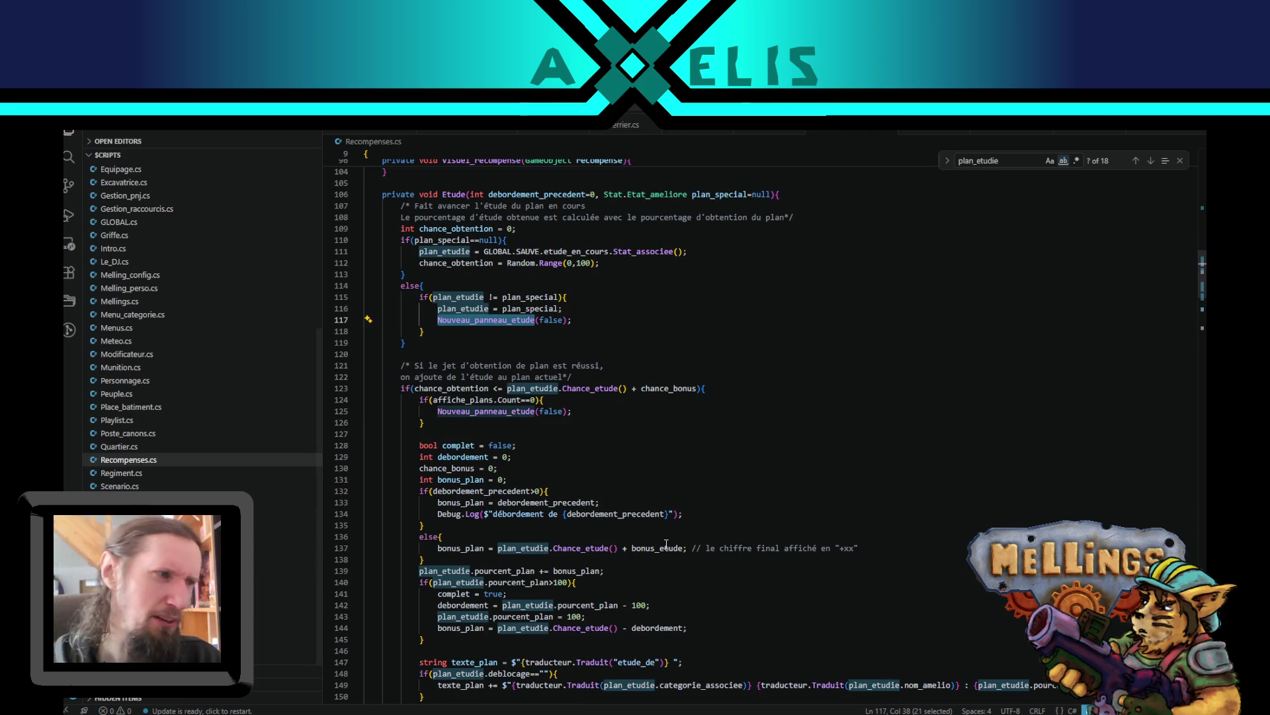
scroll(622, 544, "down", 3)
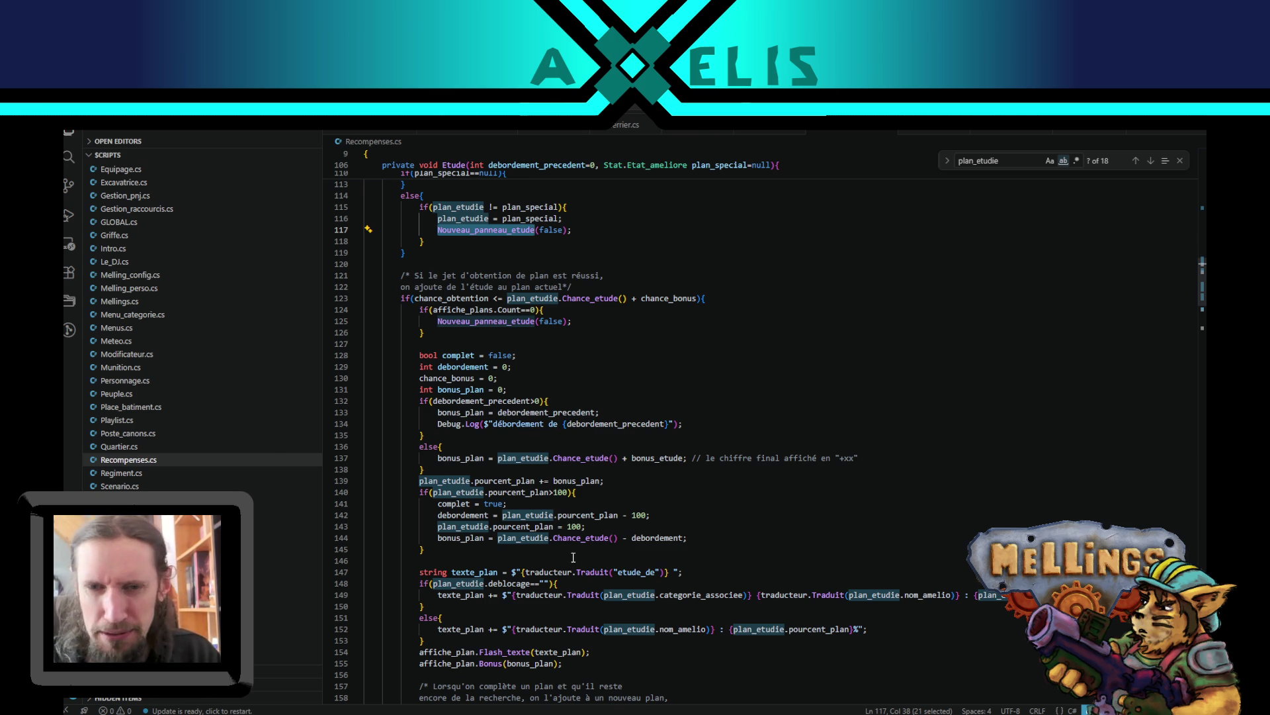
scroll(475, 576, "down", 5)
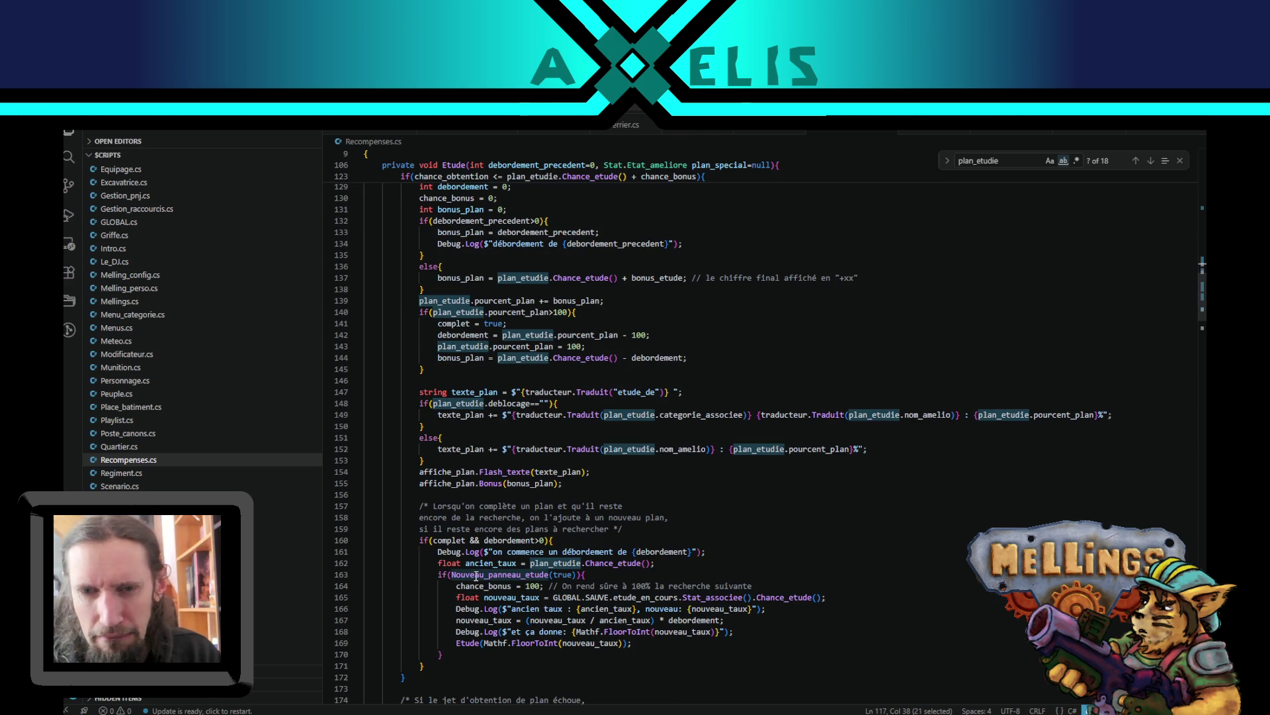
scroll(475, 463, "up", 6)
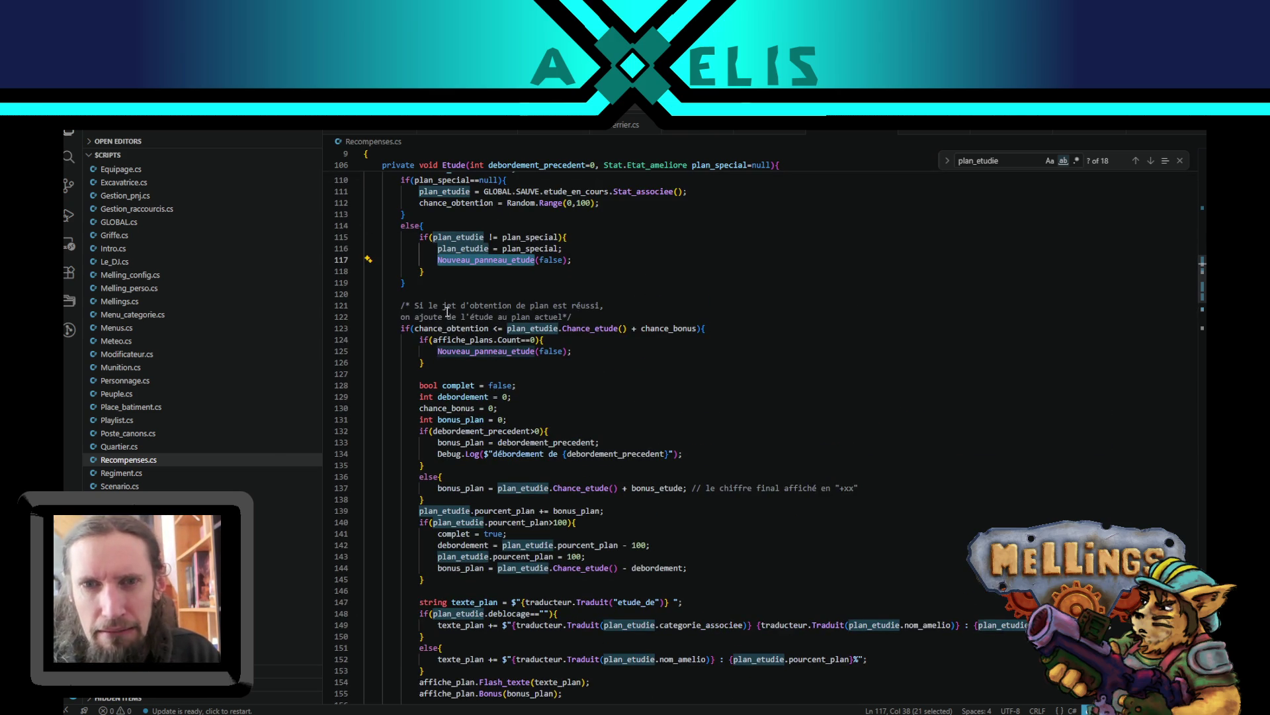
double_click(437, 329)
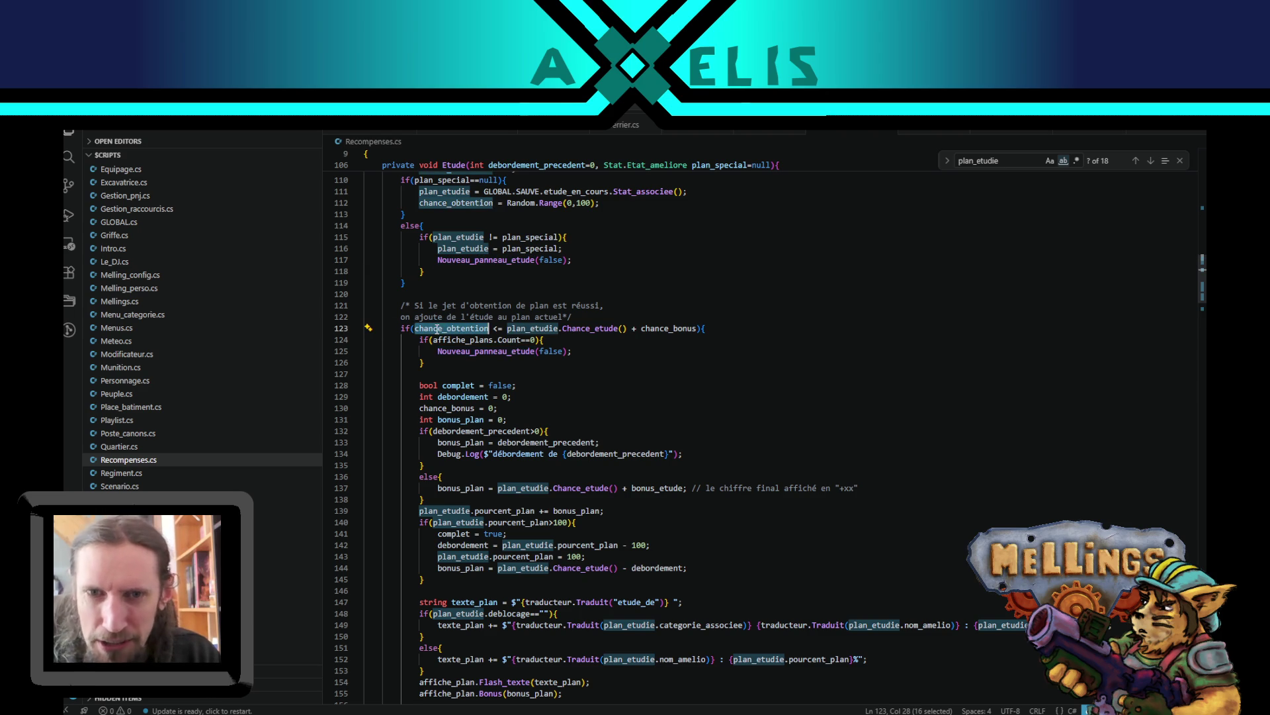
- Join the two-line comment at line 121 into a single line
mouse_move(608, 306)
left_mouse_down()
mouse_move(378, 317)
mouse_move(400, 317)
left_mouse_up()
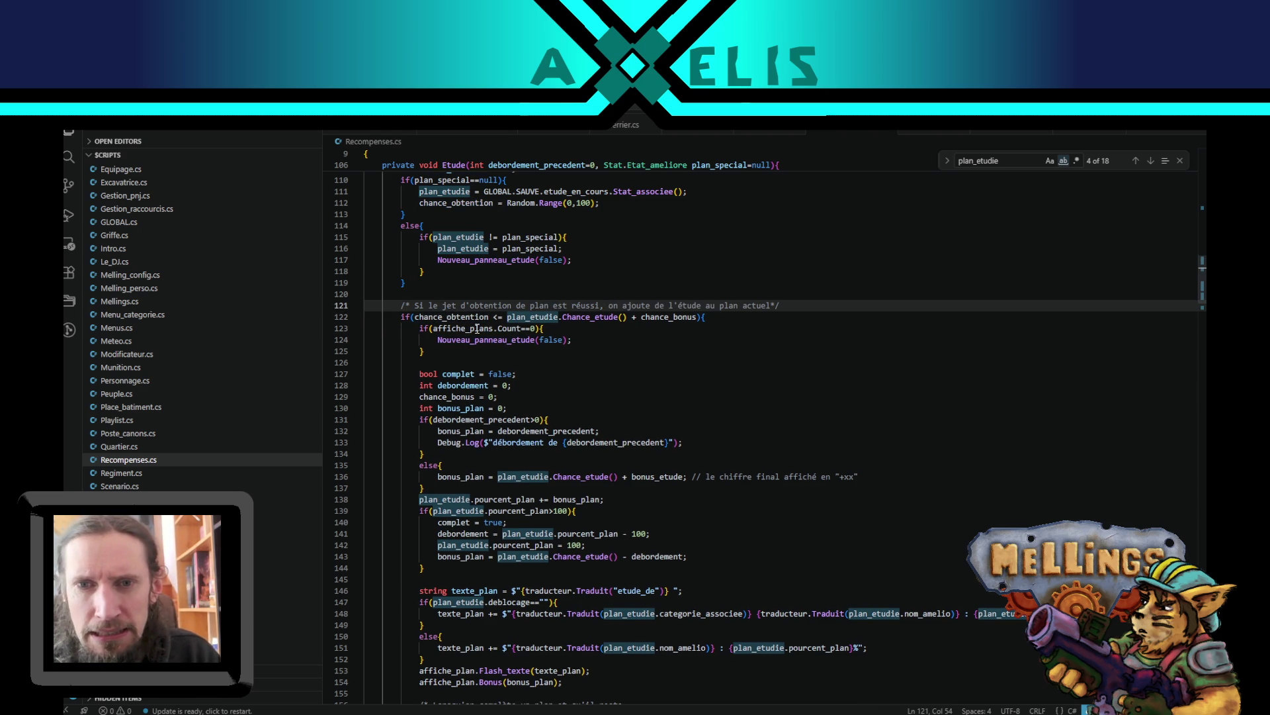
scroll(456, 347, "down", 3)
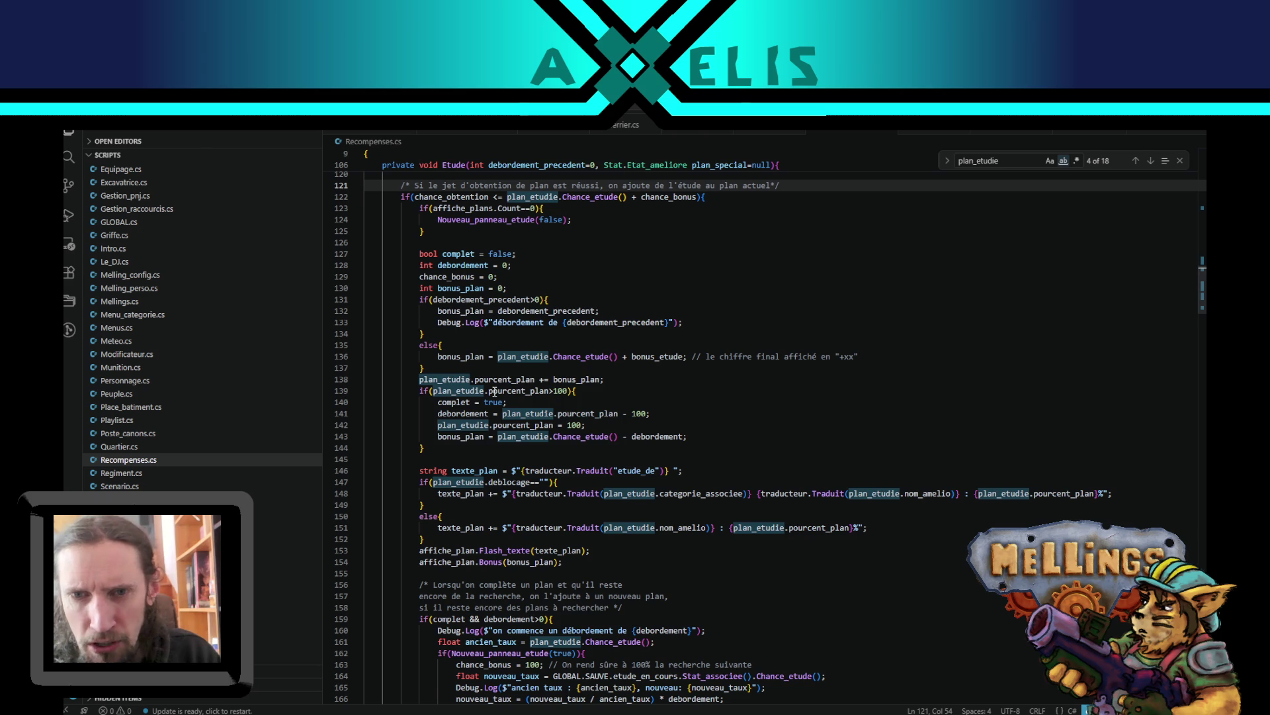
scroll(492, 390, "up", 2)
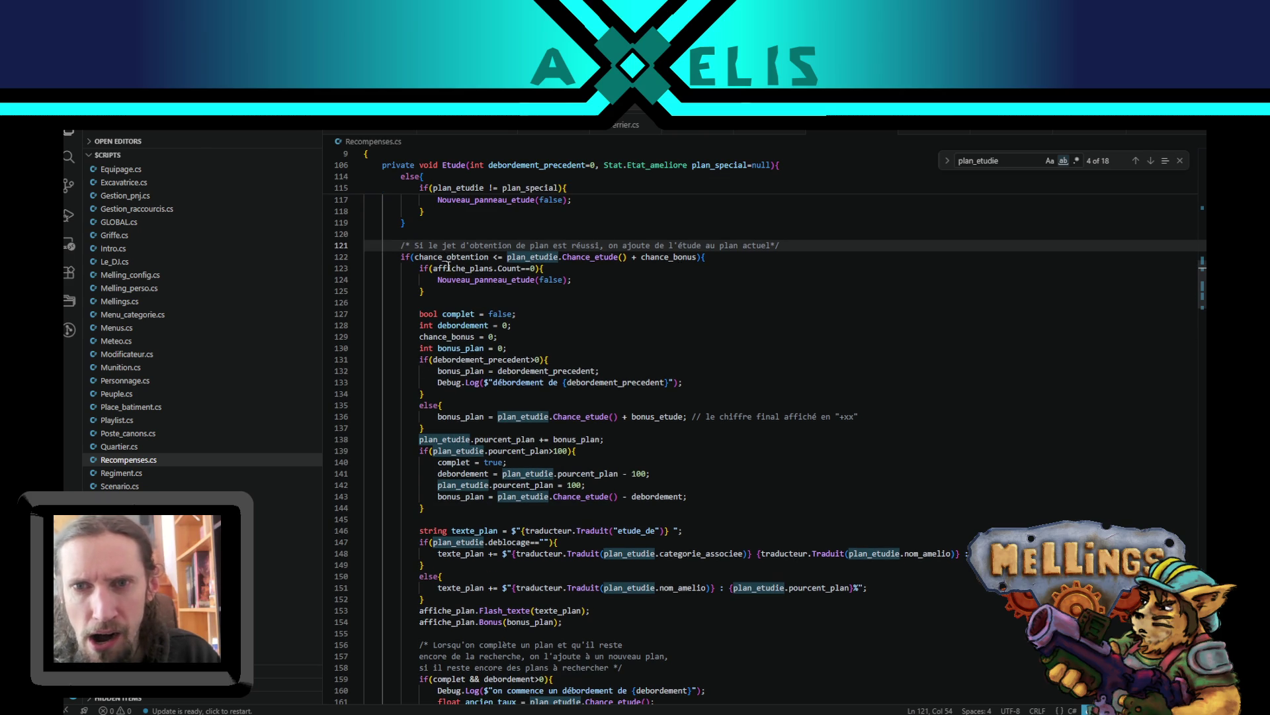
scroll(511, 342, "up", 5)
scroll(746, 348, "down", 5)
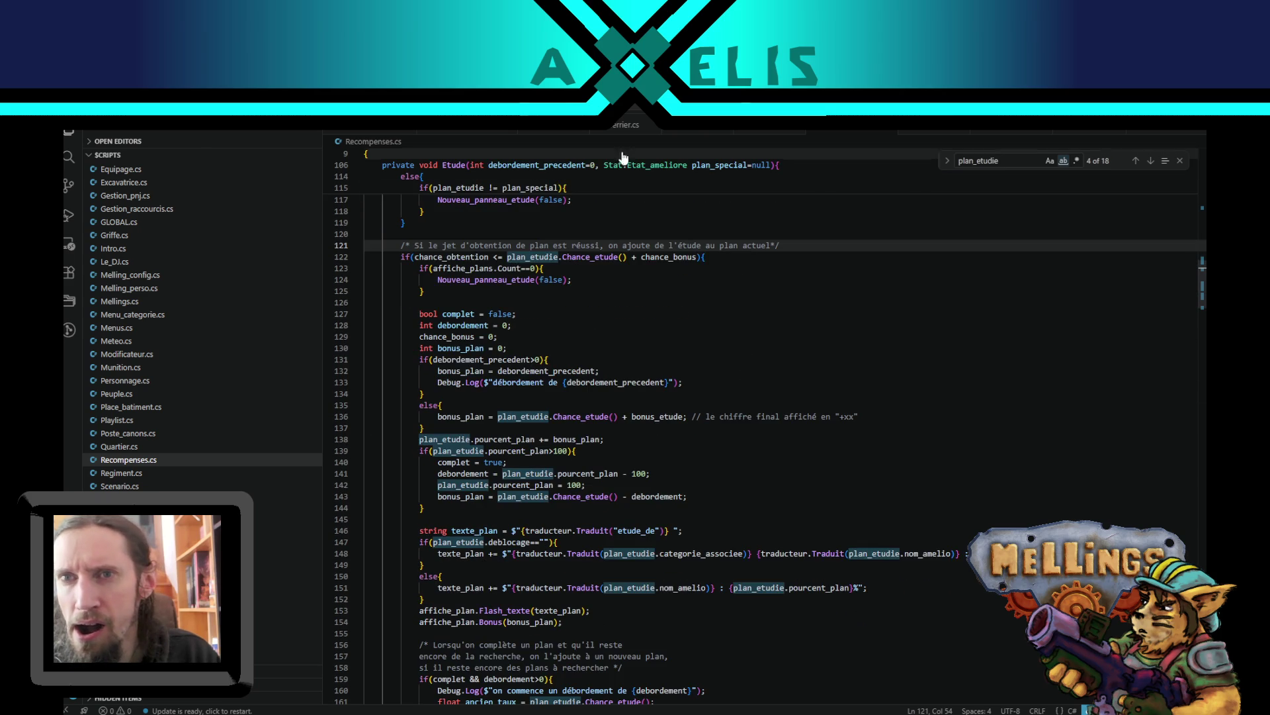
scroll(1076, 372, "down", 13)
scroll(637, 481, "down", 20)
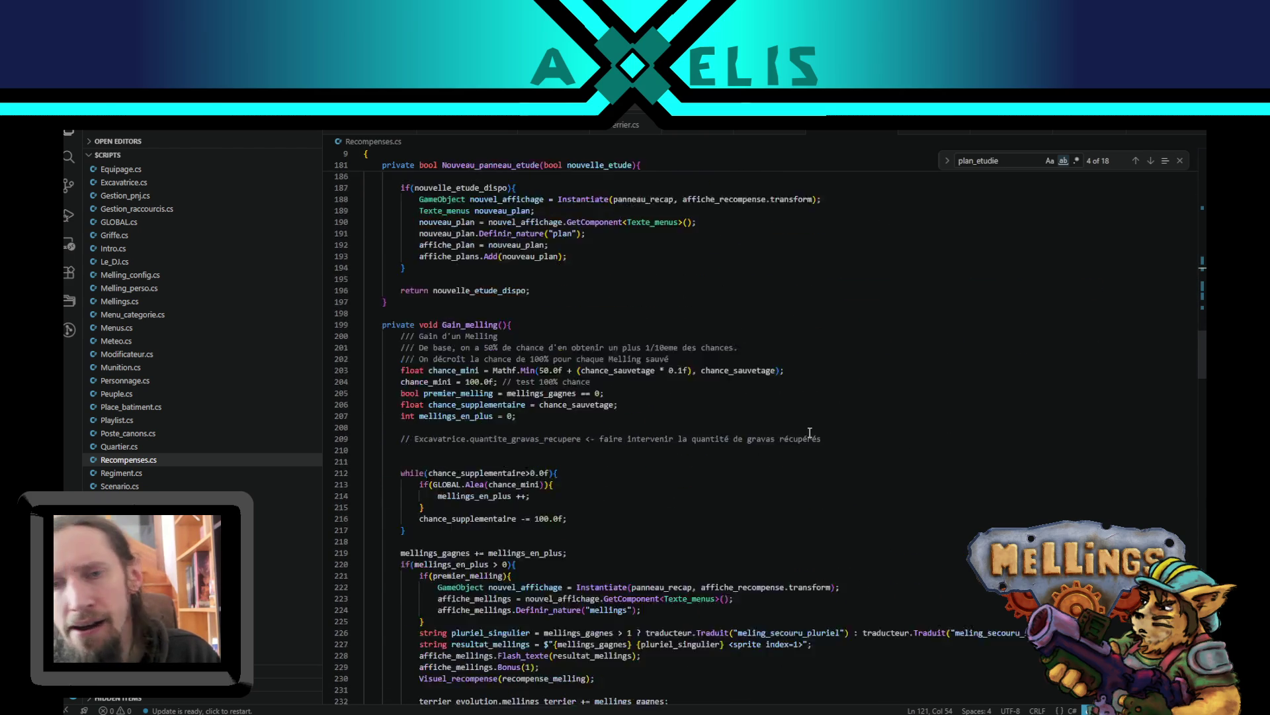
- Start a Debug.Log line under the Excavatrice.butin_boss TODO comment on line 369
scroll(637, 481, "down", 20)
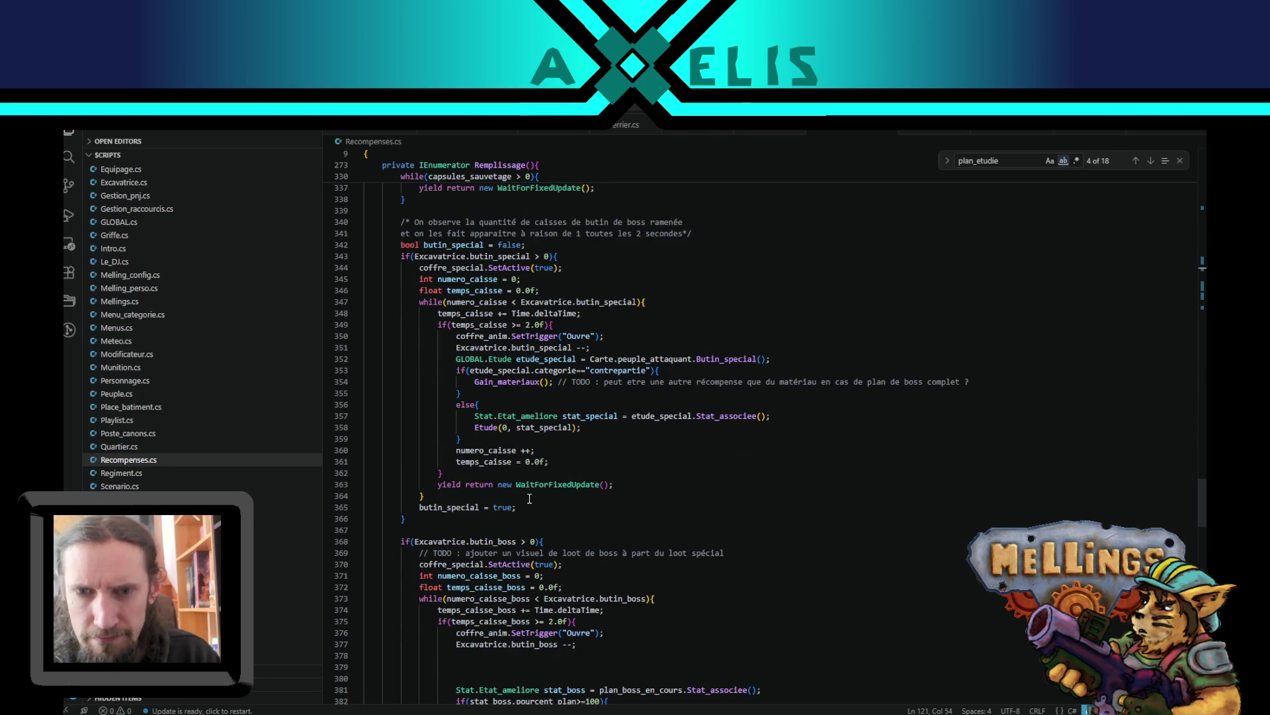
scroll(537, 461, "down", 5)
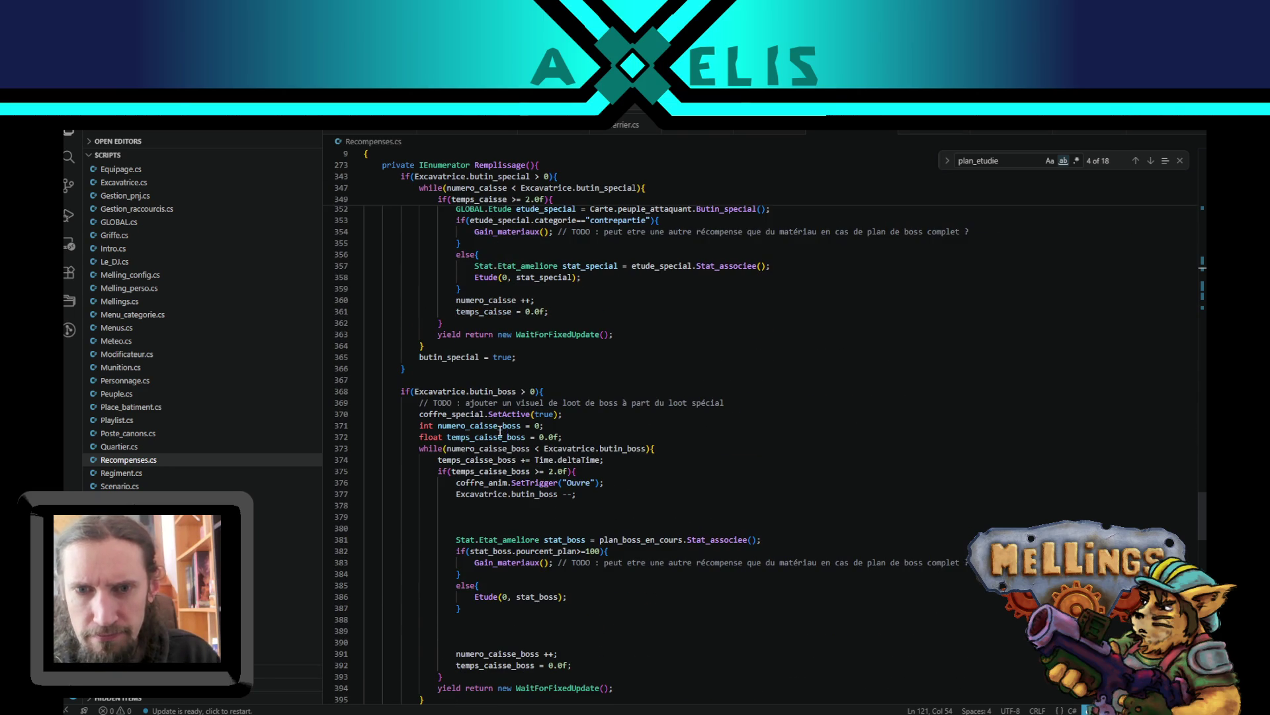
scroll(500, 432, "down", 4)
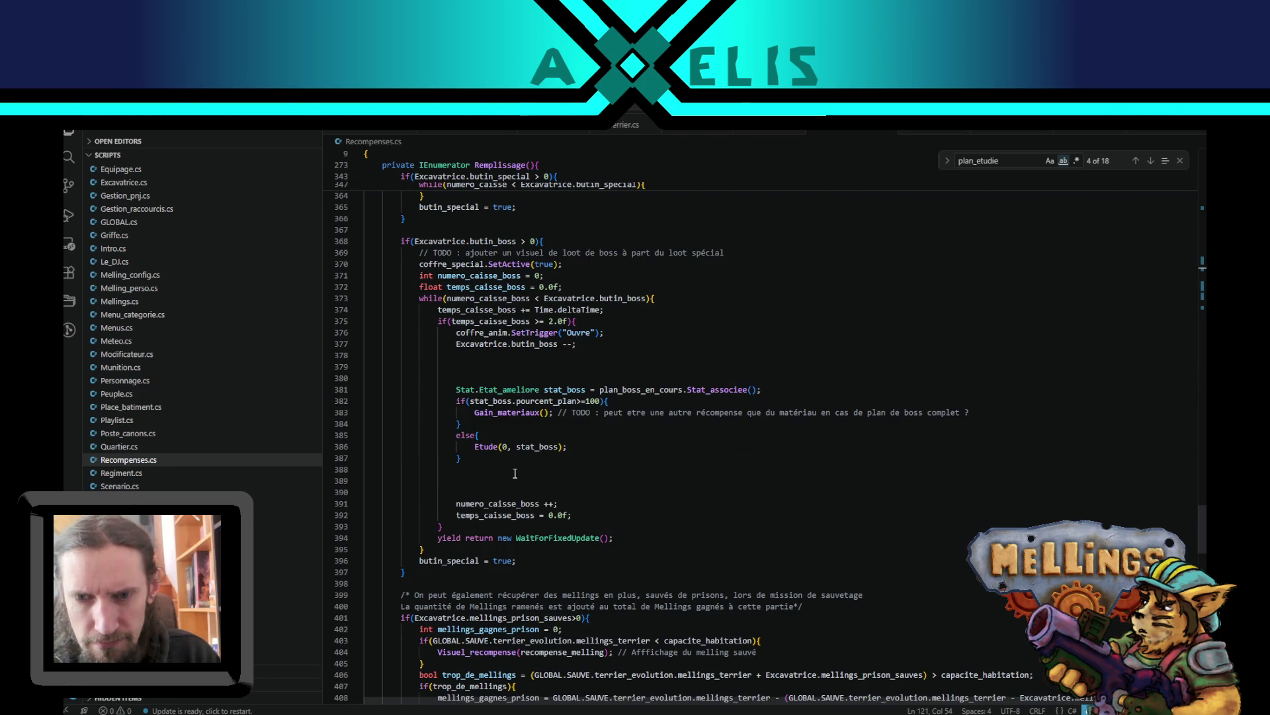
scroll(514, 473, "up", 3)
left_click(735, 342)
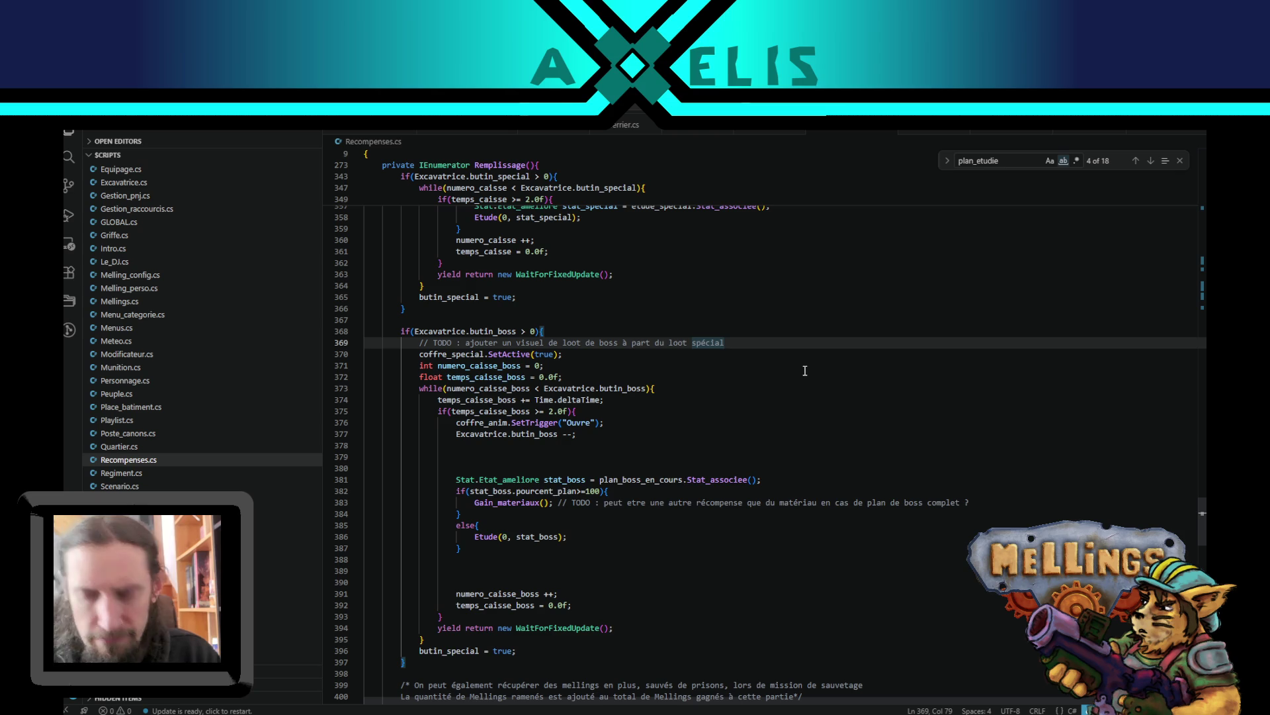
key("Return")
type("Debug")
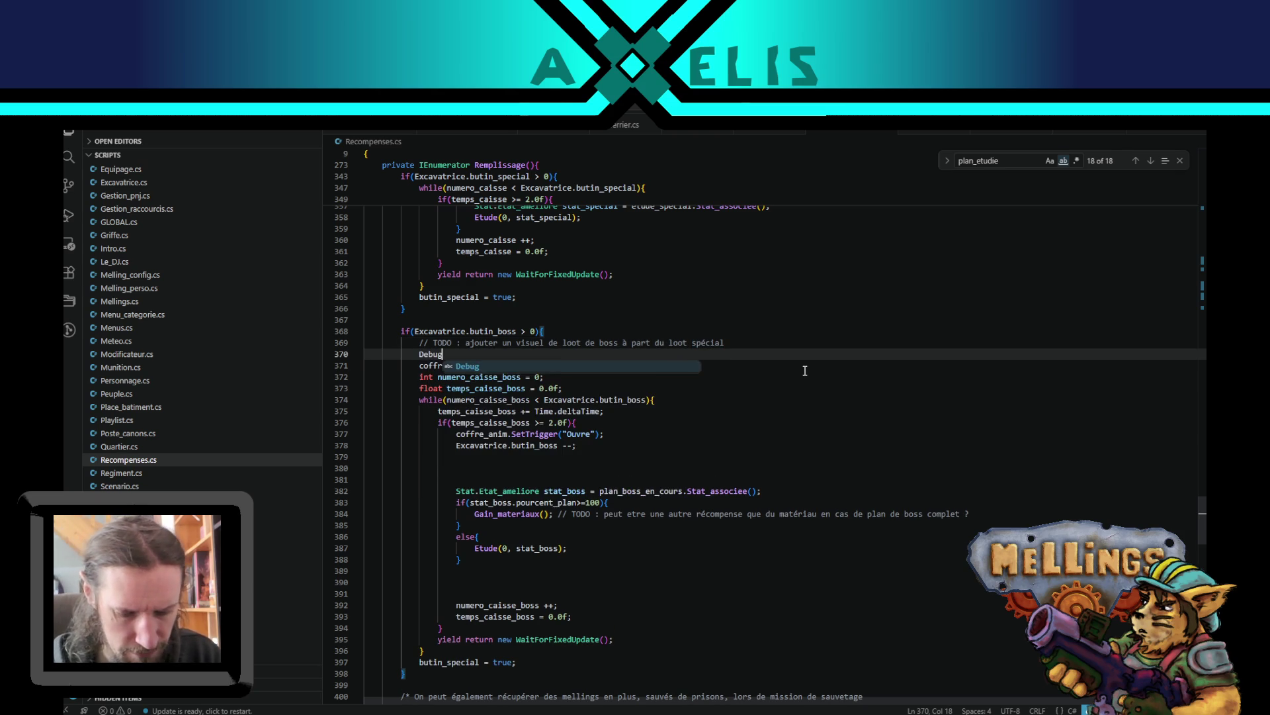
type(".Log(")
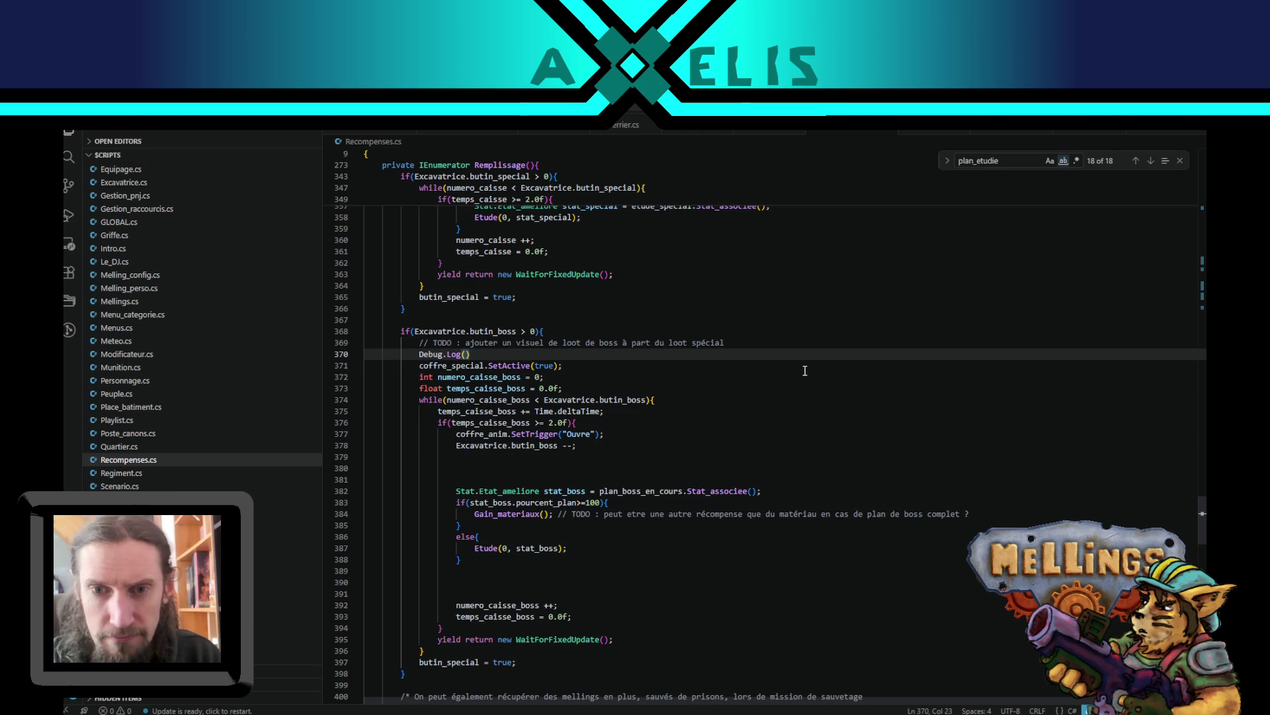
type("$\"")
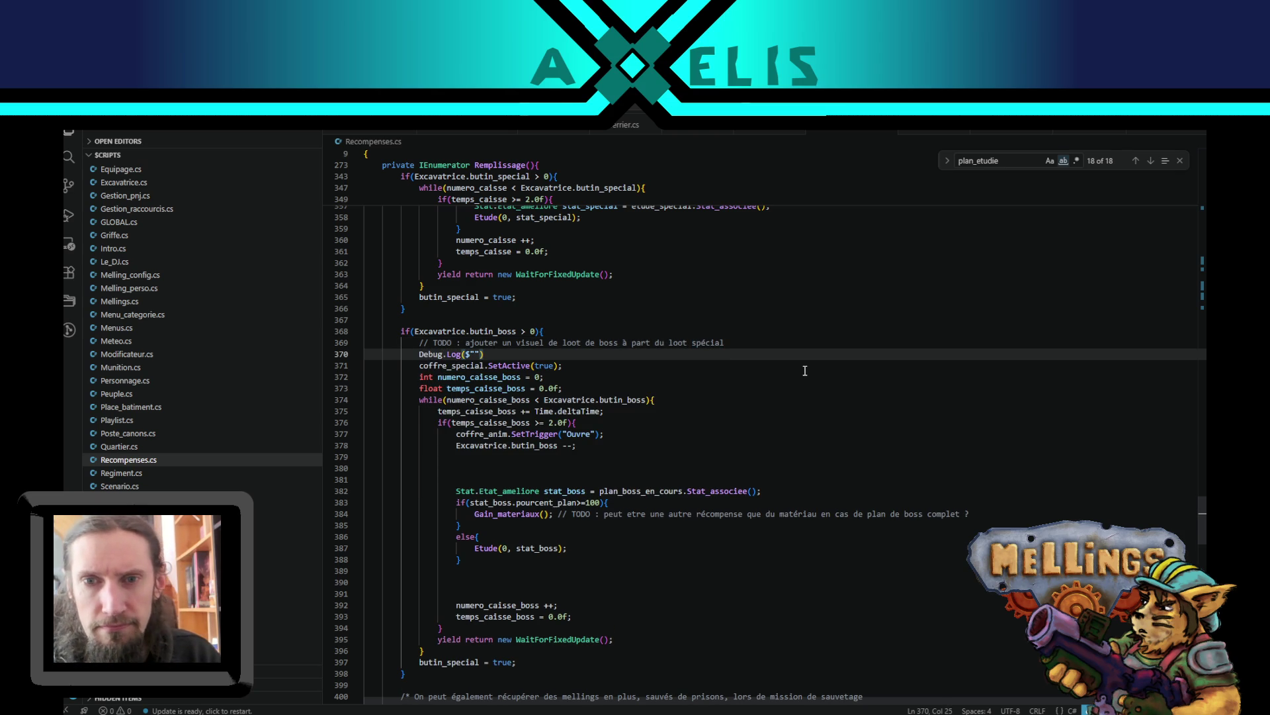
- Complete Debug.Log($"du butin de boss? {Excavatrice.butin_boss}"); and place it above the boss-loot if
key("alt+Up")
key("alt+Up")
key("shift+Tab")
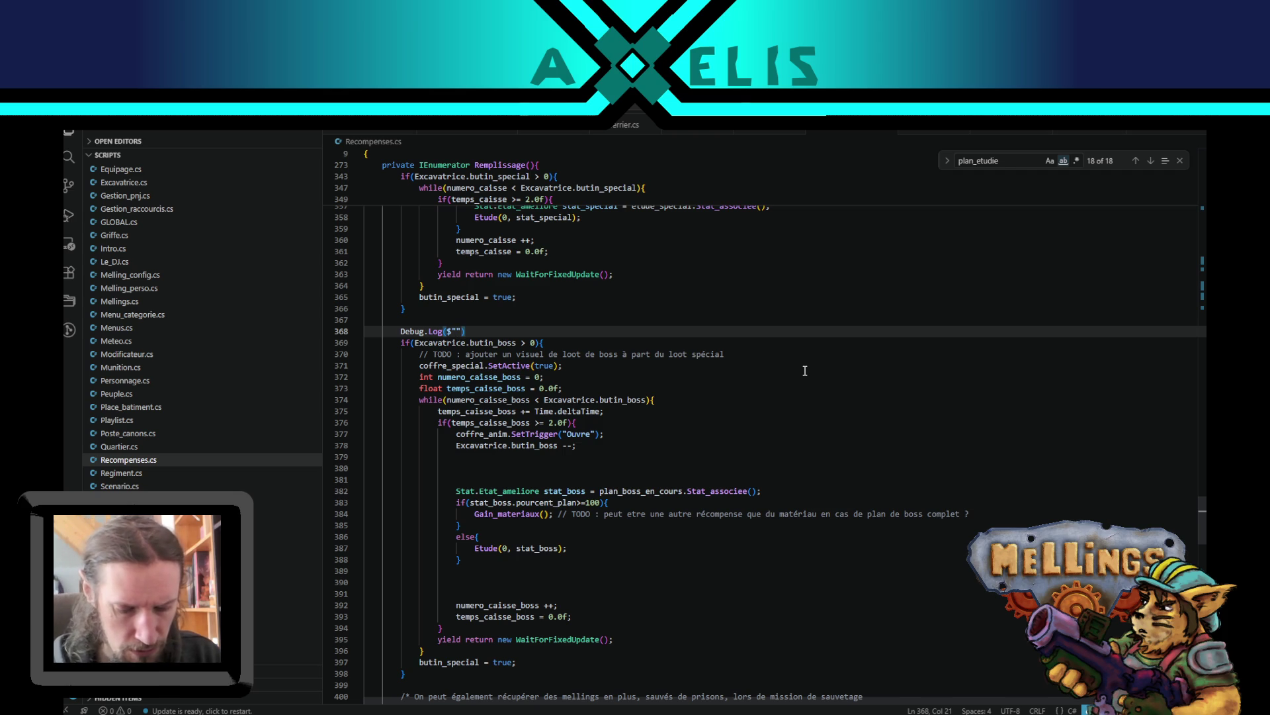
type("du butin de b")
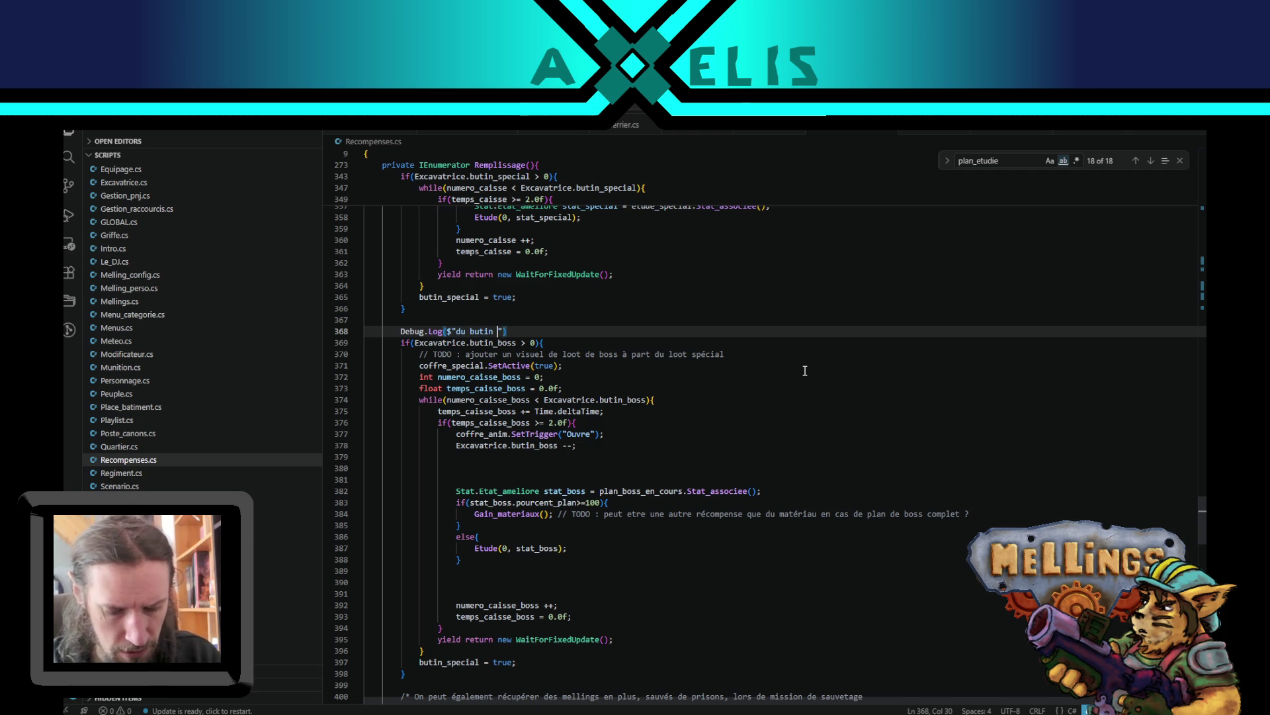
type("oss? {")
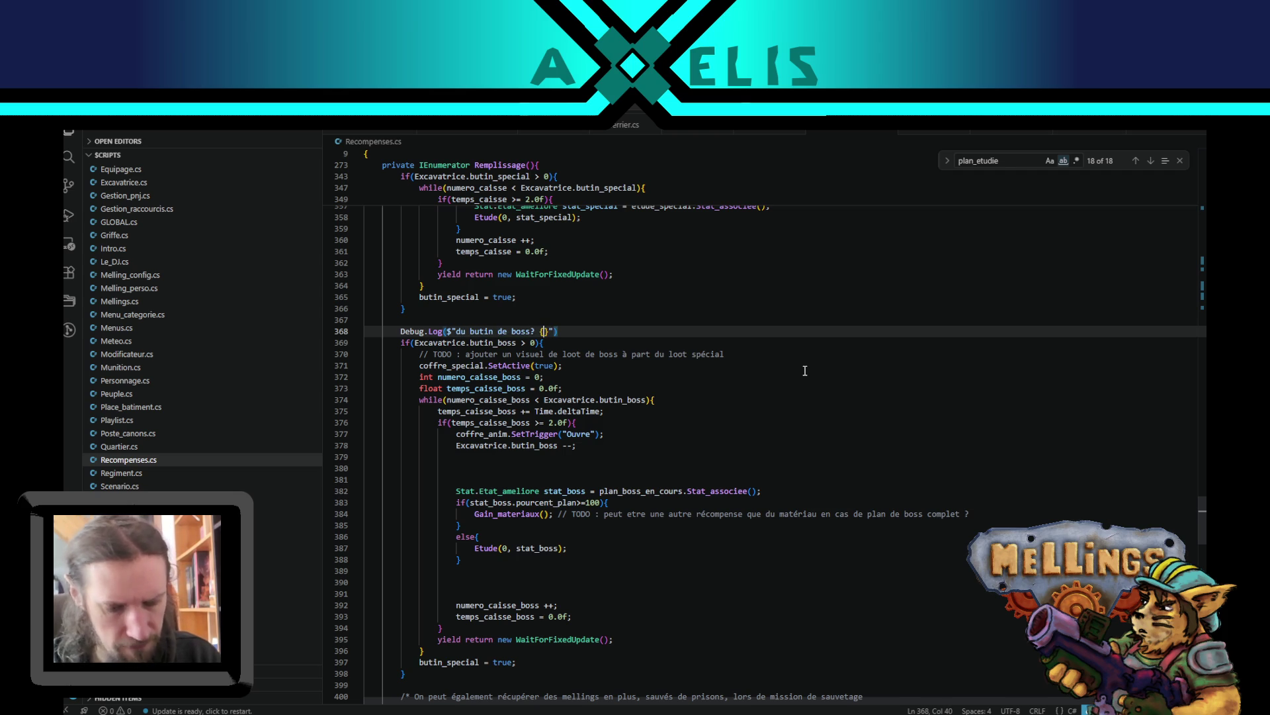
left_click(481, 342)
left_click_drag(516, 342, 414, 342)
key("ctrl+c")
left_click(542, 331)
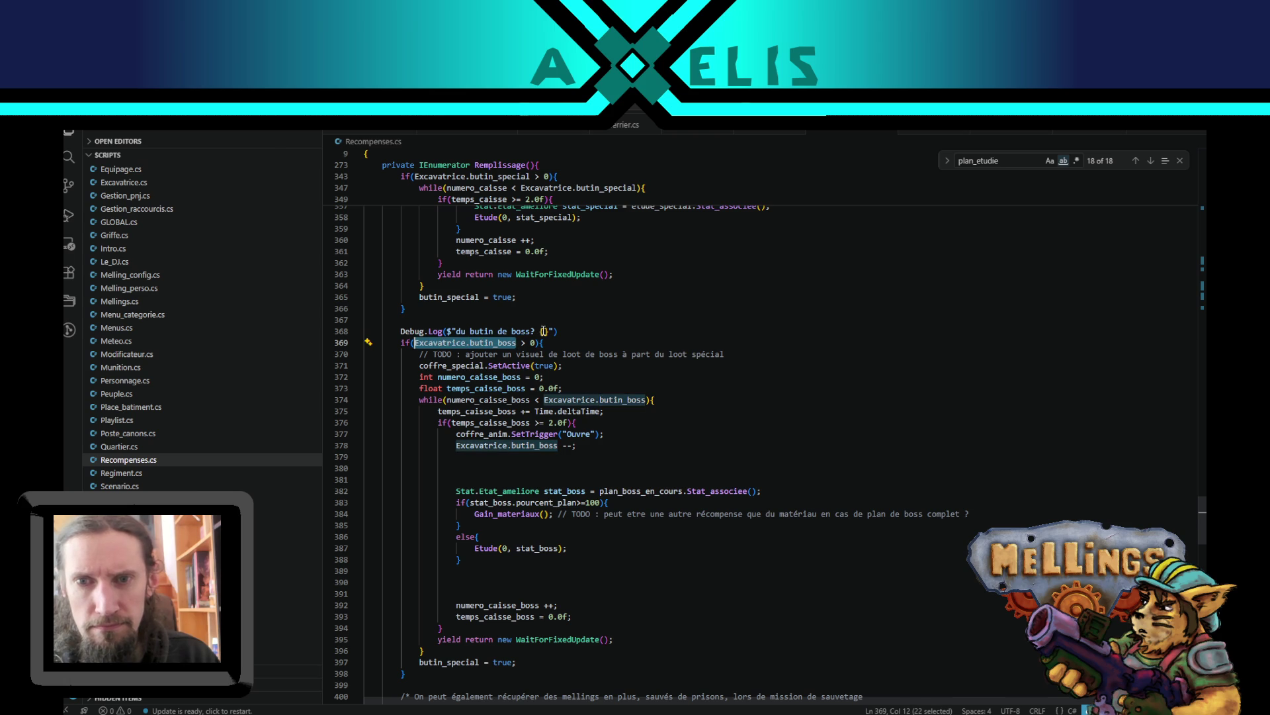
key("ctrl+v")
left_click(685, 331)
type(";")
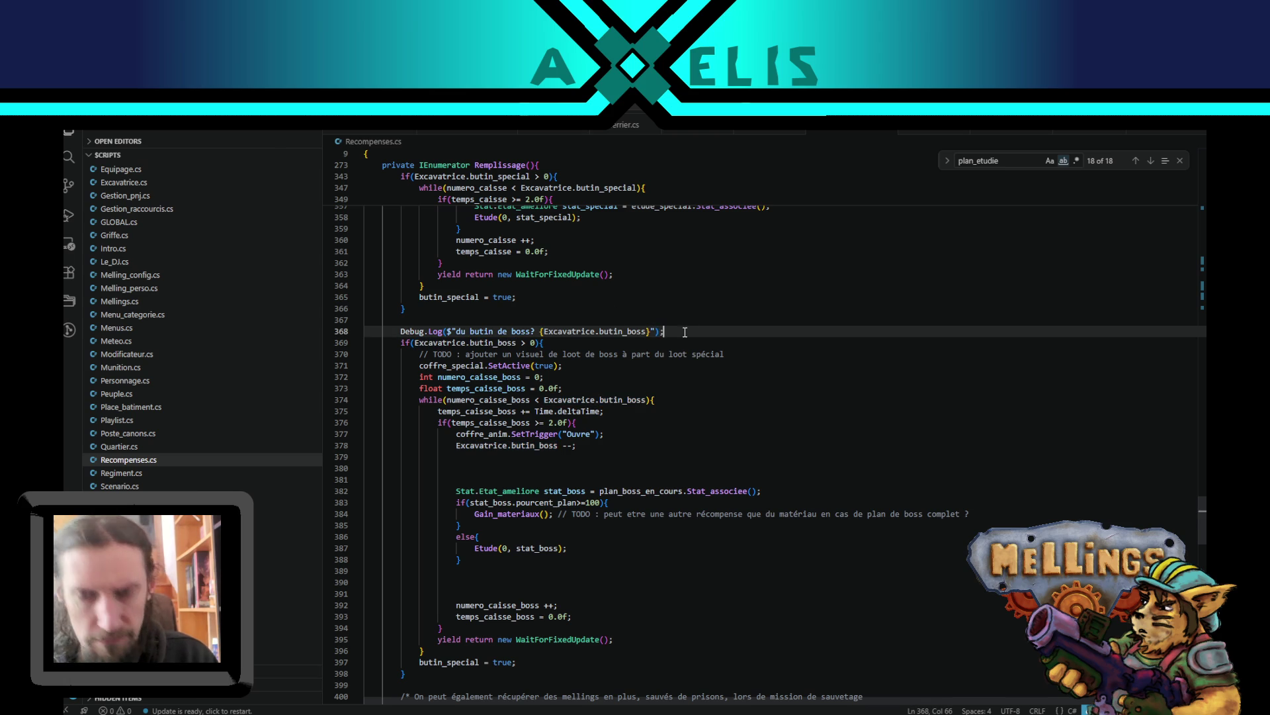
- Highlight uses of coffre_special, numero_caisse_boss and butin_boss, then select the blank lines after the decrement
double_click(447, 364)
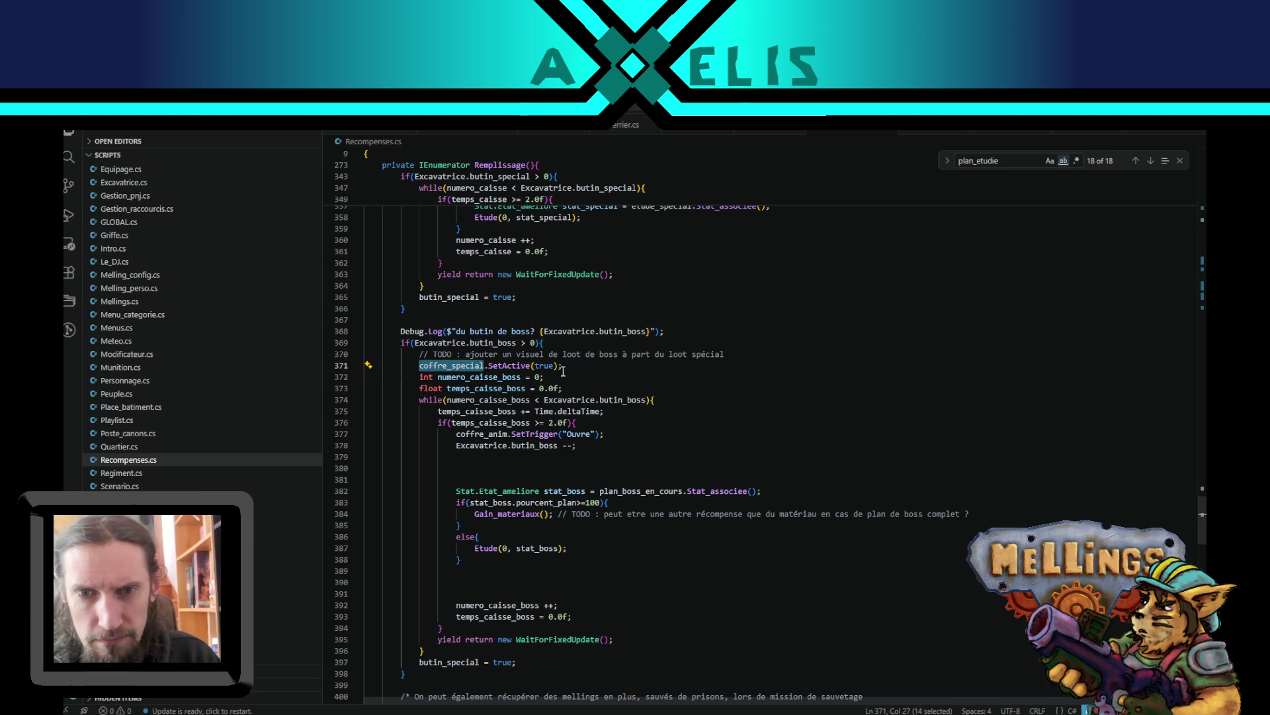
double_click(480, 399)
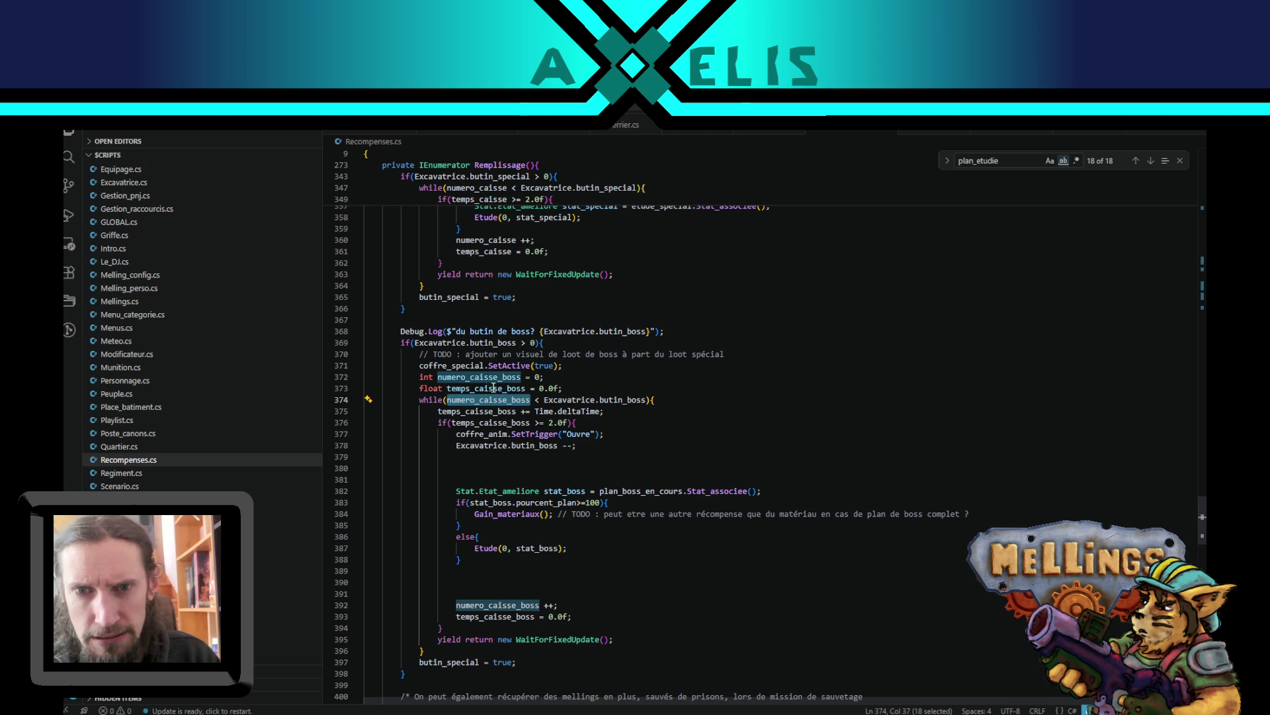
double_click(622, 399)
double_click(466, 401)
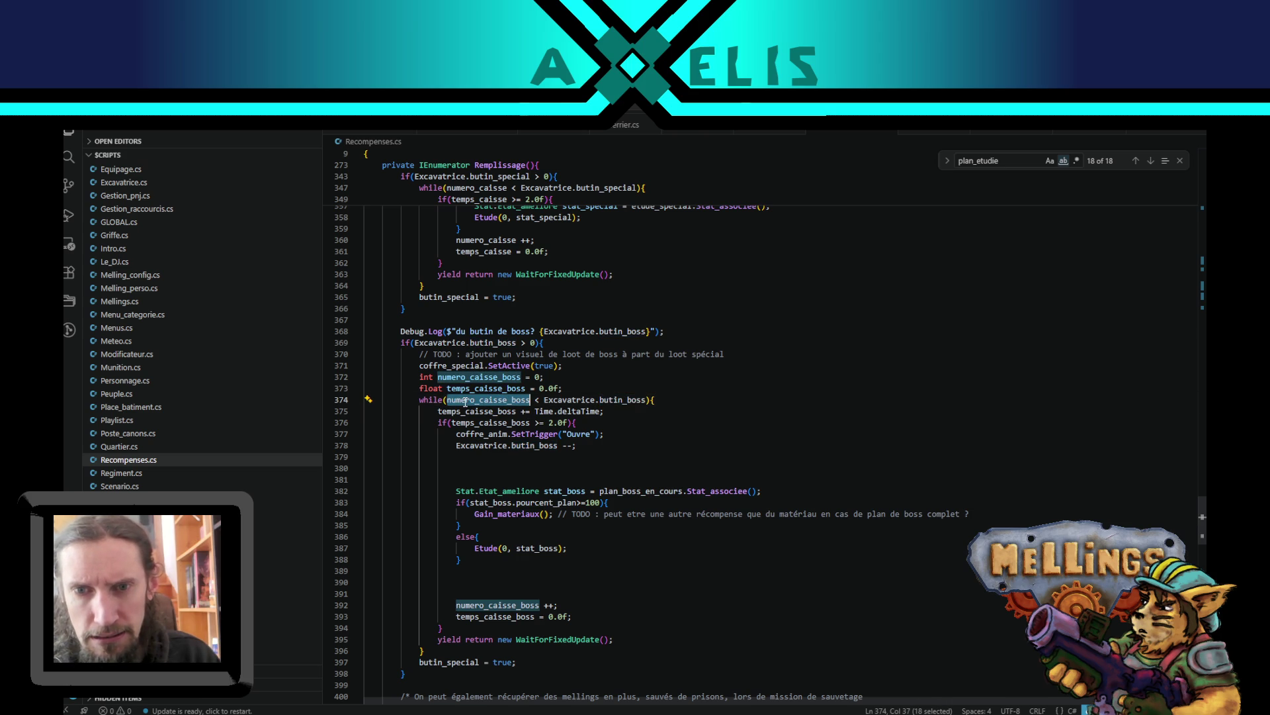
left_click_drag(592, 444, 595, 477)
- Trim the extra blank lines after the boss decrement and the else block to one each
key("BackSpace")
key("Return")
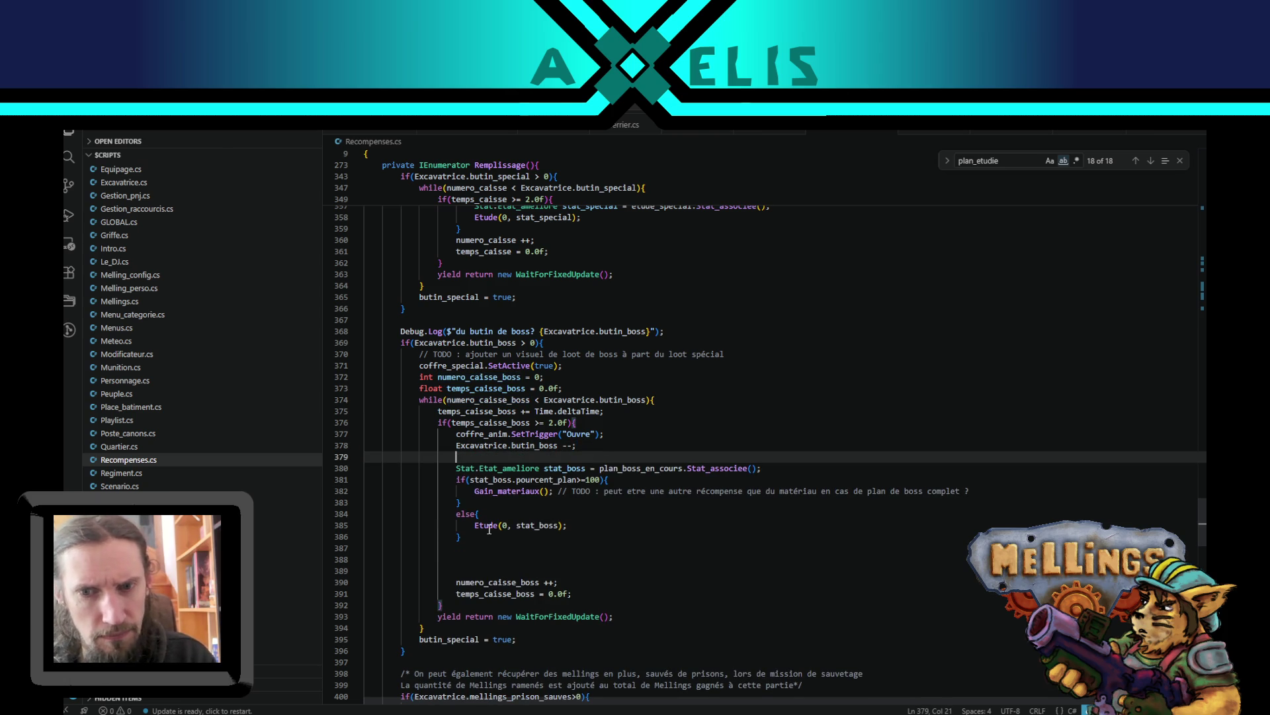
left_click(540, 561)
key("BackSpace")
key("BackSpace")
key("BackSpace")
key("Return")
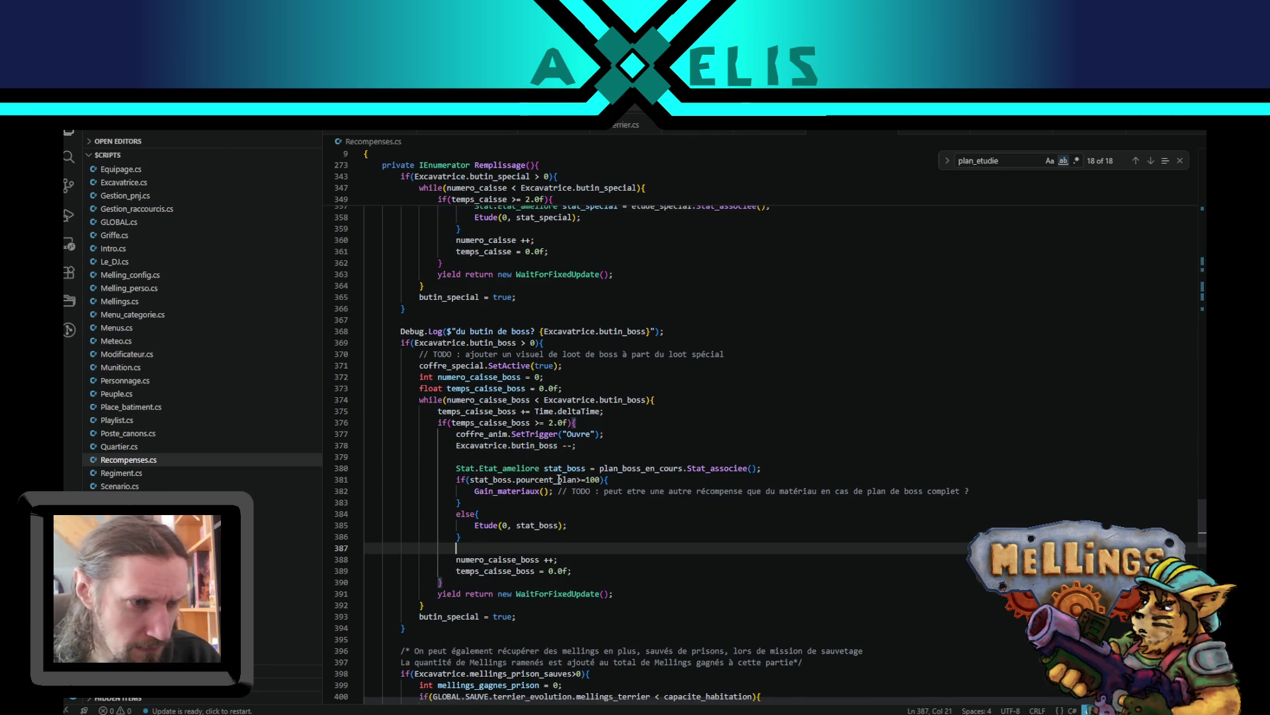
scroll(550, 479, "down", 3)
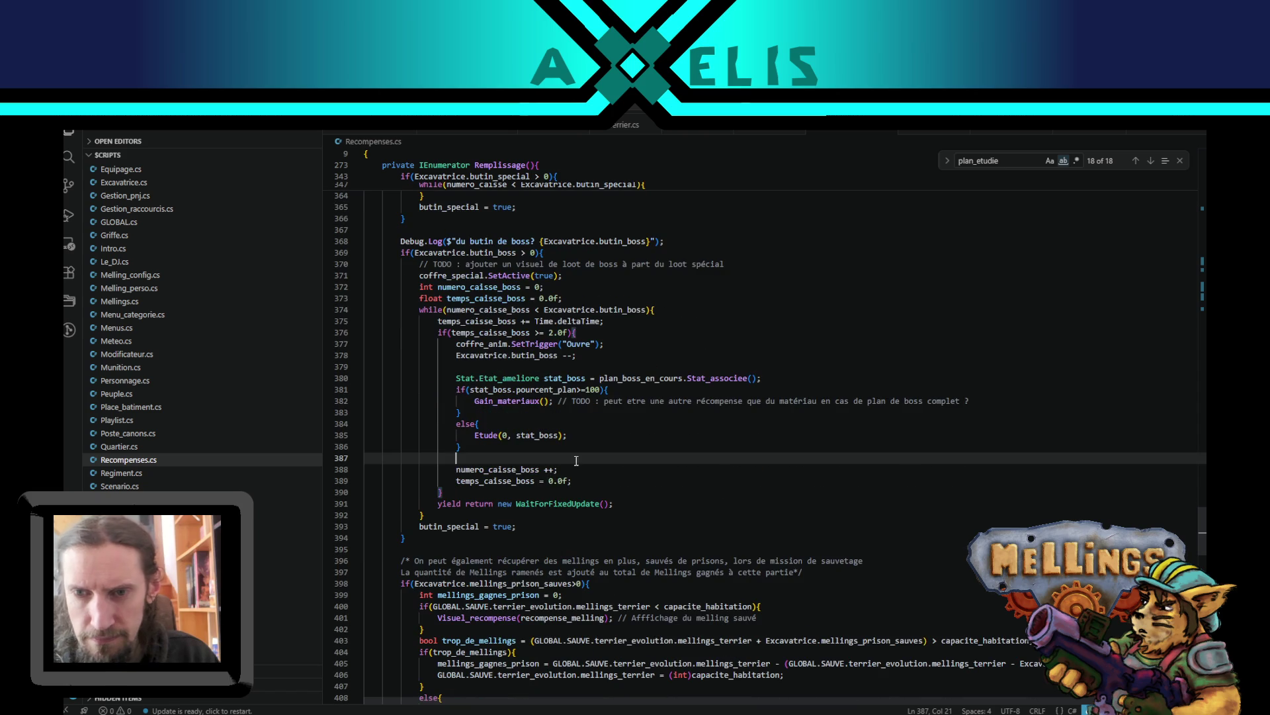
- Inspect the WaitForFixedUpdate call and the stat bonus block on lines 380–389
double_click(562, 504)
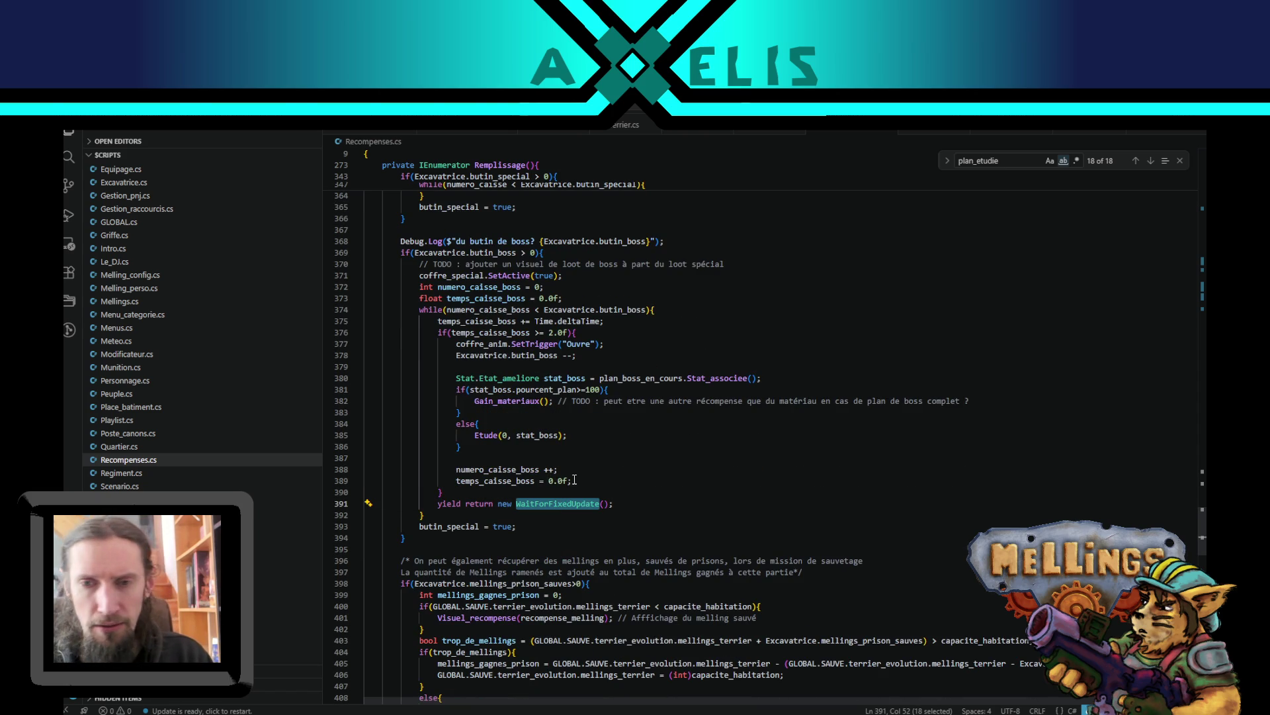
left_click(579, 481)
left_click(576, 469)
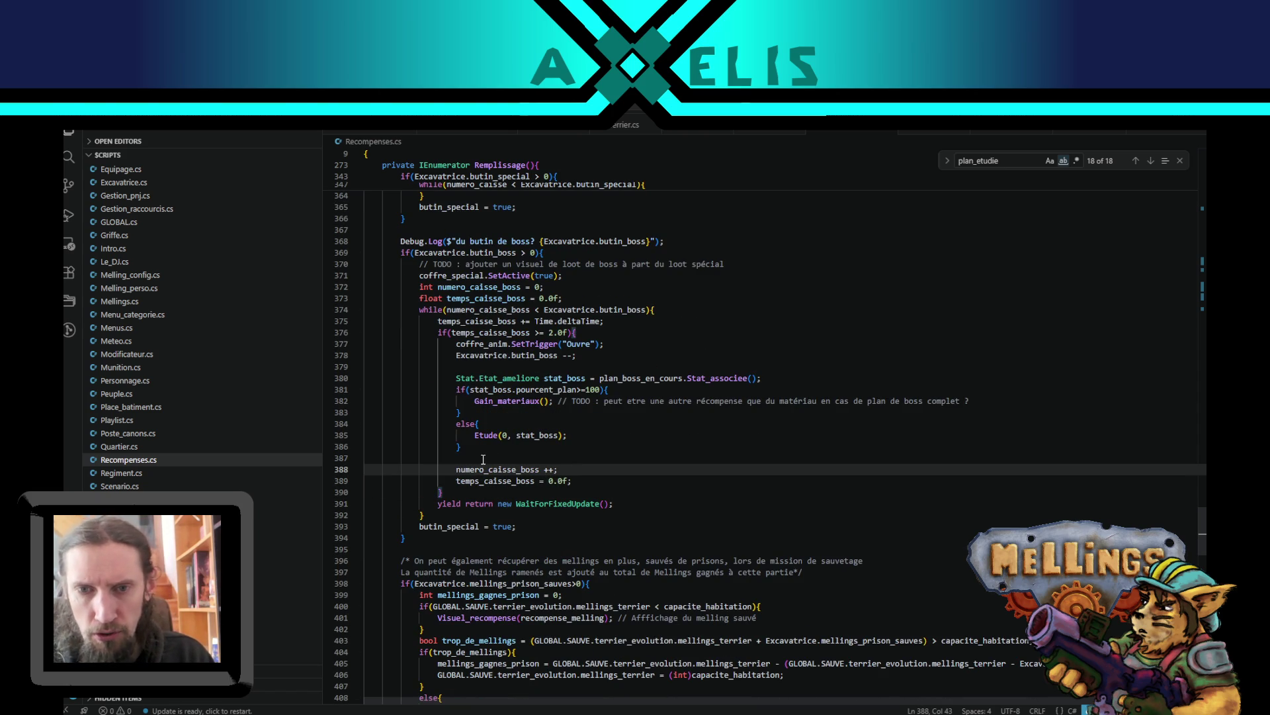
left_click_drag(461, 446, 456, 378)
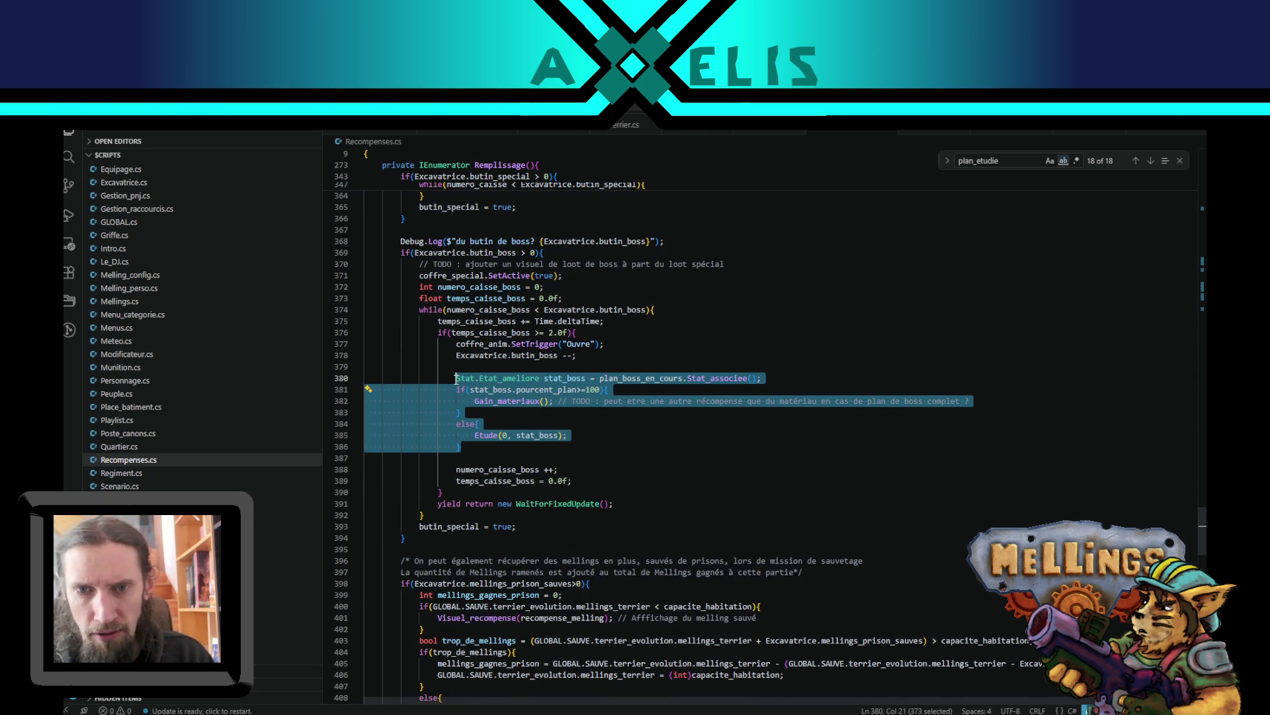
left_click(471, 434)
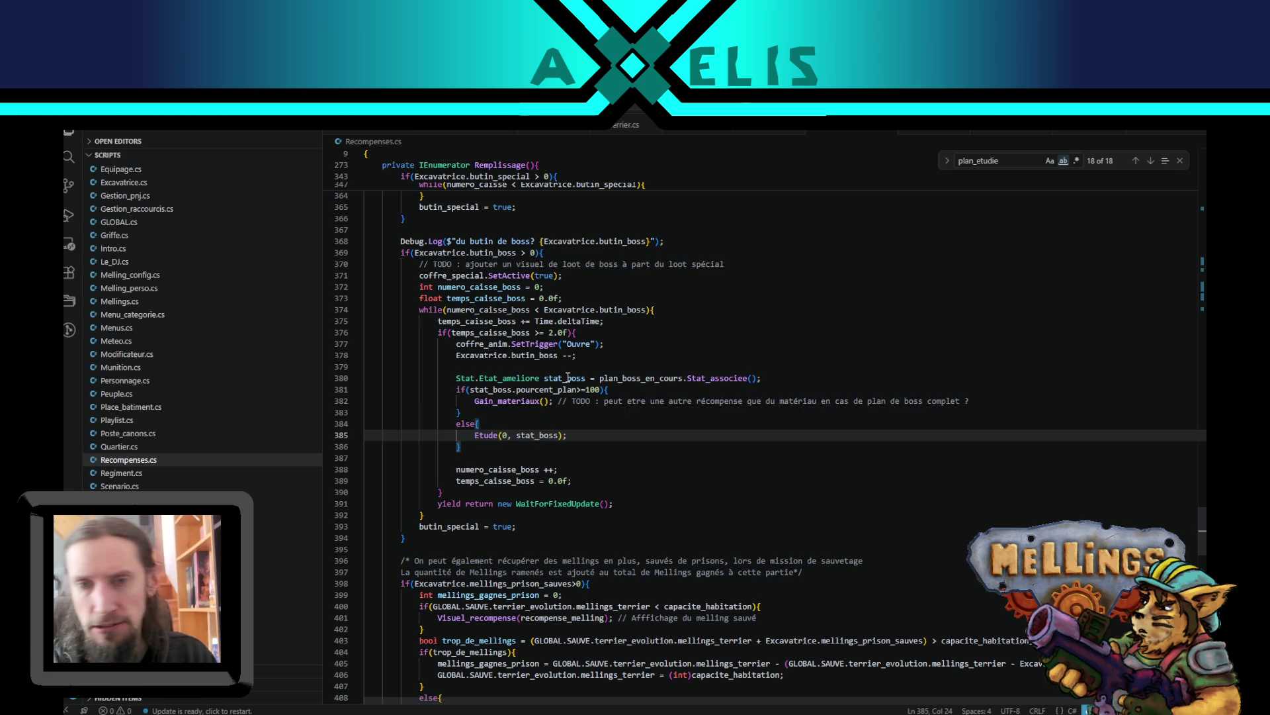
left_click(489, 424)
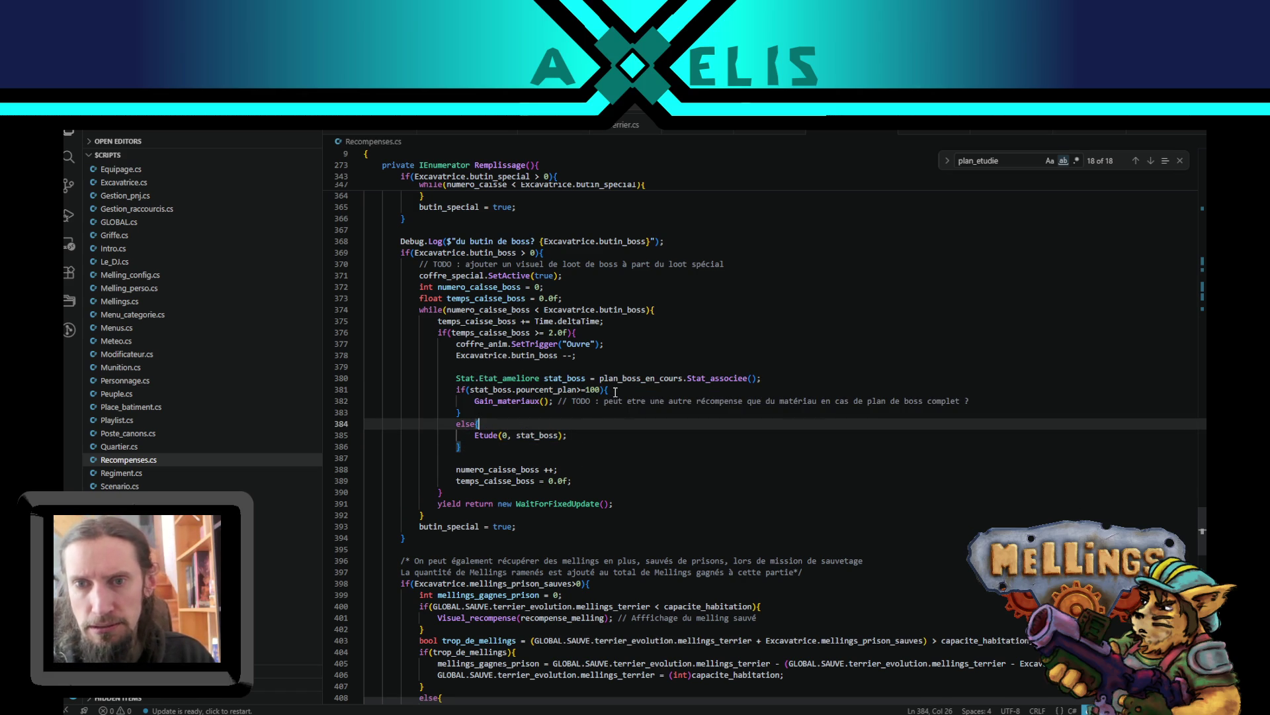
- Highlight uses of temps_caisse_boss, numero_caisse_boss and butin_special, then return to Unity
double_click(588, 343)
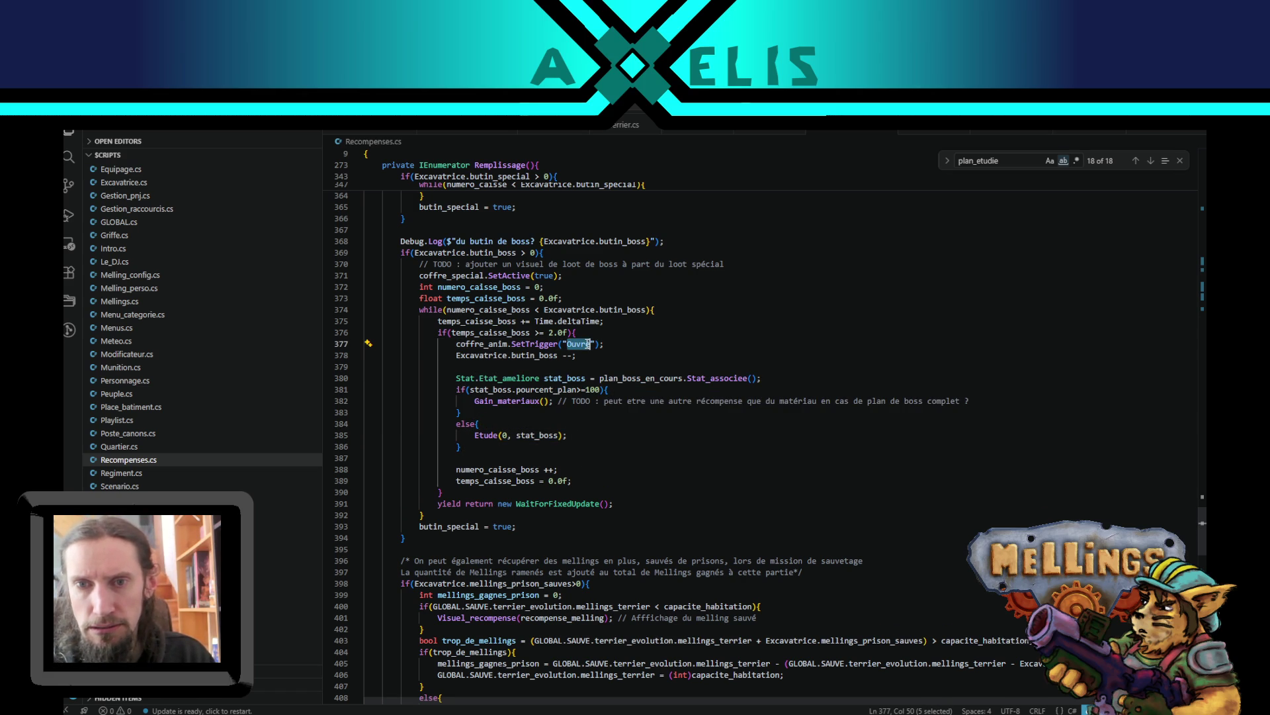
scroll(480, 378, "up", 3)
double_click(466, 411)
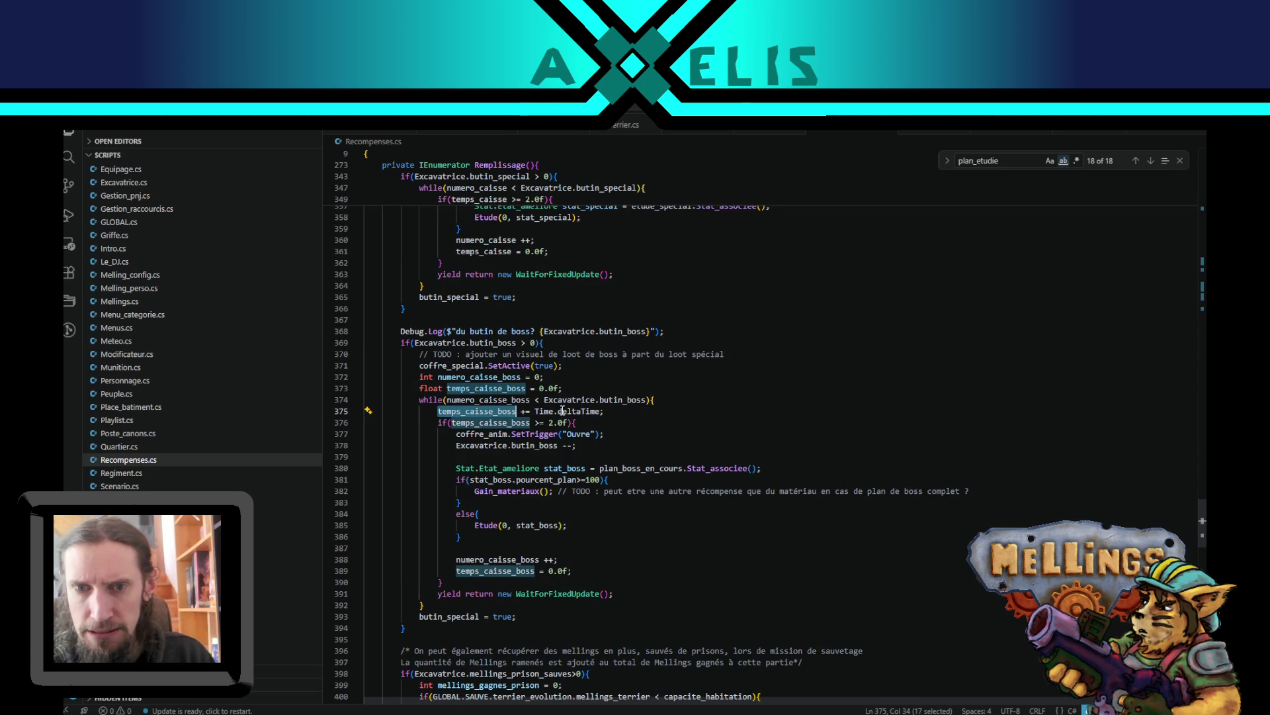
scroll(562, 412, "down", 3)
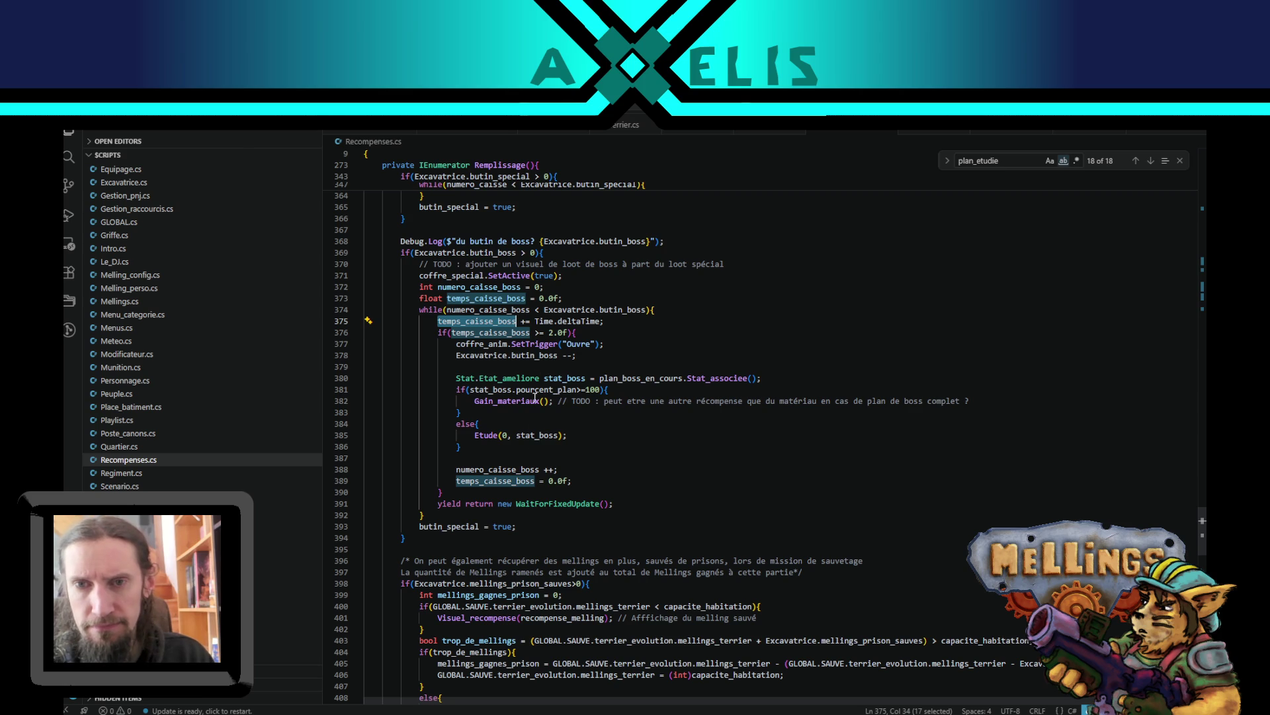
double_click(481, 287)
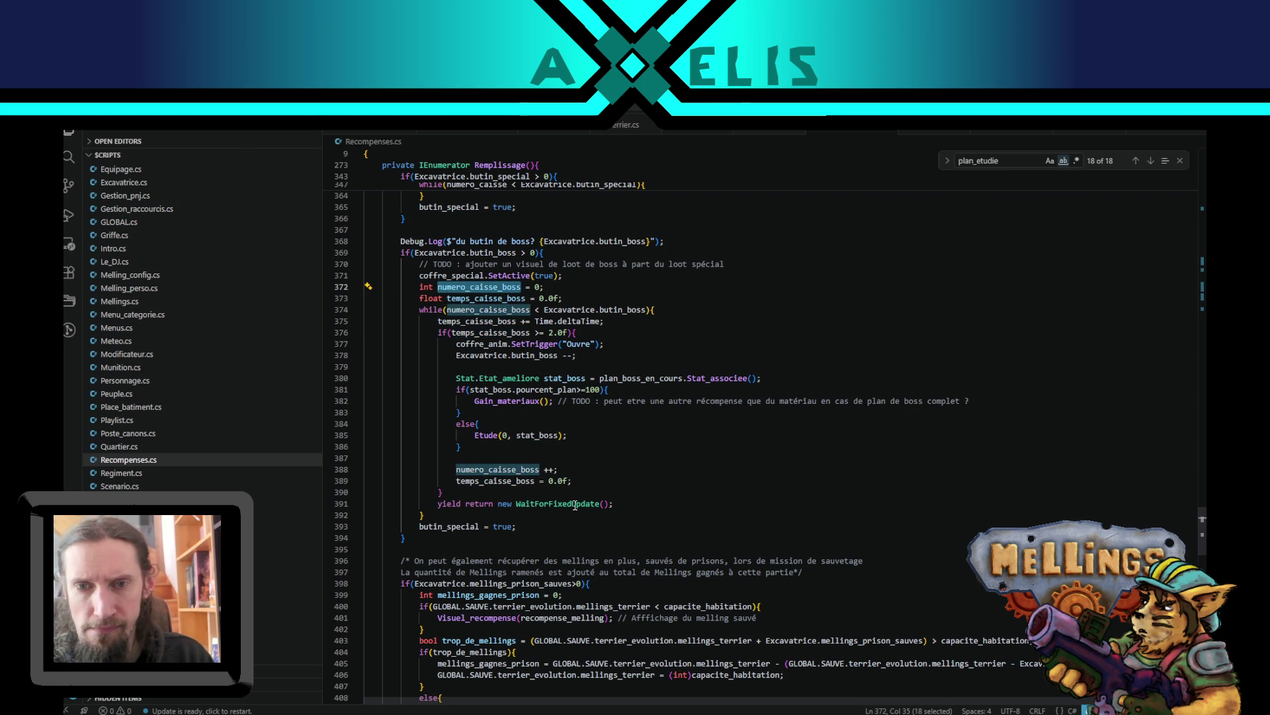
left_click(460, 527)
double_click(438, 526)
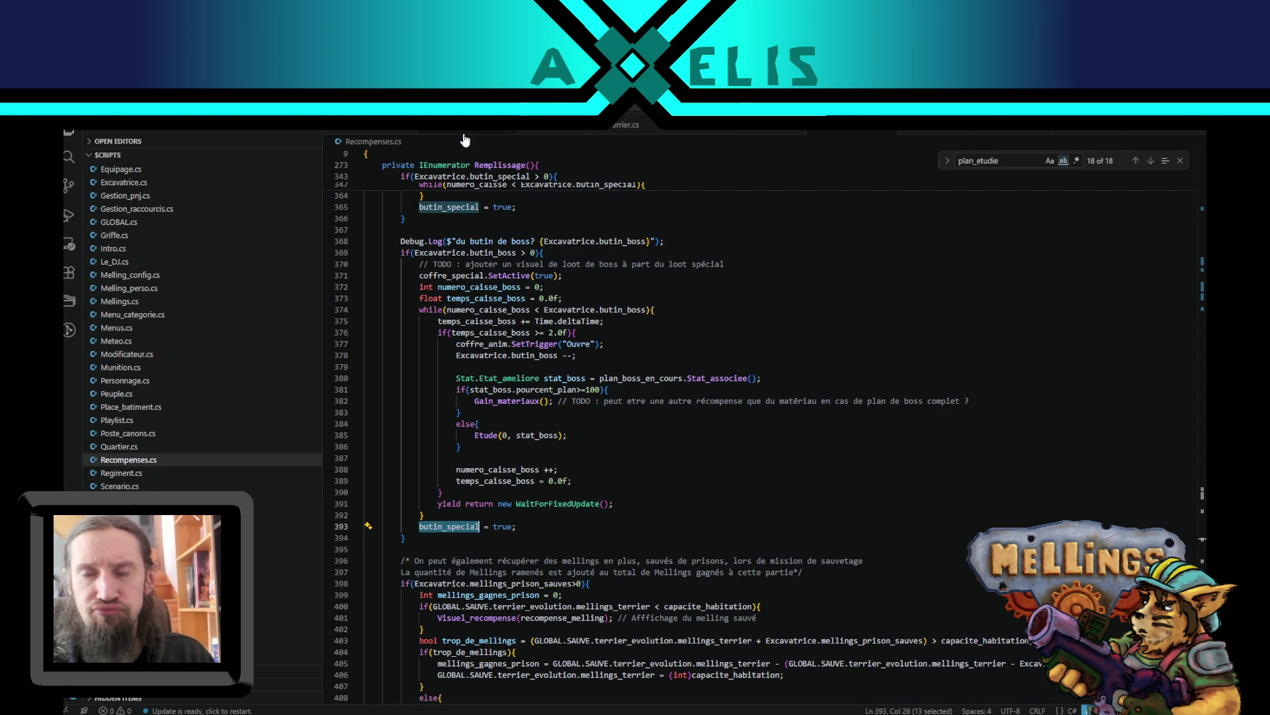
key("alt+Tab")
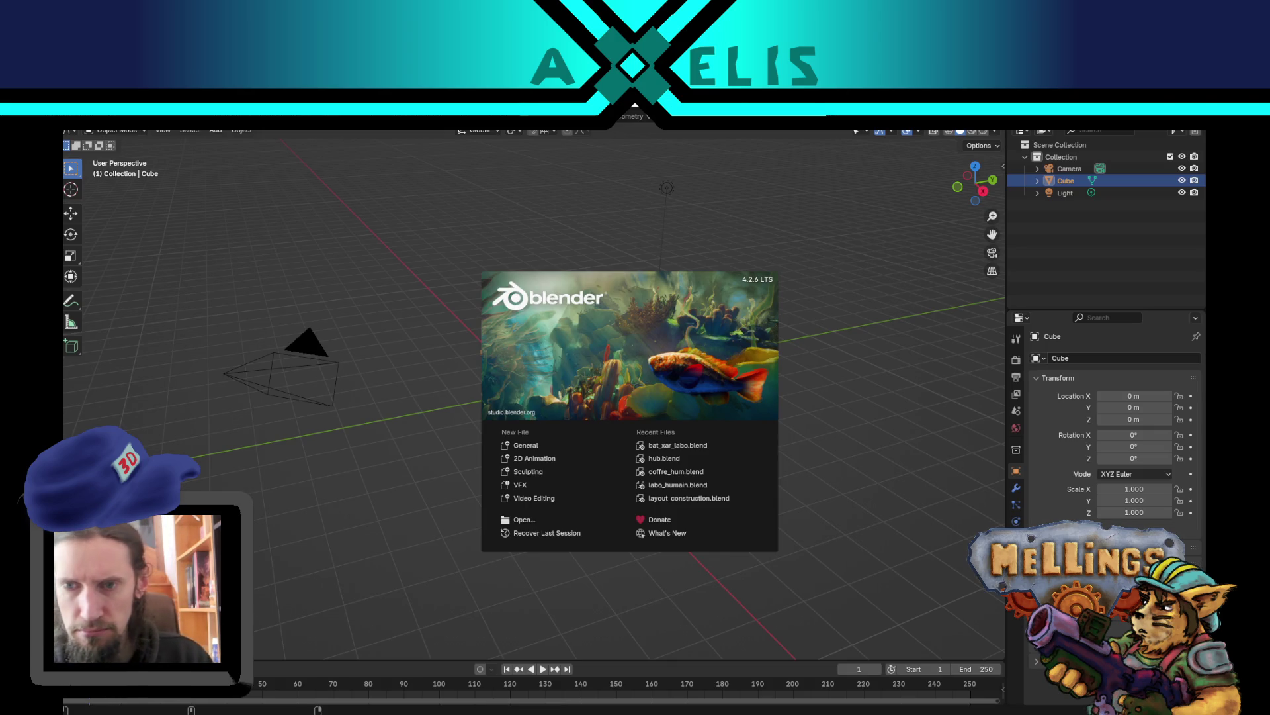
- Open bat_xar_labo.blend from Blender's Recent Files list
left_click(692, 445)
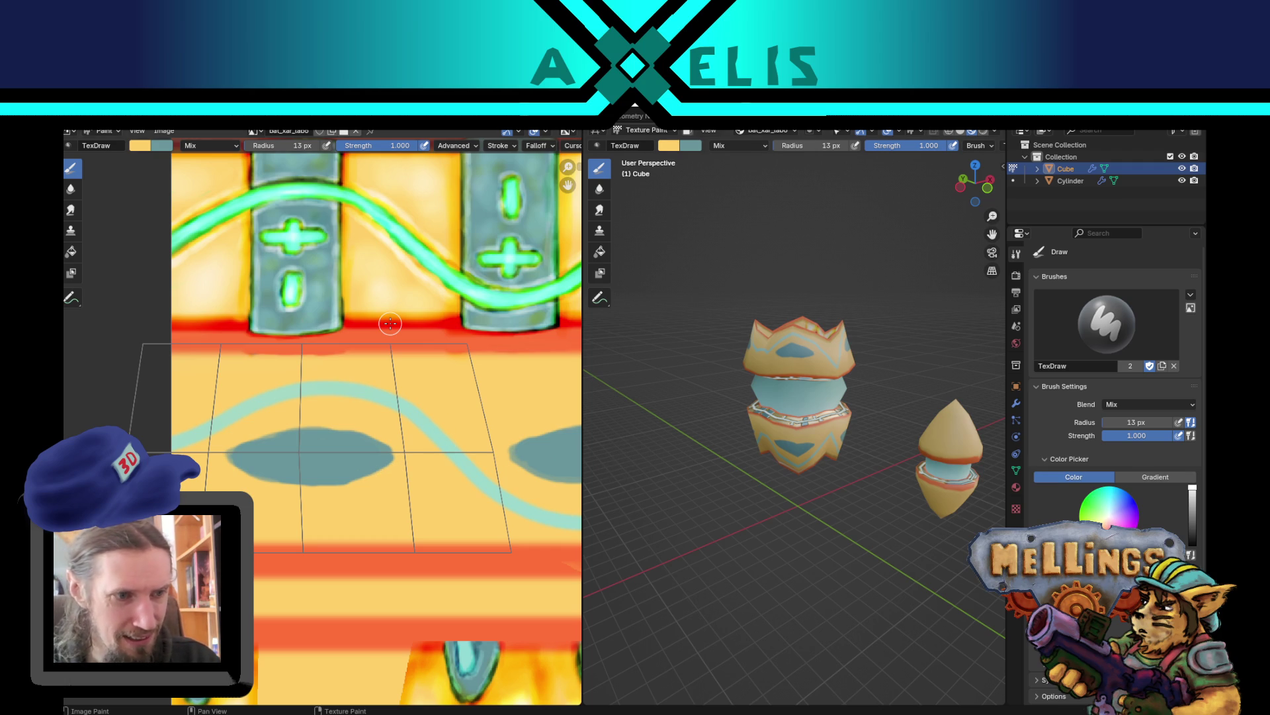
- Zoom the texture, orbit so both objects stack vertically, and enter UV Editing for the Cube
scroll(389, 323, "down", 3)
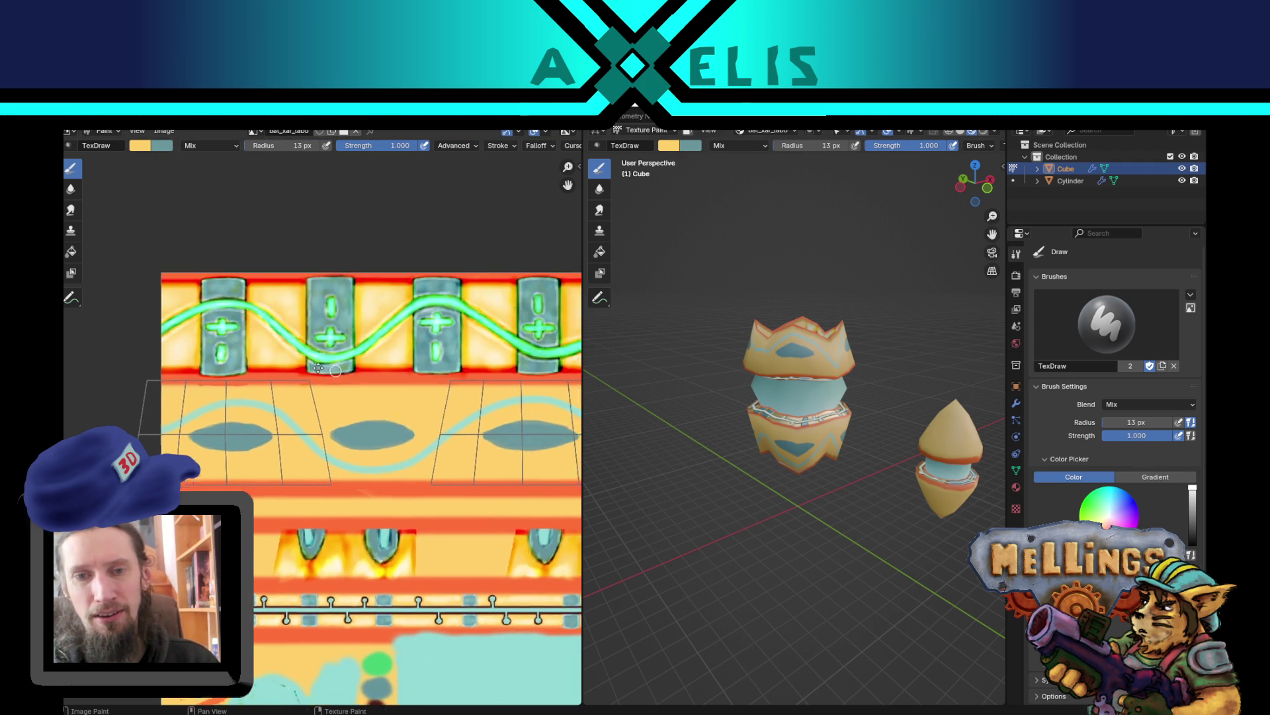
scroll(235, 379, "up", 1)
scroll(284, 401, "down", 1)
scroll(292, 430, "up", 2)
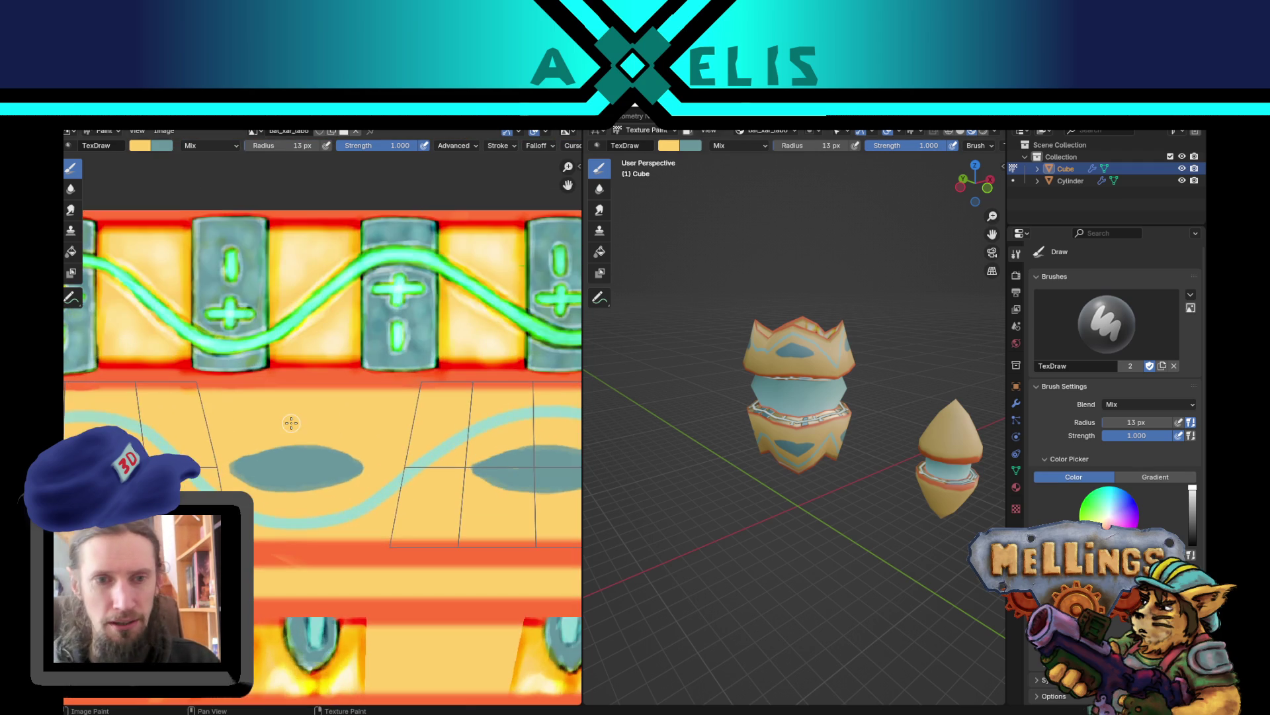
scroll(292, 420, "down", 1)
mouse_move(759, 402)
left_mouse_down()
mouse_move(709, 397)
mouse_move(628, 431)
left_mouse_up()
scroll(454, 415, "down", 1)
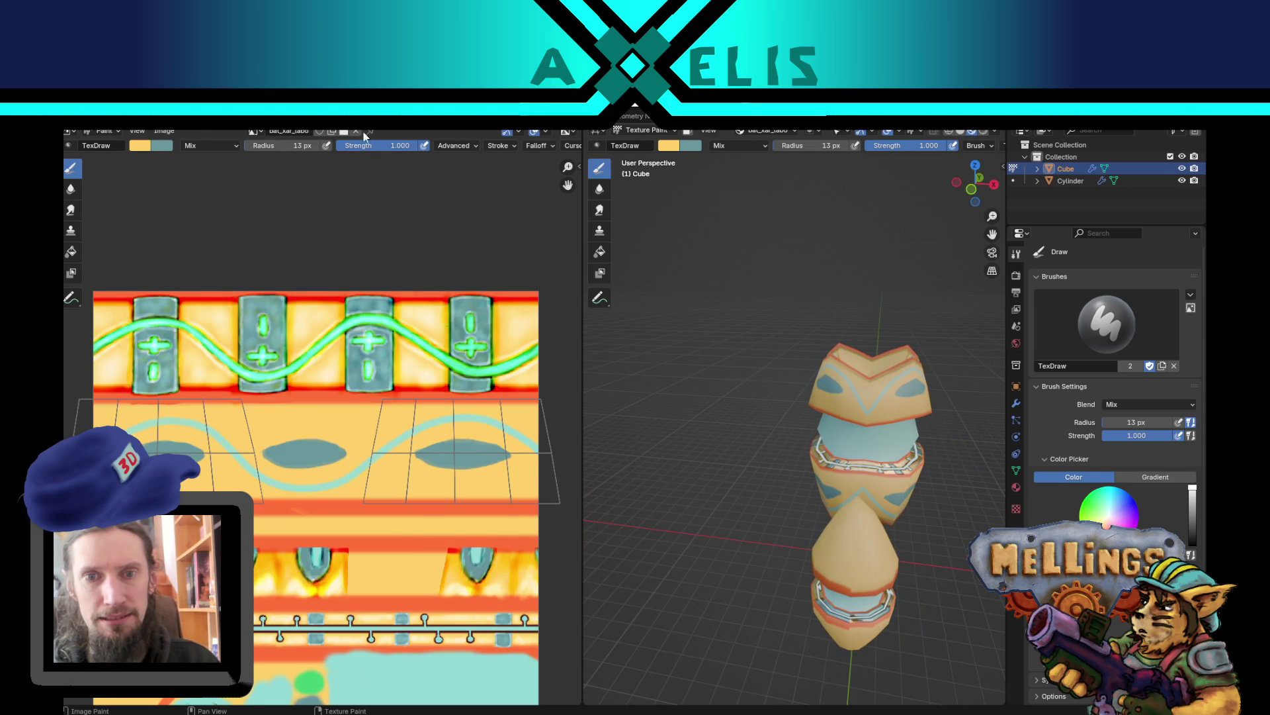
key("ctrl+Page_Up")
mouse_move(746, 386)
left_mouse_down()
mouse_move(831, 371)
mouse_move(645, 370)
mouse_move(748, 347)
left_mouse_up()
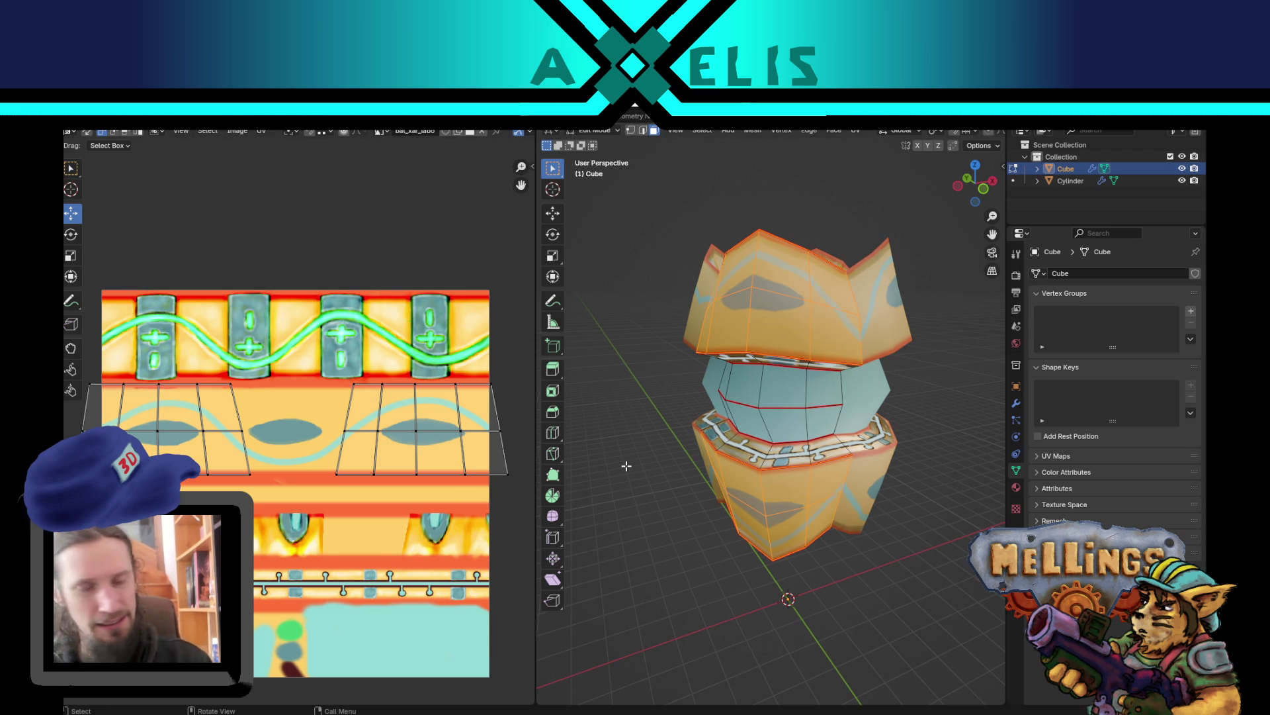
- Box-select a group of the Cube's faces, orbiting the mesh and panning the UV layout
mouse_move(623, 466)
left_mouse_down()
mouse_move(635, 434)
mouse_move(589, 561)
mouse_move(523, 513)
left_mouse_up()
key("b")
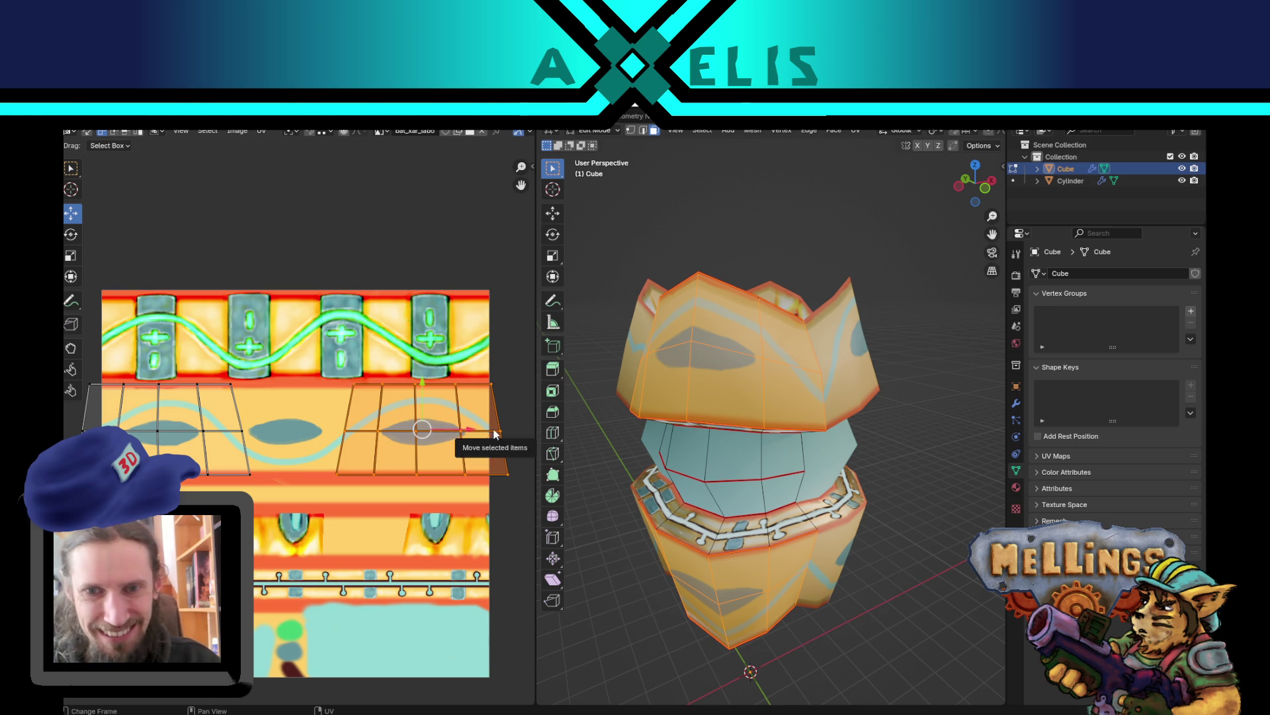
left_click_drag(738, 432, 582, 417)
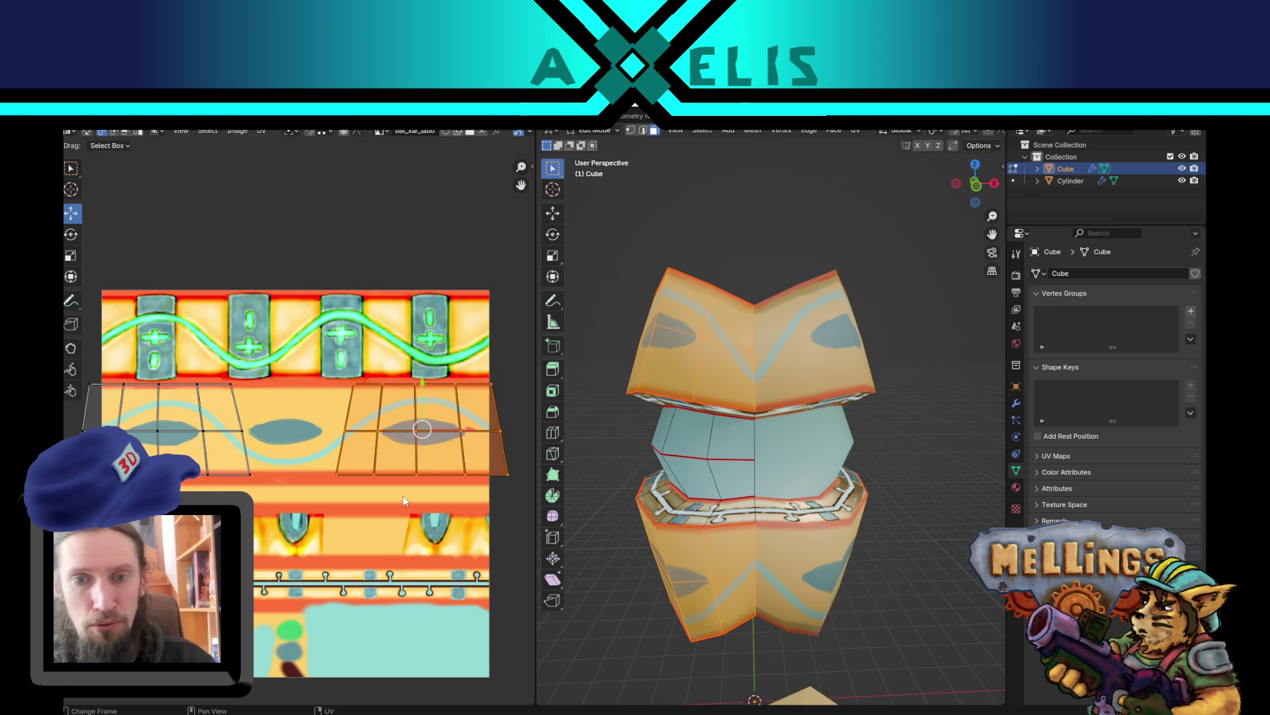
left_click_drag(403, 501, 335, 532)
left_click_drag(709, 491, 753, 490)
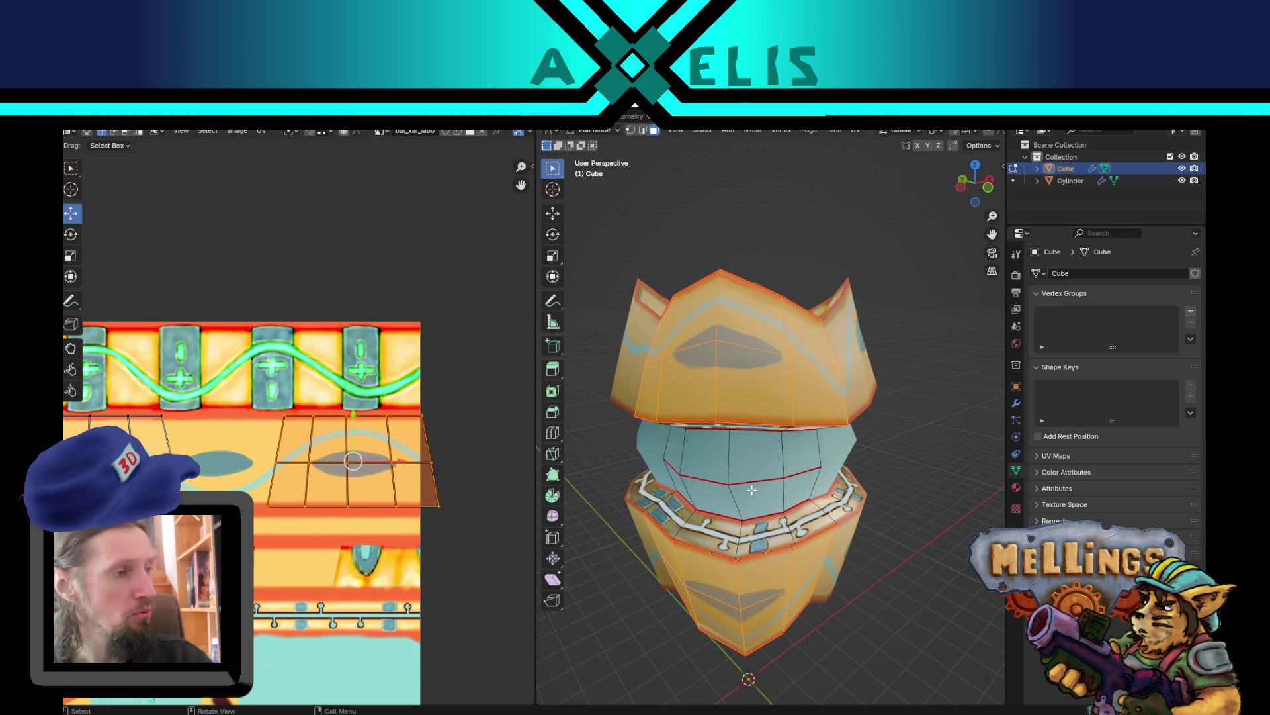
left_click_drag(810, 411, 636, 424)
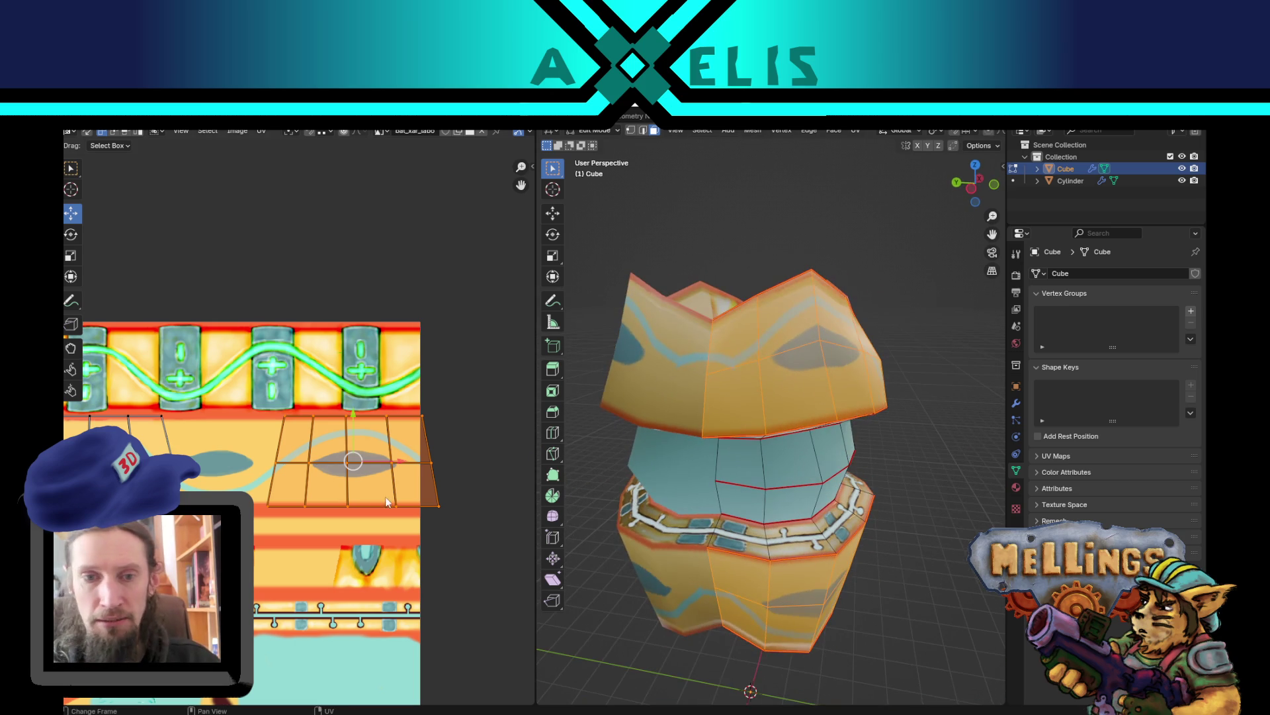
- Shift the selected UV faces slightly along X over the ellipse pattern, then deselect them
mouse_move(401, 457)
left_mouse_down()
mouse_move(391, 459)
mouse_move(428, 471)
left_mouse_up()
left_click_drag(669, 493, 722, 493)
scroll(721, 493, "up", 2)
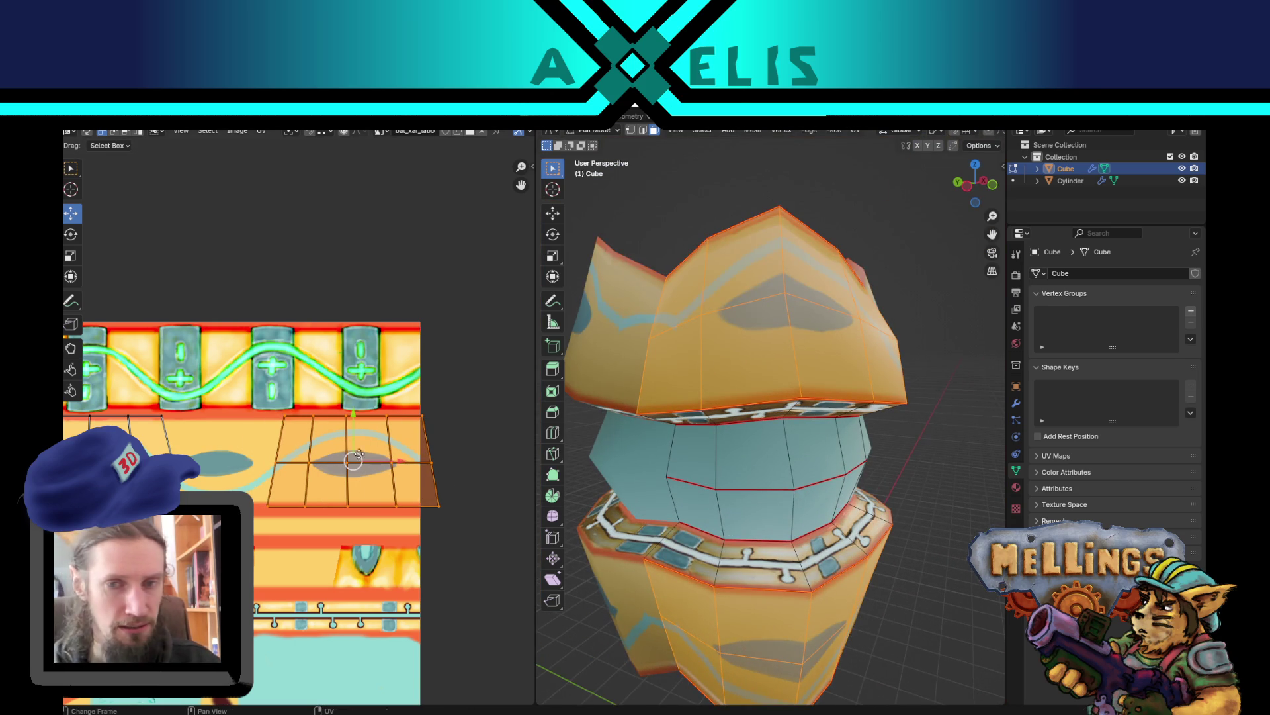
scroll(728, 463, "down", 3)
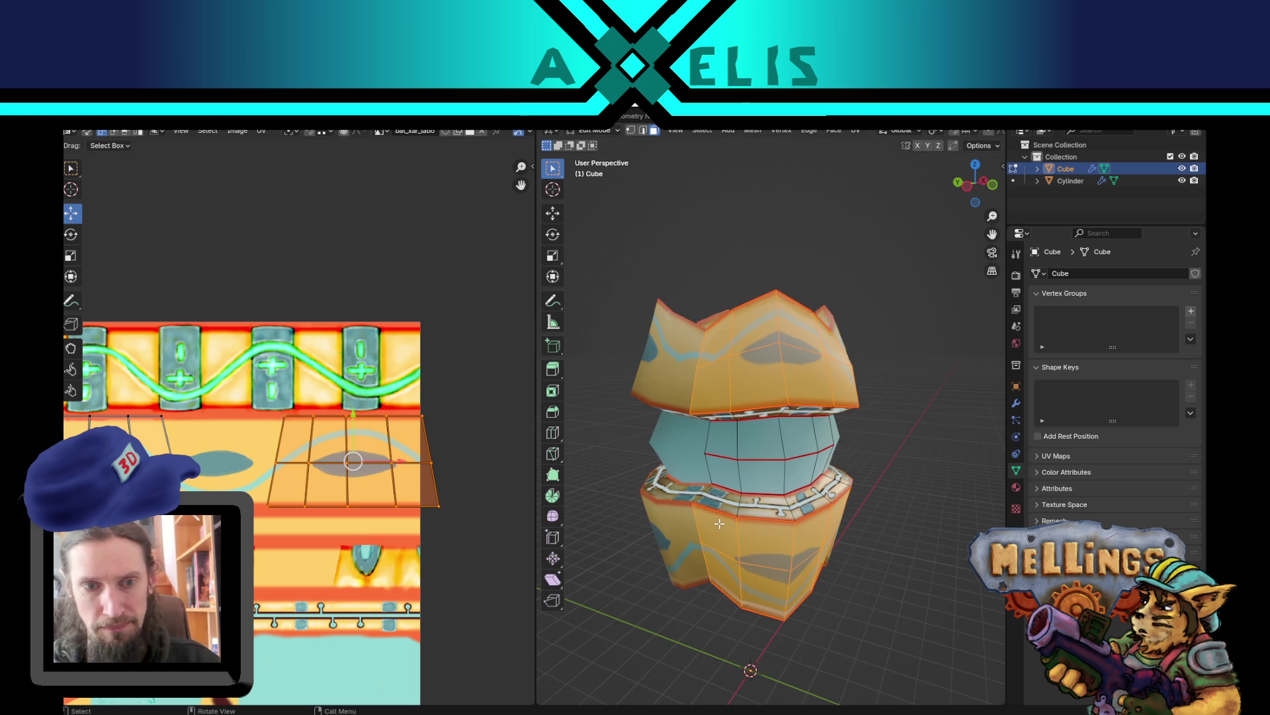
scroll(691, 463, "up", 3)
left_click_drag(691, 463, 708, 516)
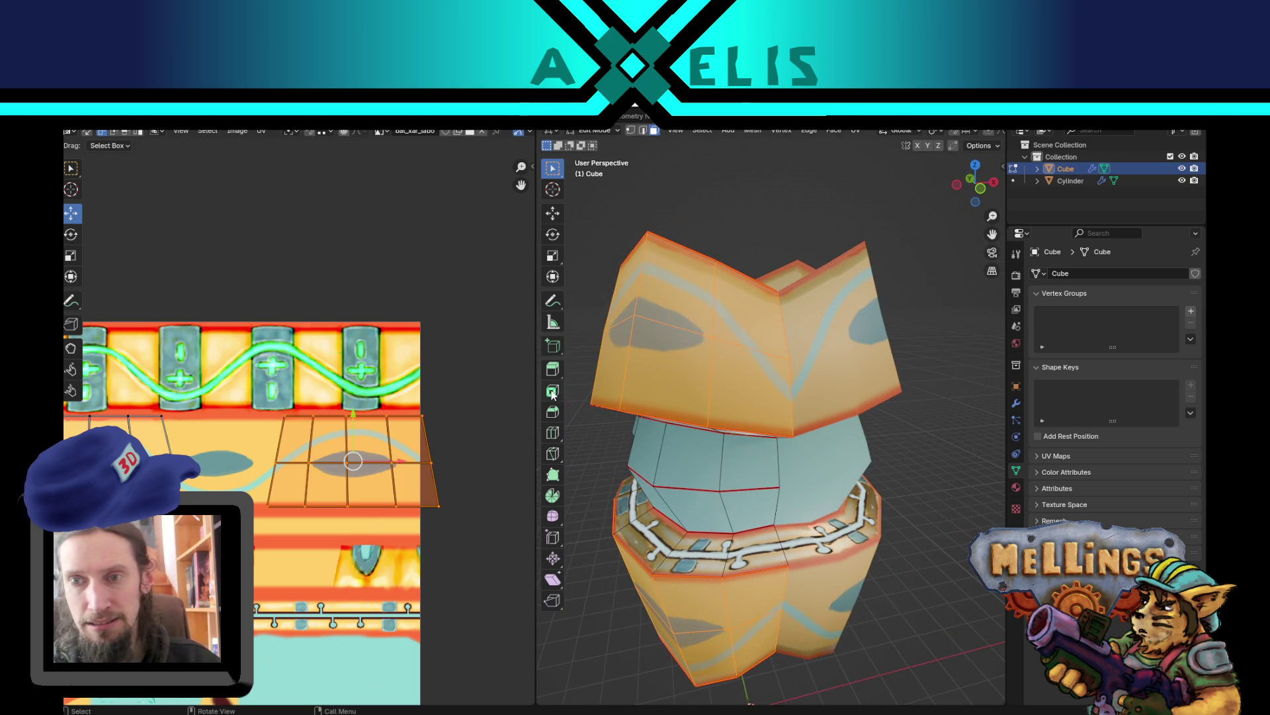
left_click(444, 311)
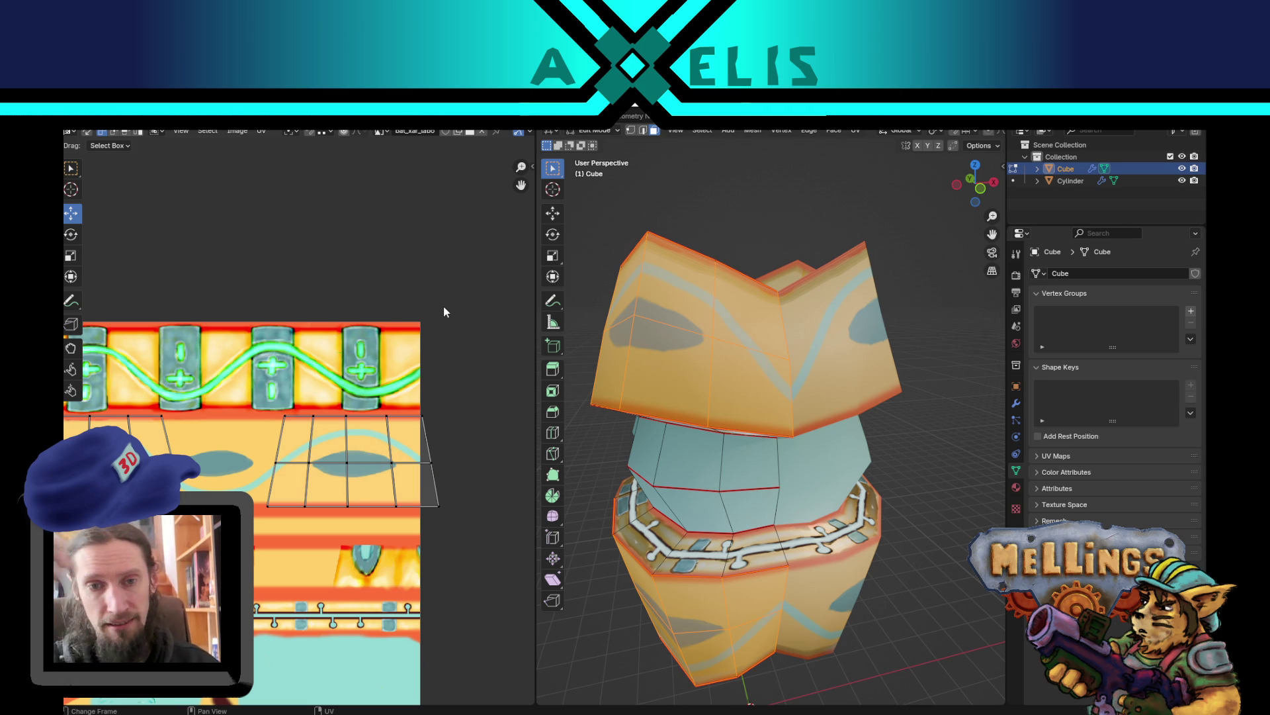
- Toggle the Cube between Object and Edit Mode and return to the Texture Paint workspace
mouse_move(761, 410)
left_mouse_down()
mouse_move(801, 391)
mouse_move(667, 416)
left_mouse_up()
key("Tab")
scroll(783, 424, "up", 5)
scroll(820, 428, "down", 3)
key("Tab")
scroll(820, 427, "down", 2)
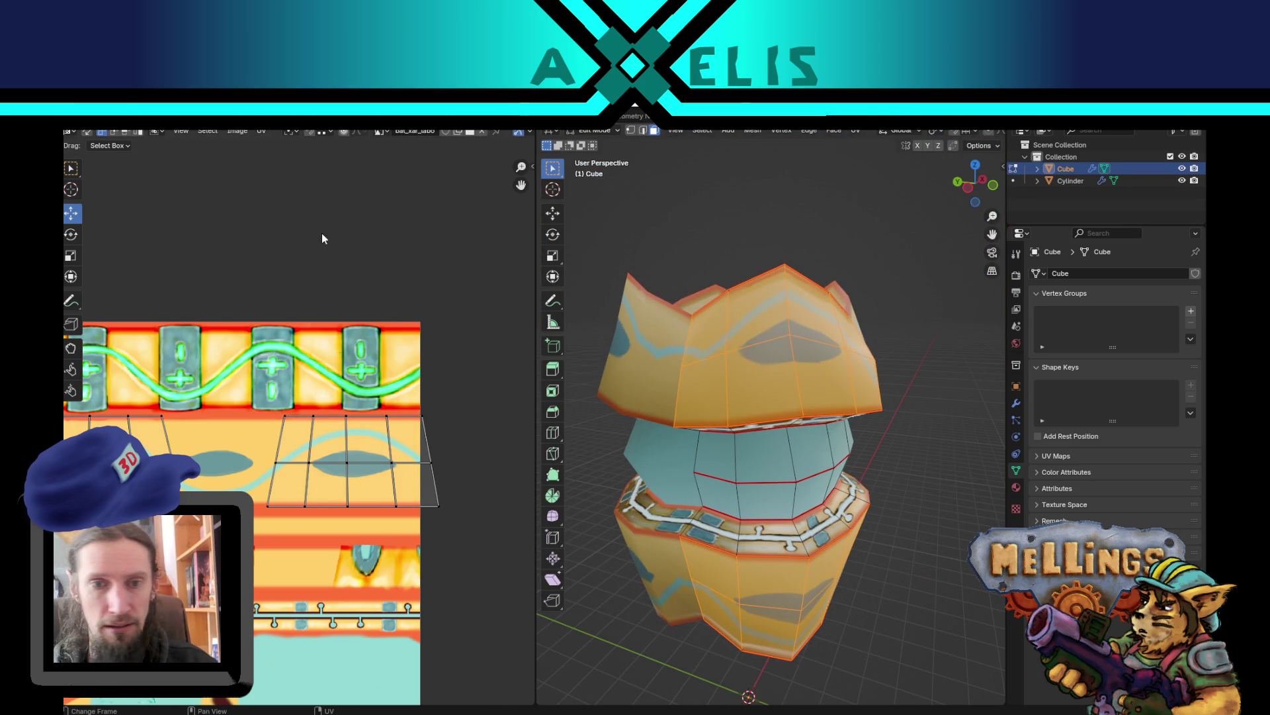
key("ctrl+Page_Down")
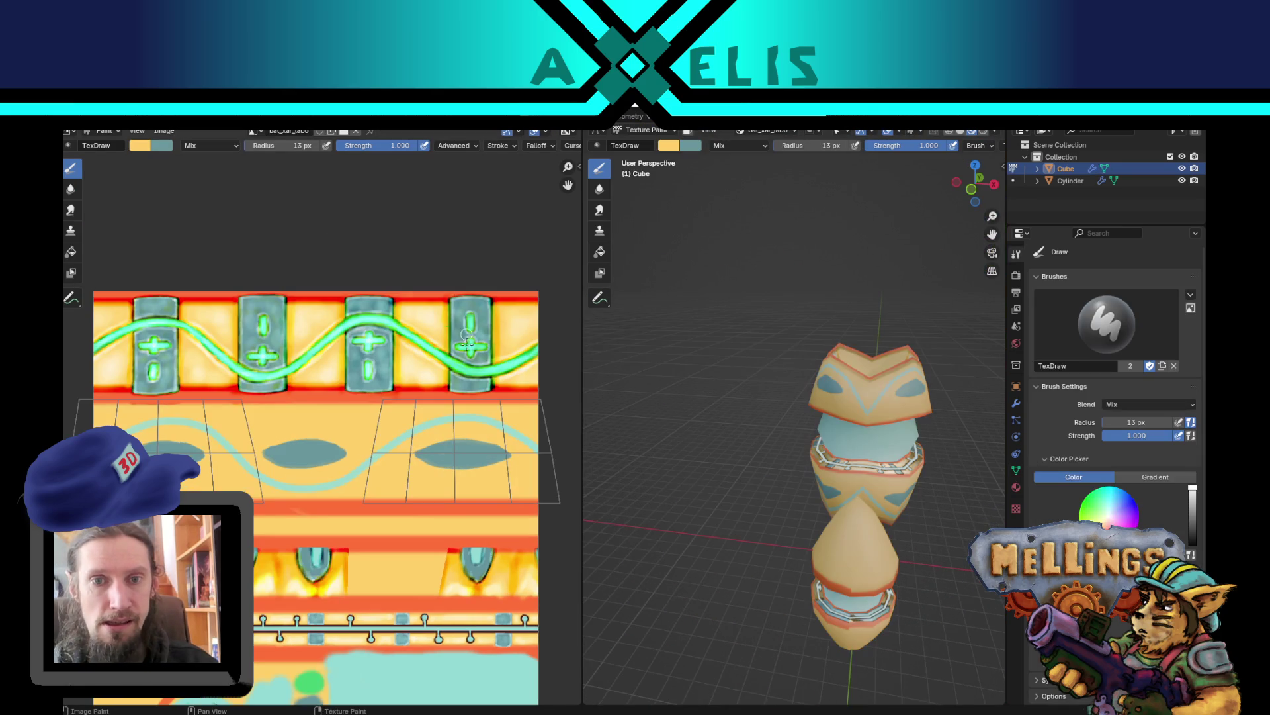
- Swap the primary and secondary brush colours while panning around the texture
scroll(454, 455, "down", 1)
scroll(399, 463, "up", 4)
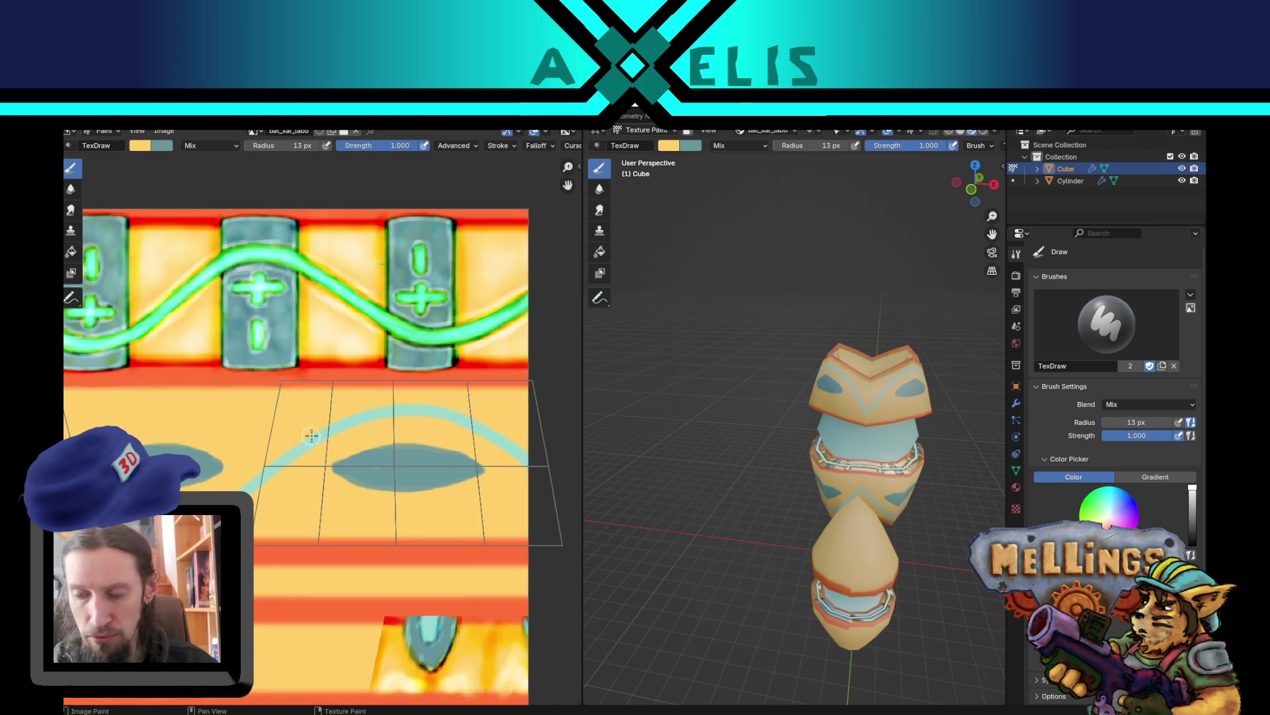
scroll(298, 437, "right", 2)
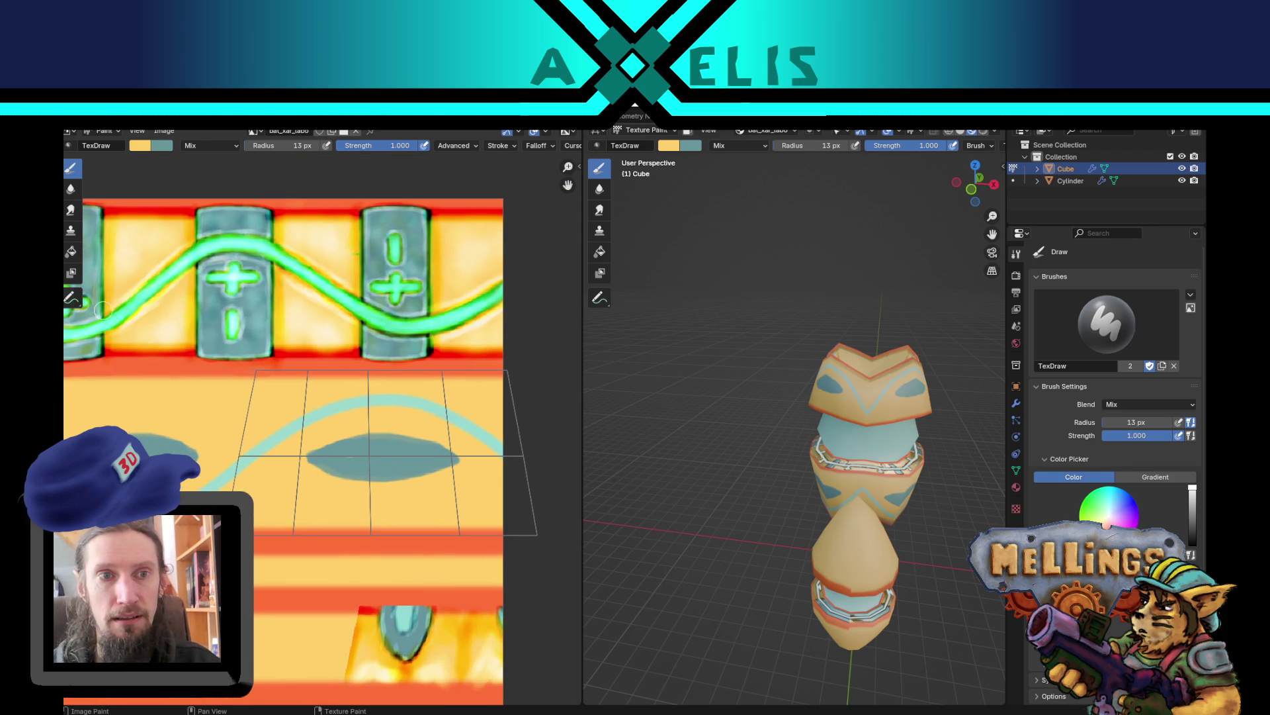
key("x")
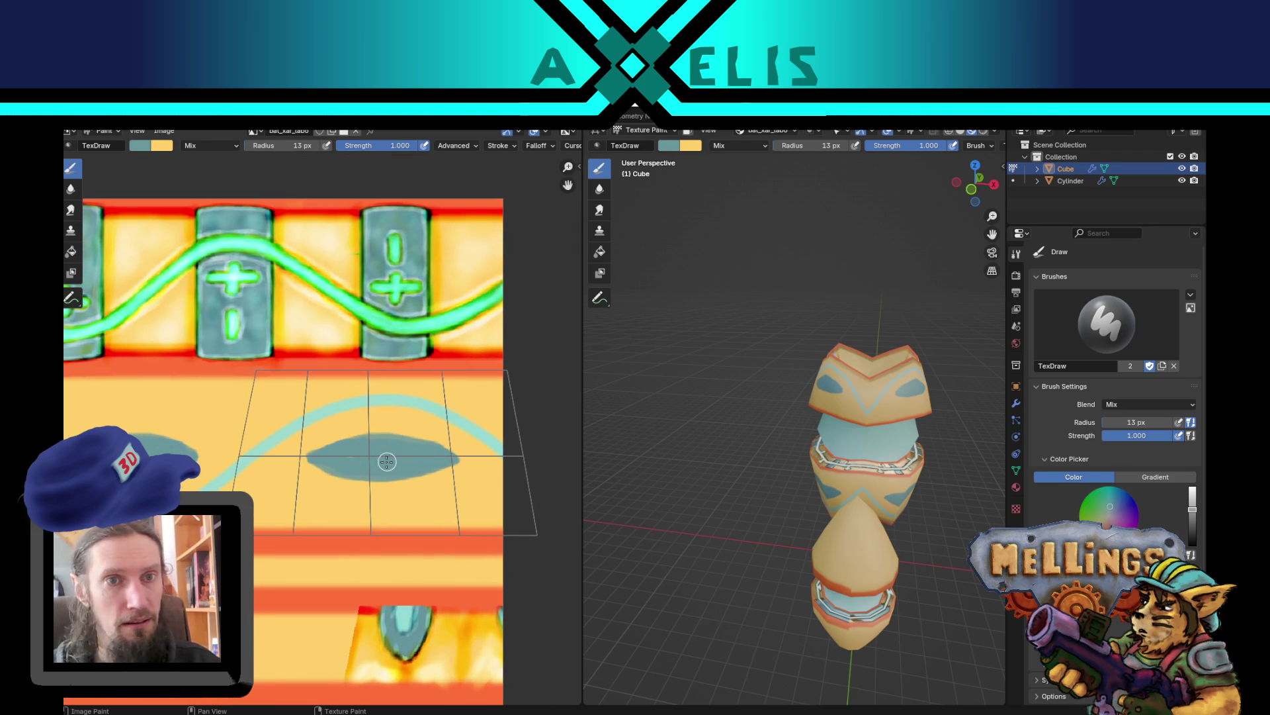
scroll(278, 465, "up", 1)
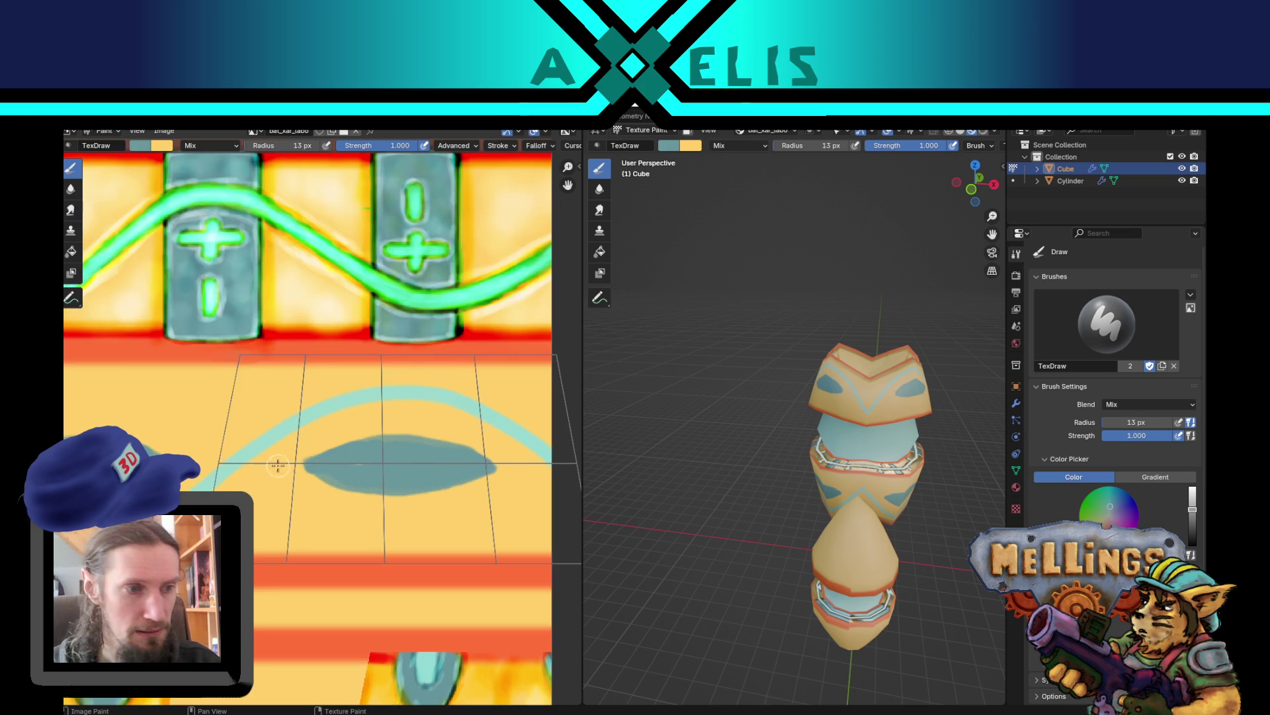
scroll(255, 477, "right", 2)
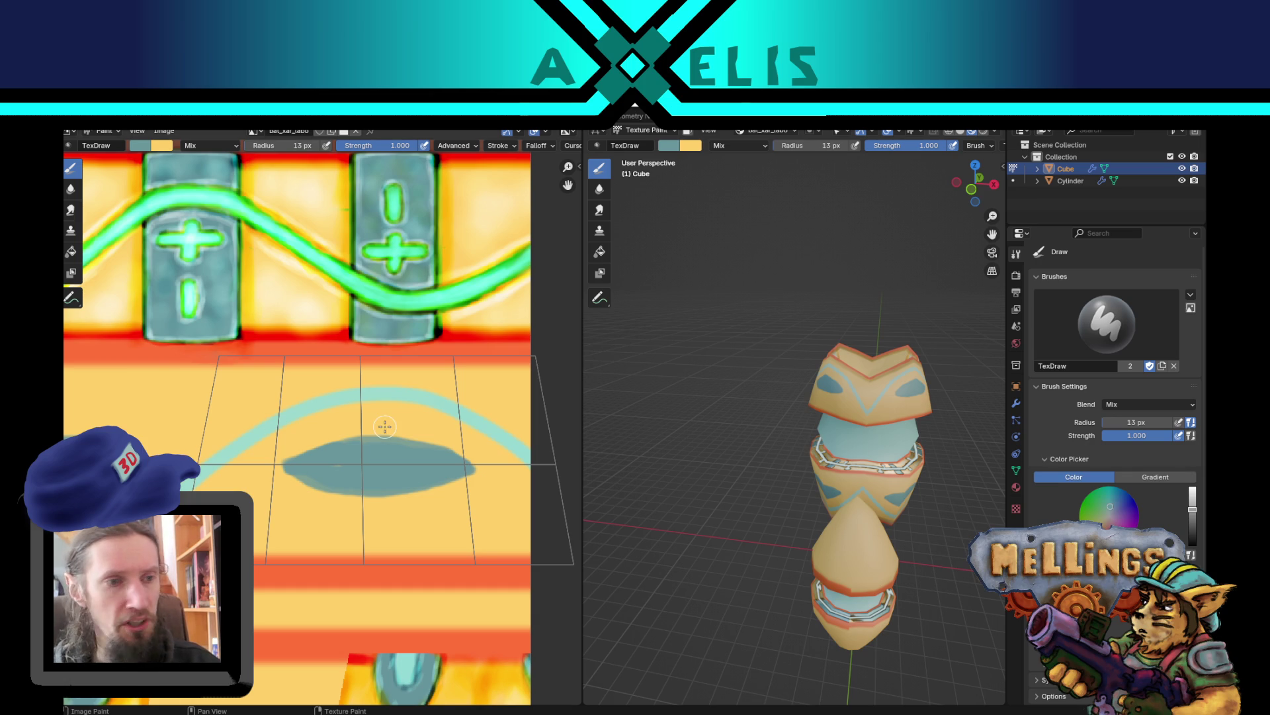
scroll(365, 465, "up", 2)
scroll(364, 465, "left", 2)
scroll(364, 465, "up", 1)
scroll(365, 465, "left", 1)
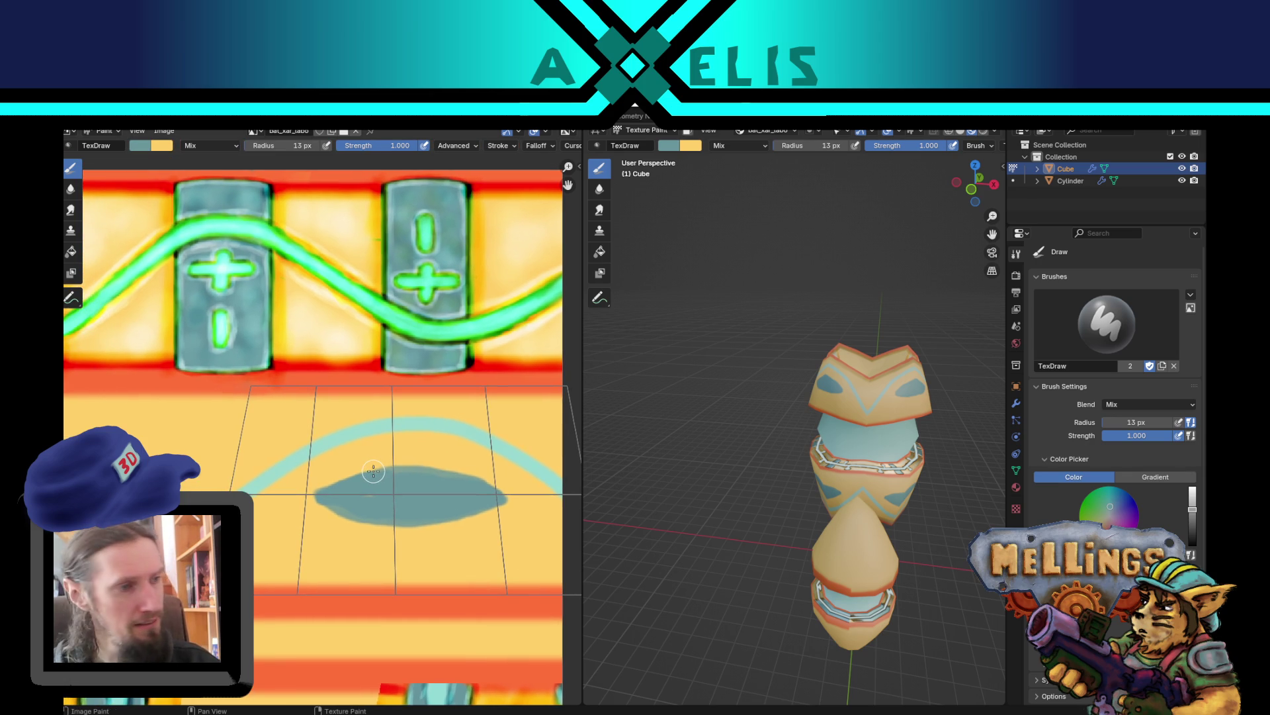
scroll(374, 461, "down", 4)
scroll(375, 461, "right", 1)
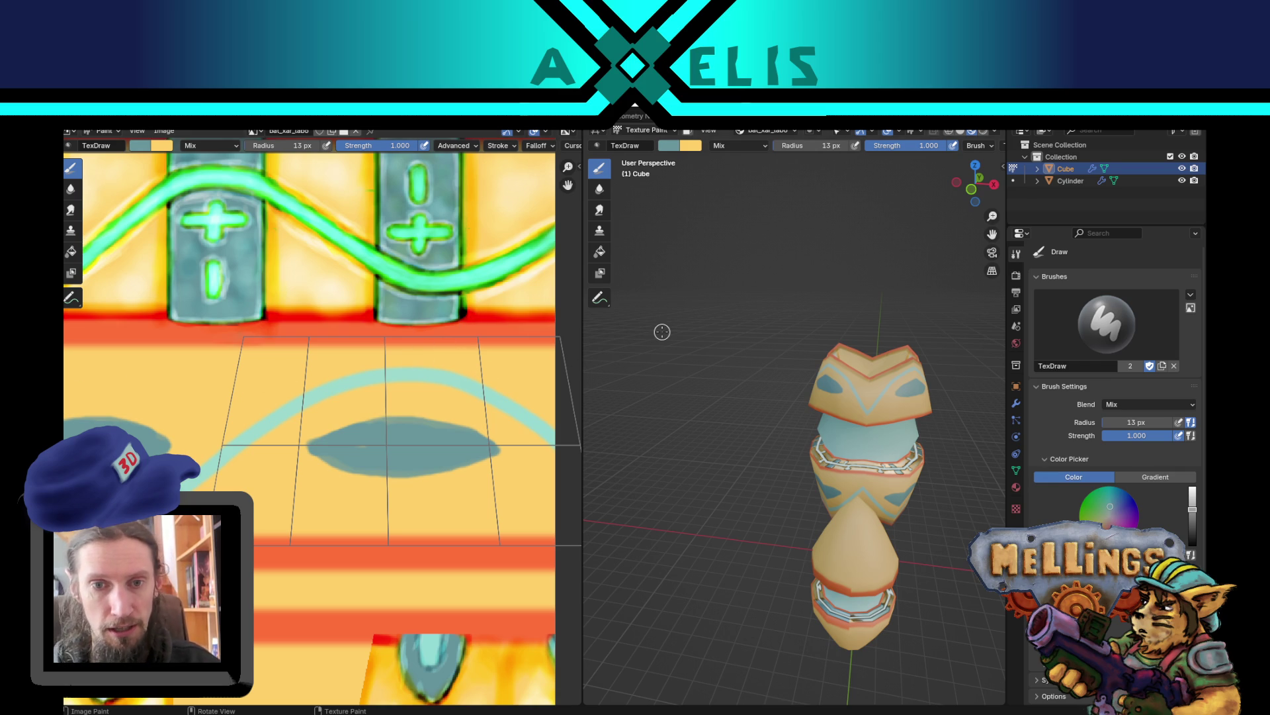
- Set the brush radius to 8 px
type("f2")
key("Return")
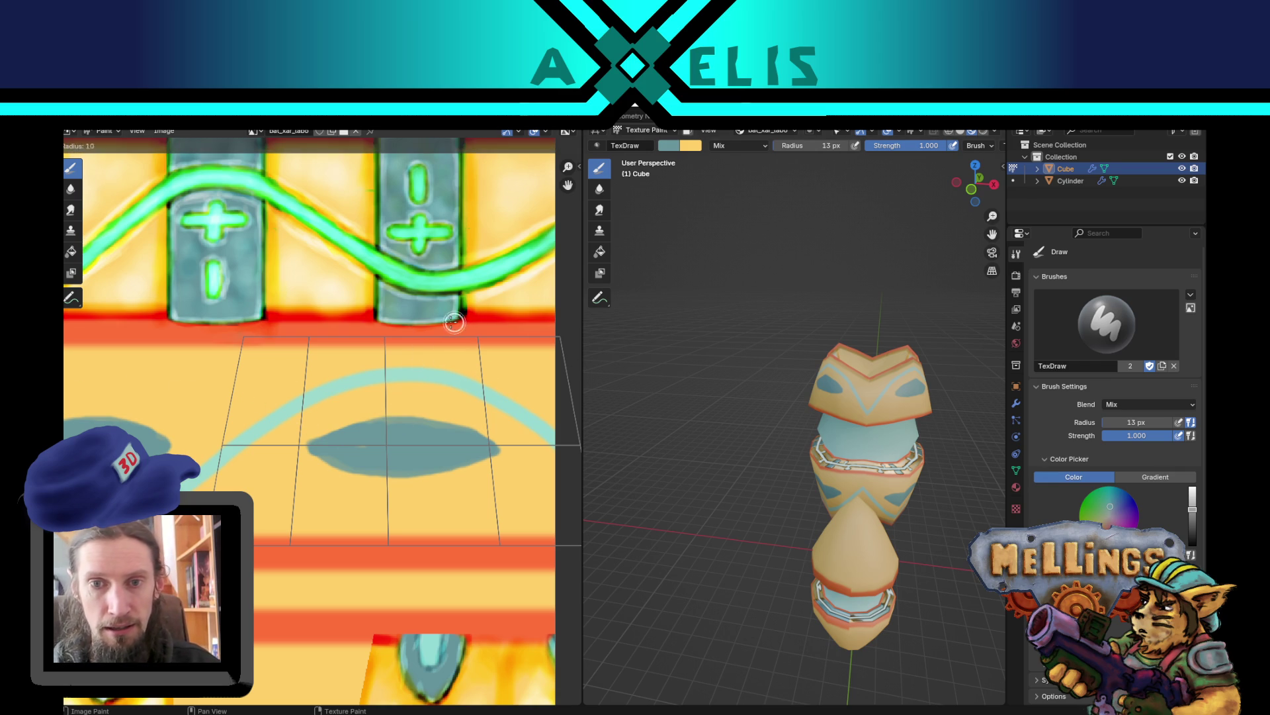
type("f8")
key("Return")
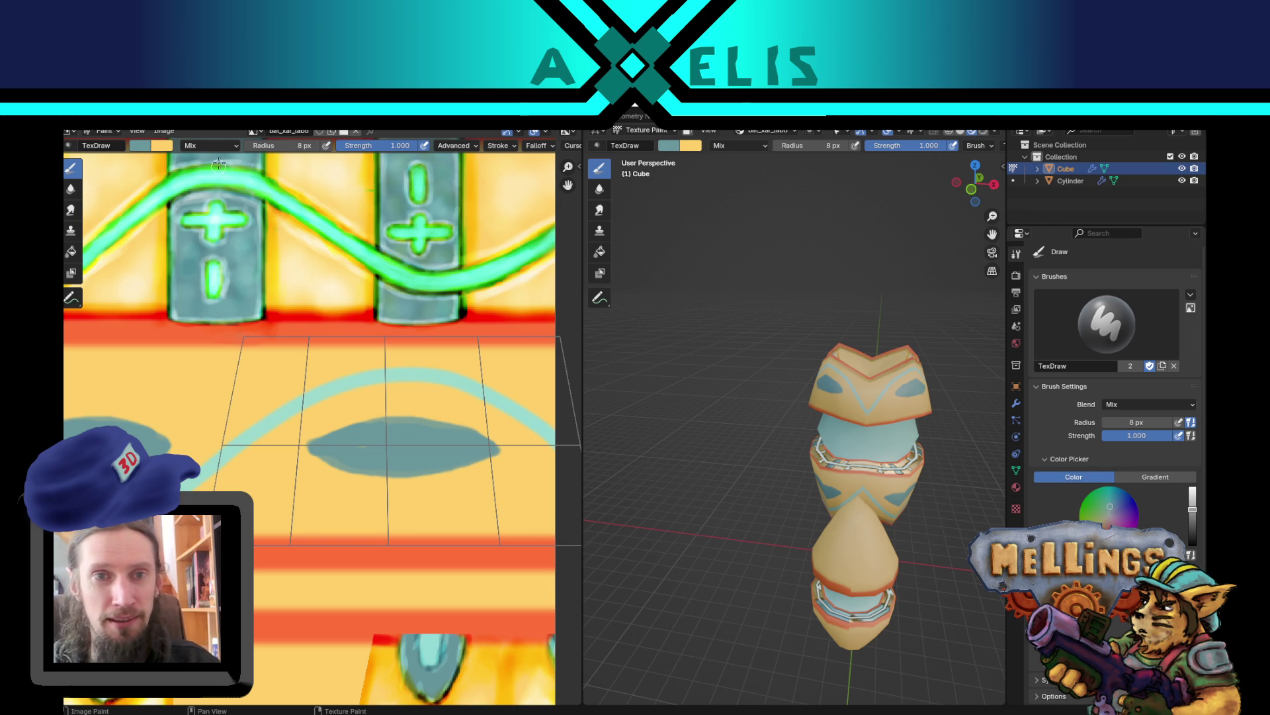
- Set the brush blend mode to Color Burn with 0.400 strength
left_click(210, 146)
left_click(209, 218)
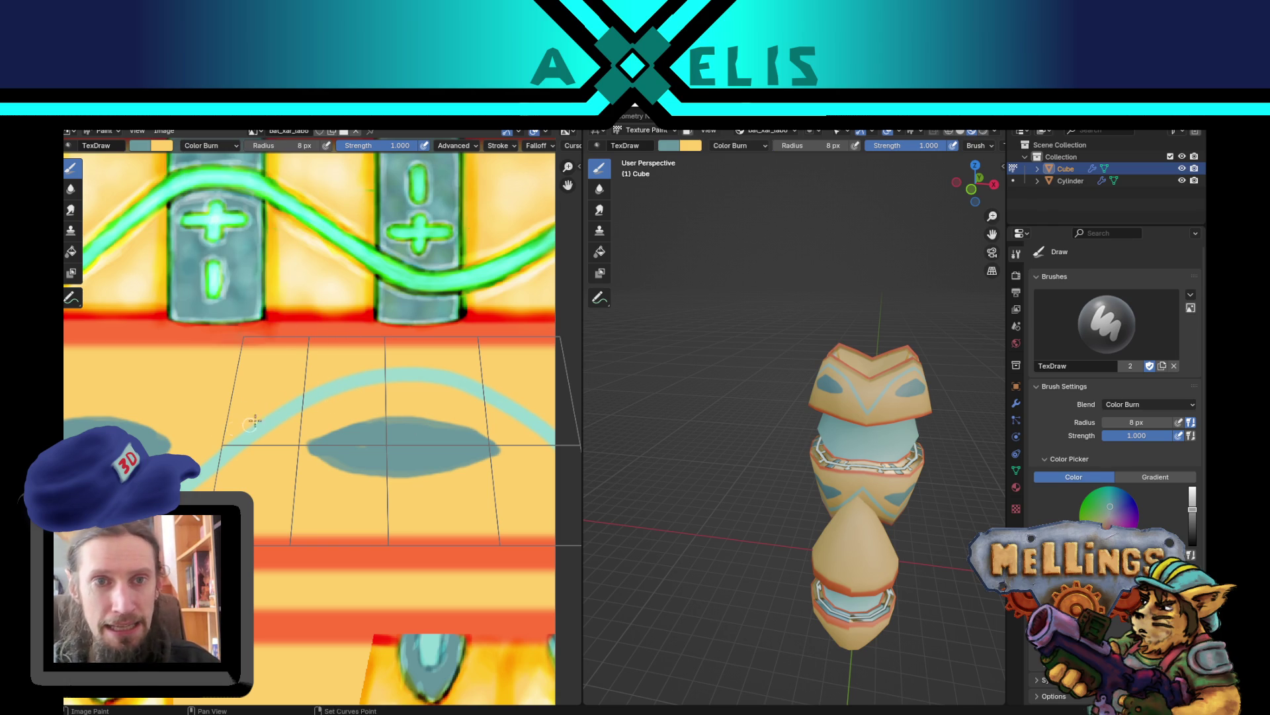
key("shift+f")
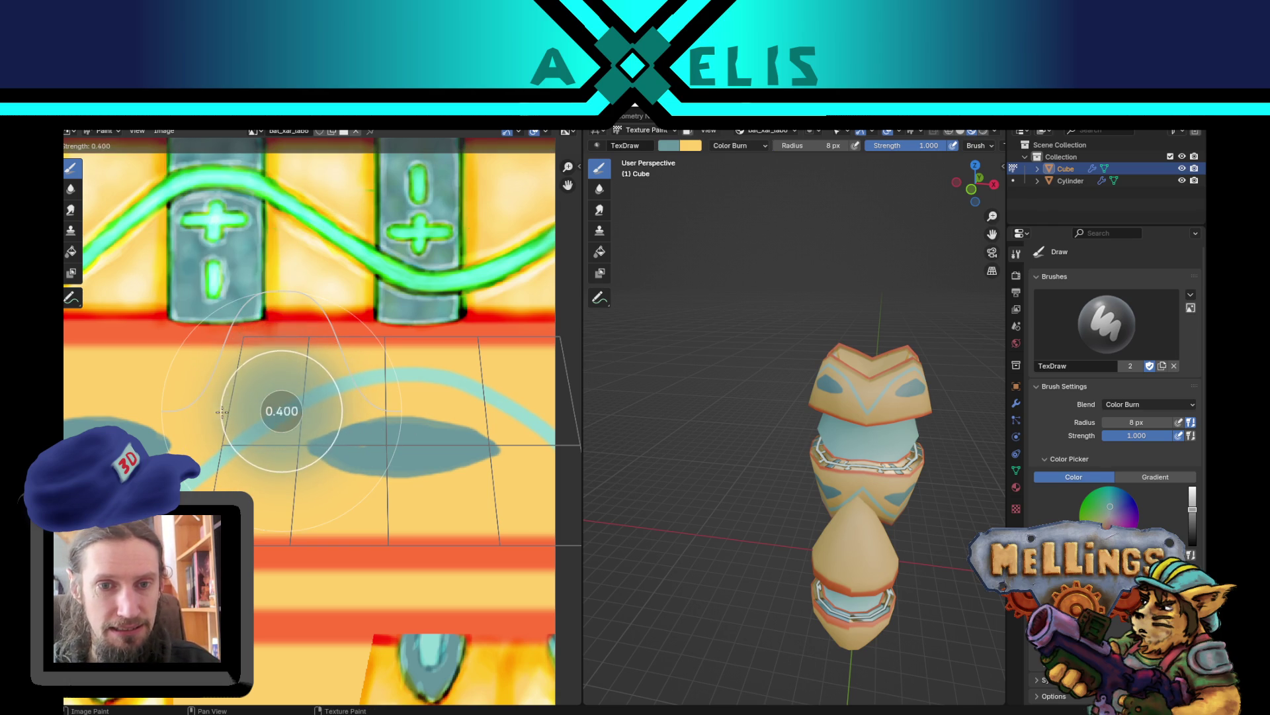
left_click(222, 412)
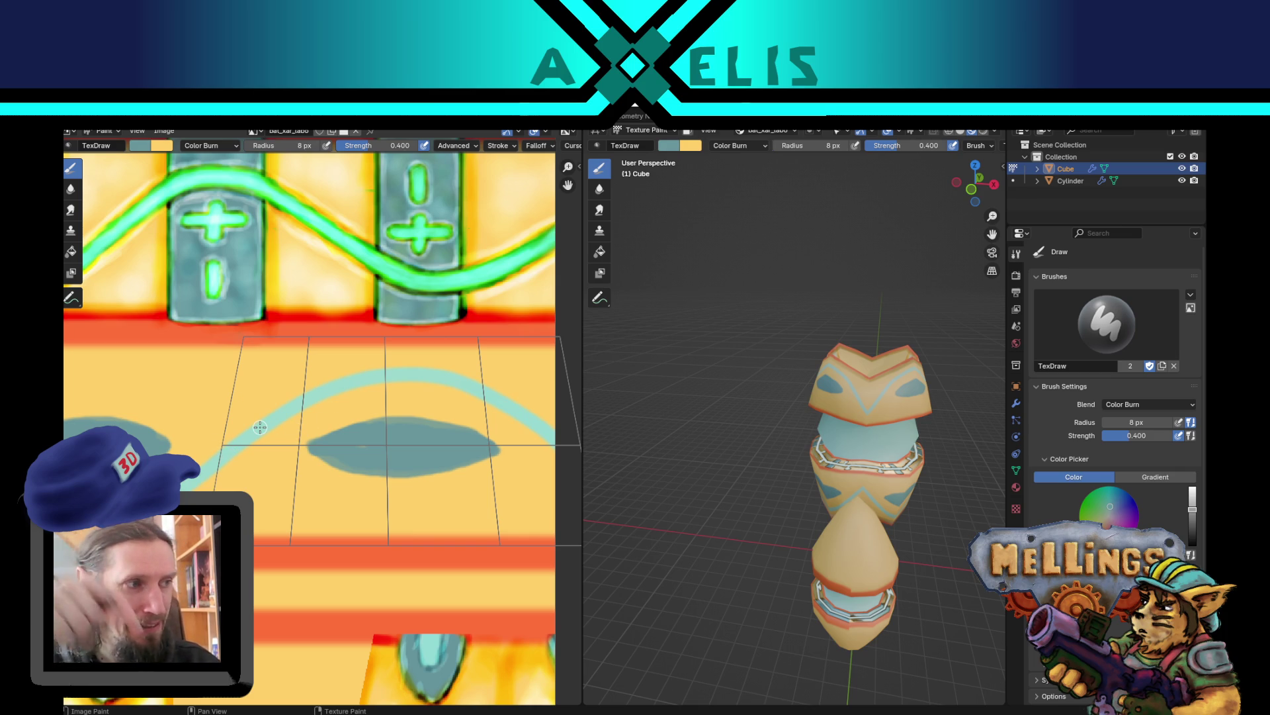
- Darken the edges of the teal wave line, swapping the paint colours and back
key("x")
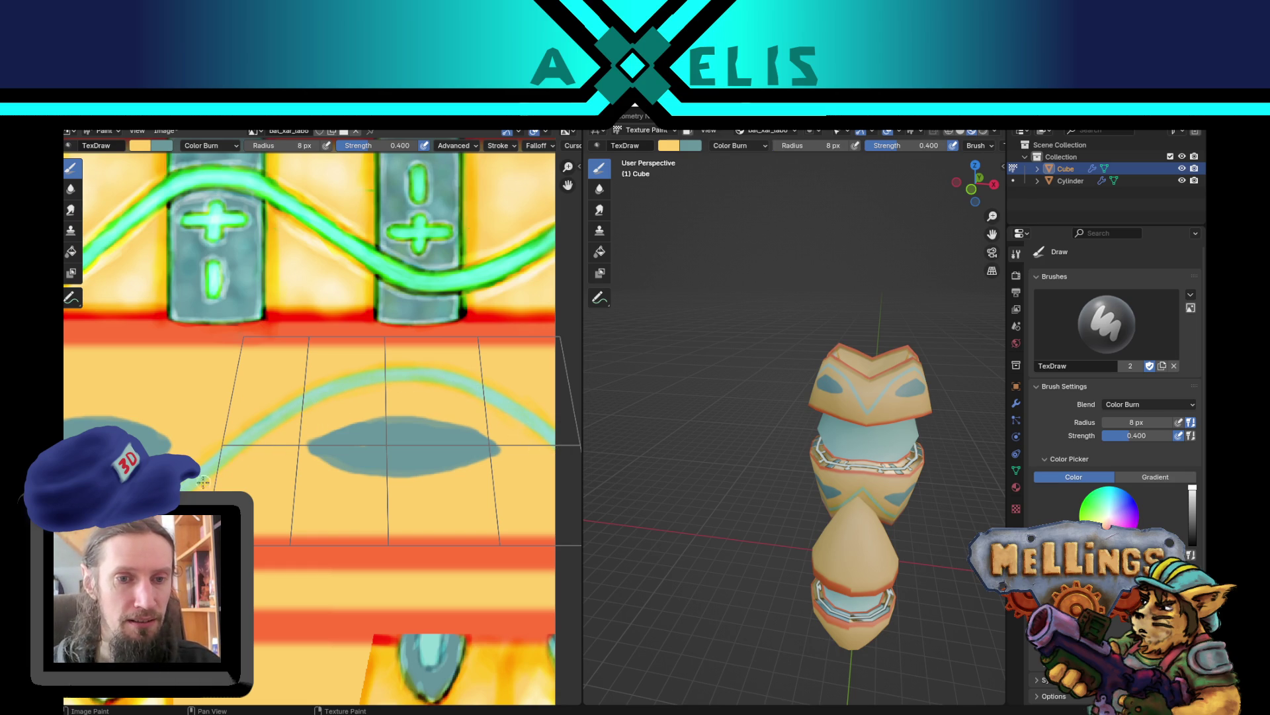
key("x")
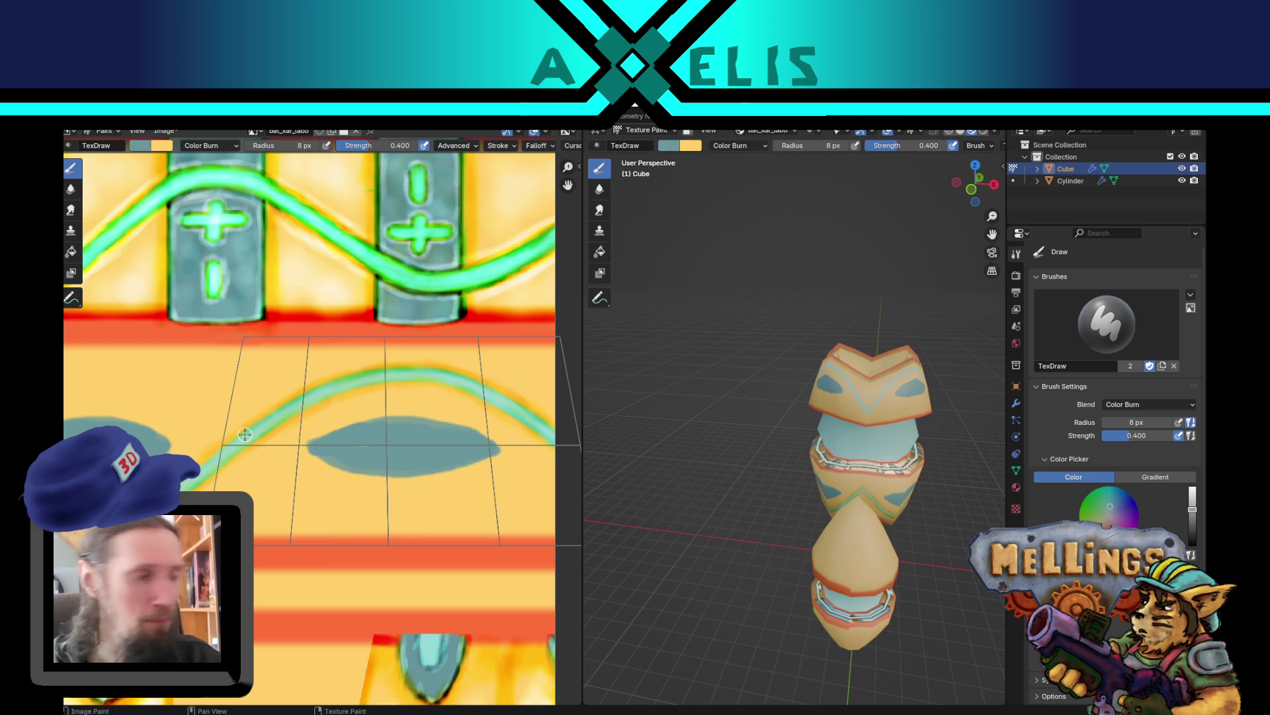
scroll(296, 482, "left", 5)
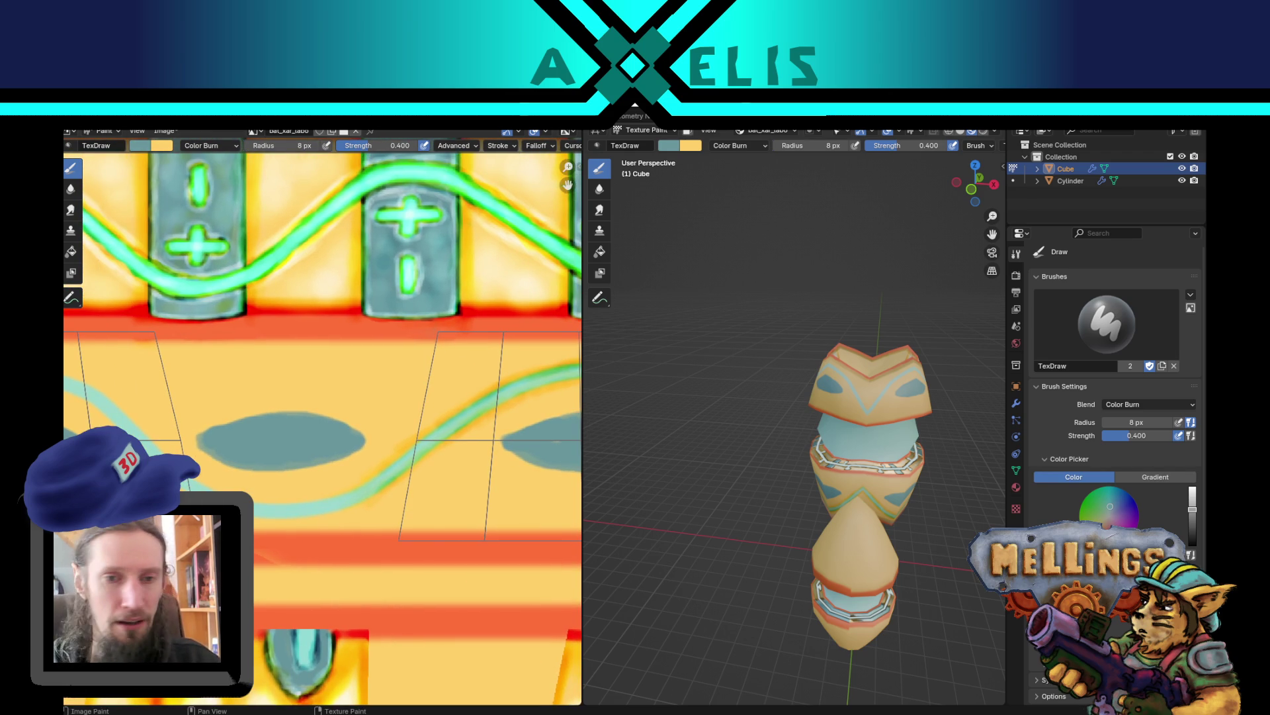
- Toggle the paint colours and pan the texture to the remaining stretch of the teal wave line
key("x")
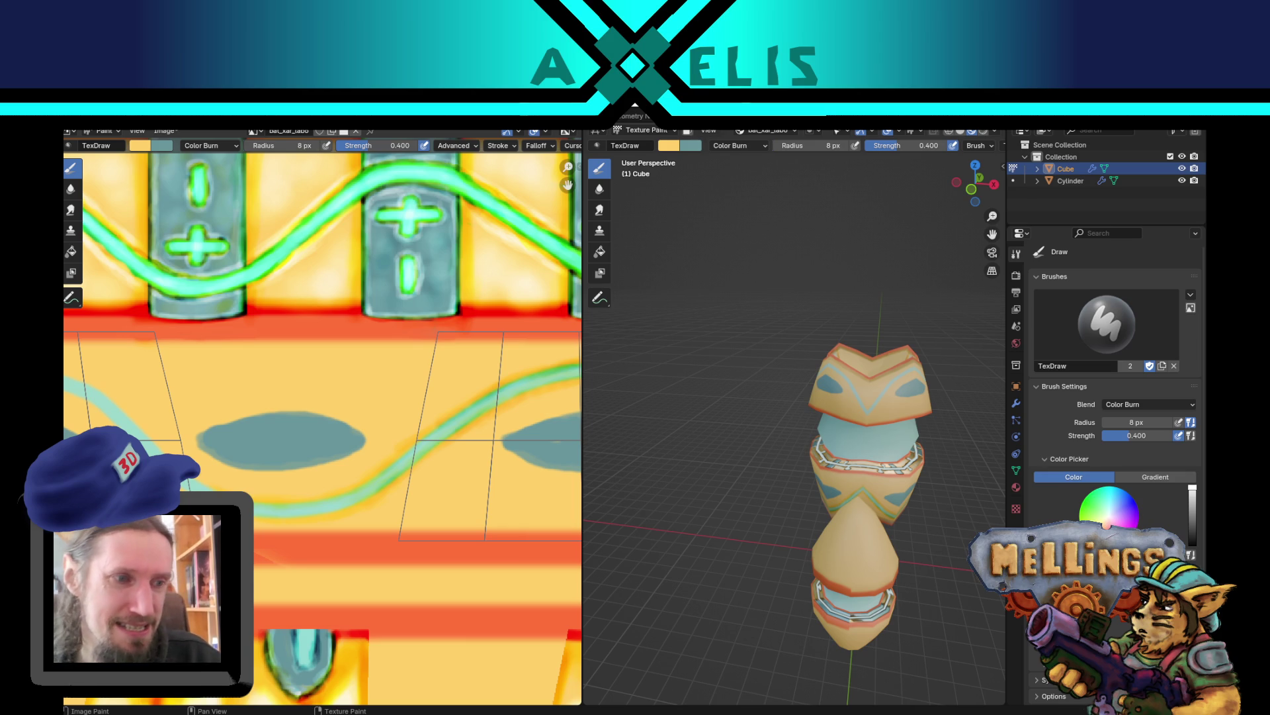
scroll(416, 428, "down", 3)
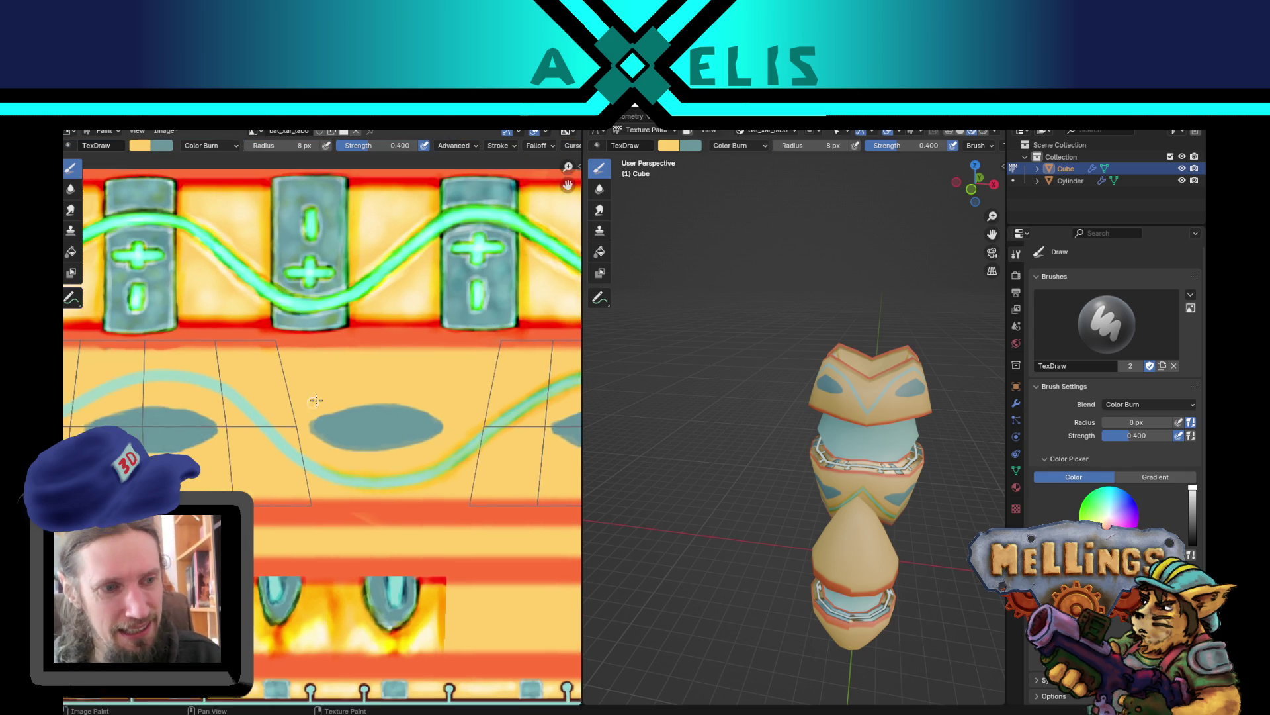
scroll(463, 430, "up", 1)
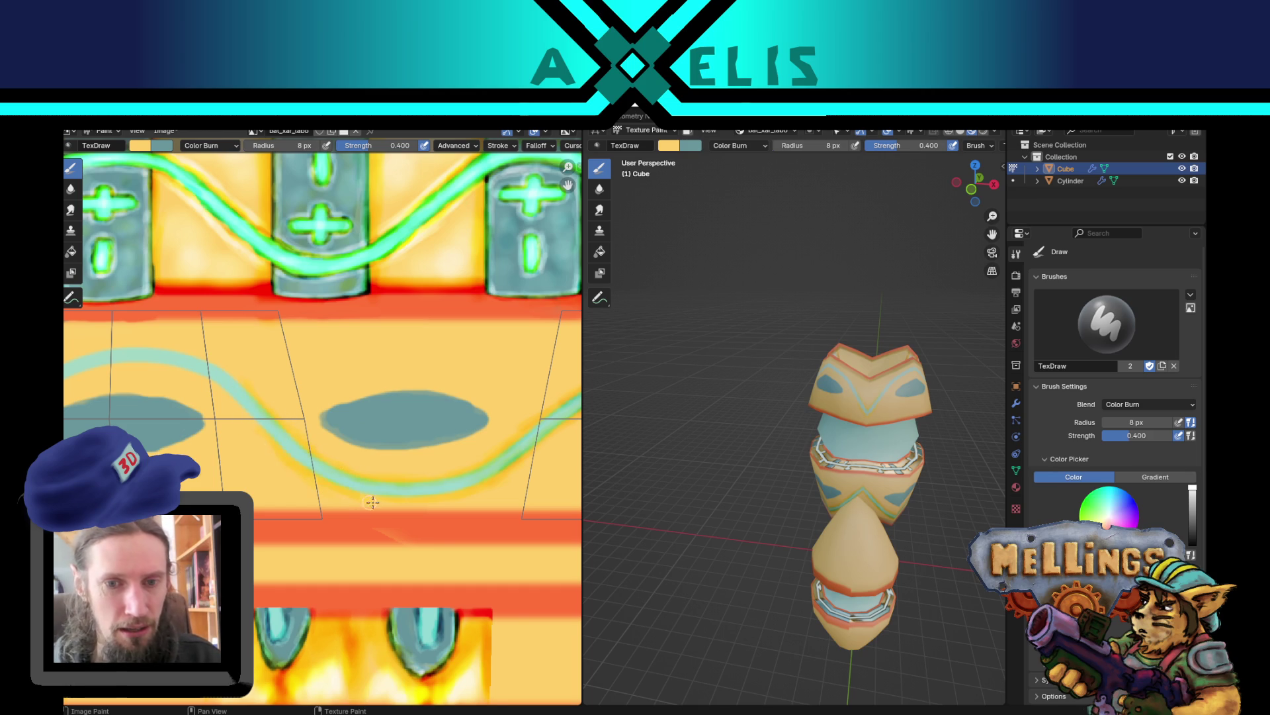
key("x")
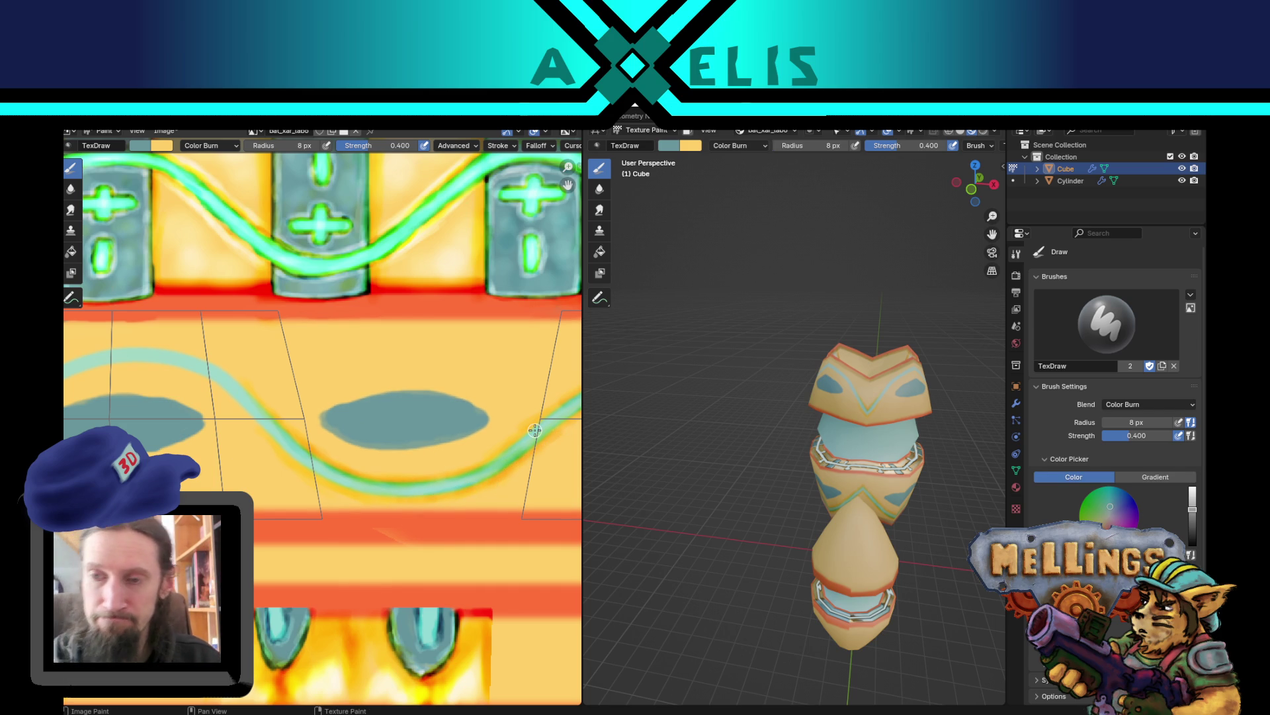
scroll(172, 447, "down", 3)
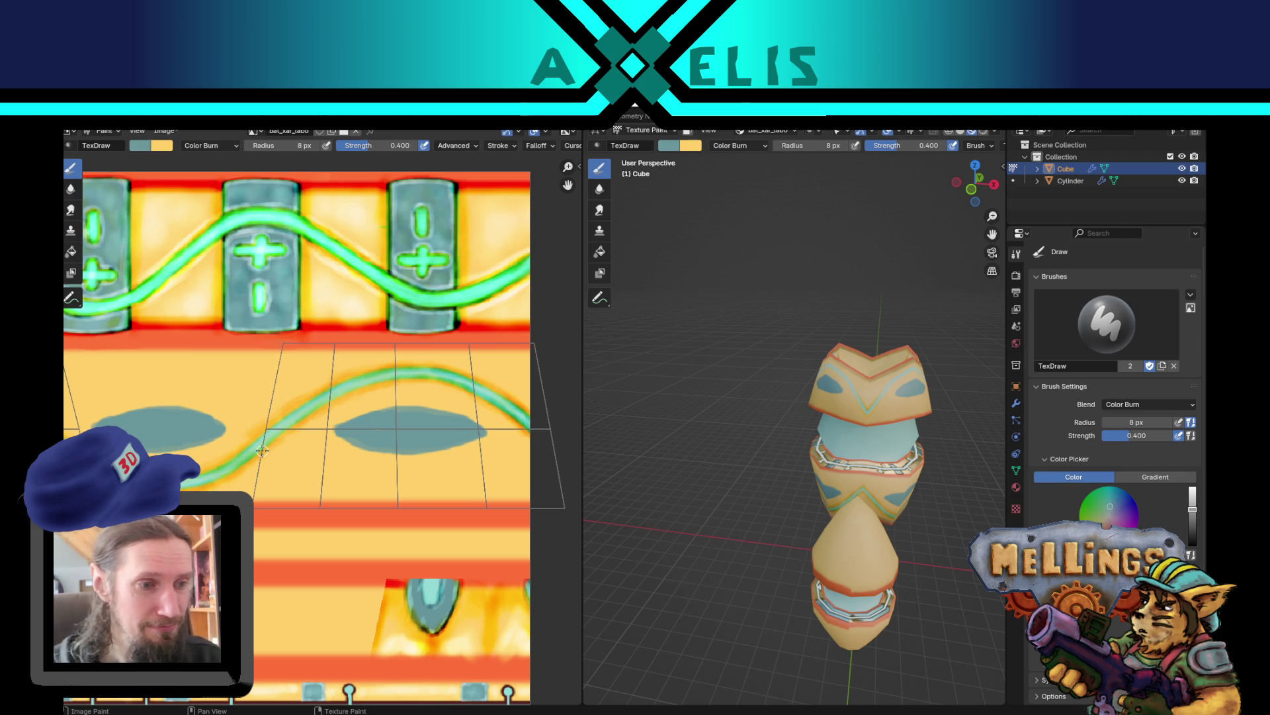
scroll(262, 451, "down", 1)
left_click_drag(263, 451, 441, 437)
scroll(521, 424, "up", 1)
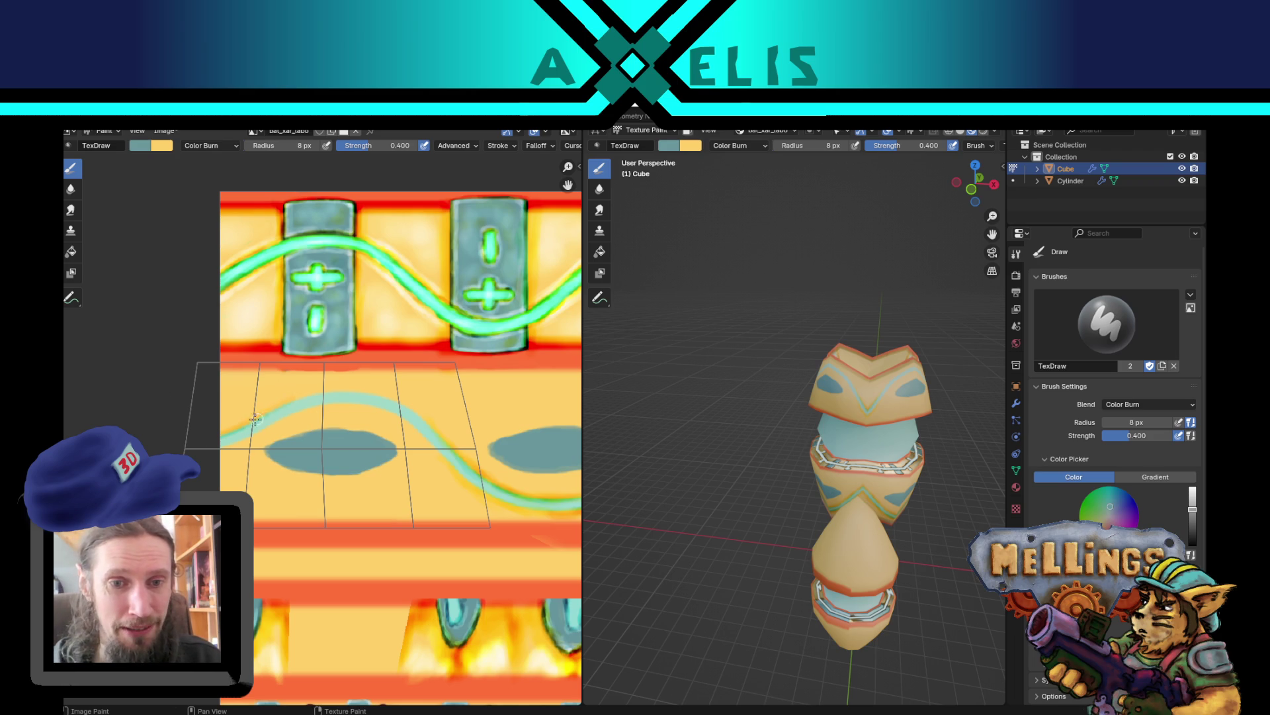
- Burn darker edges along the wave line's crest and left end, then save bat_xar_labo.png
key("x")
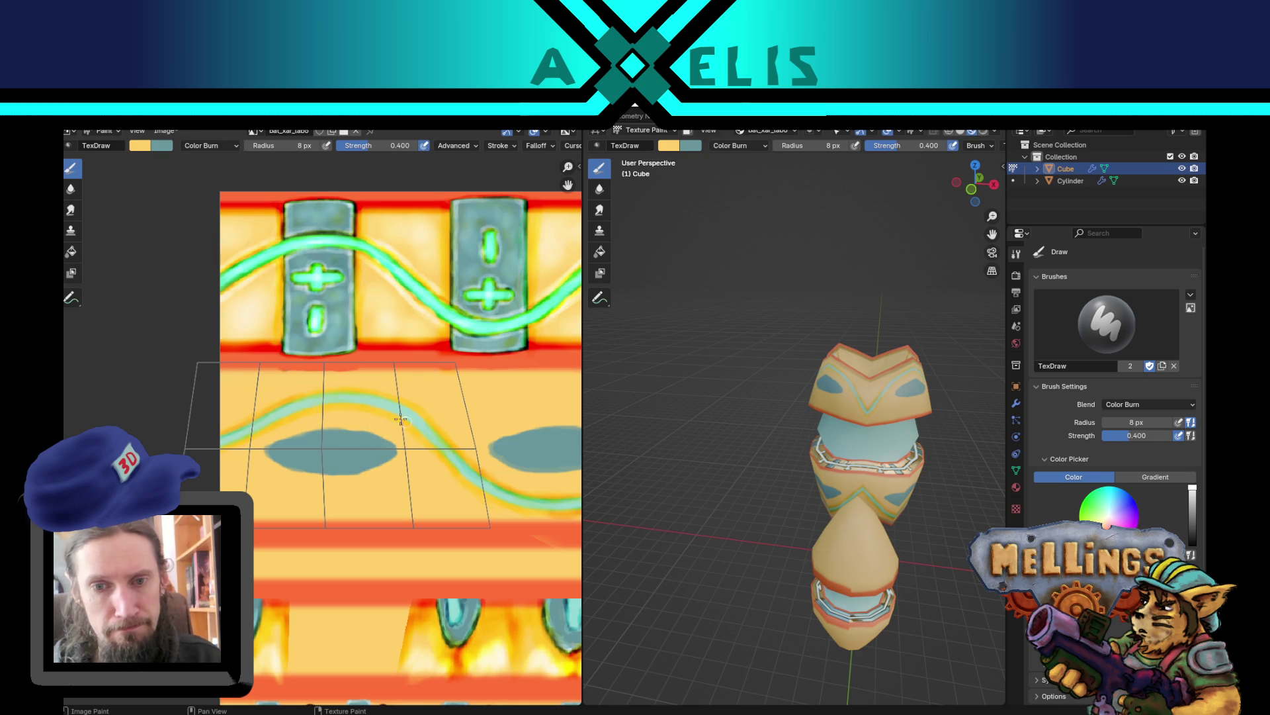
key("x")
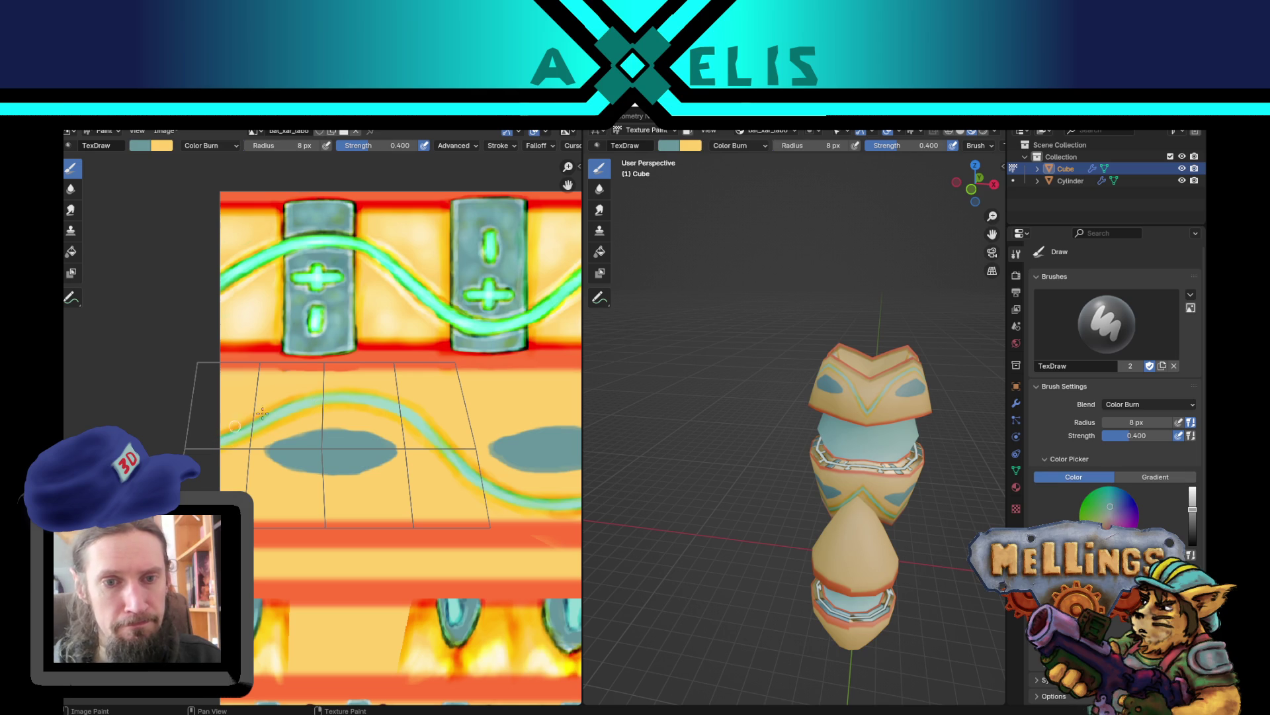
mouse_move(322, 395)
left_mouse_down()
mouse_move(422, 411)
mouse_move(451, 448)
left_mouse_up()
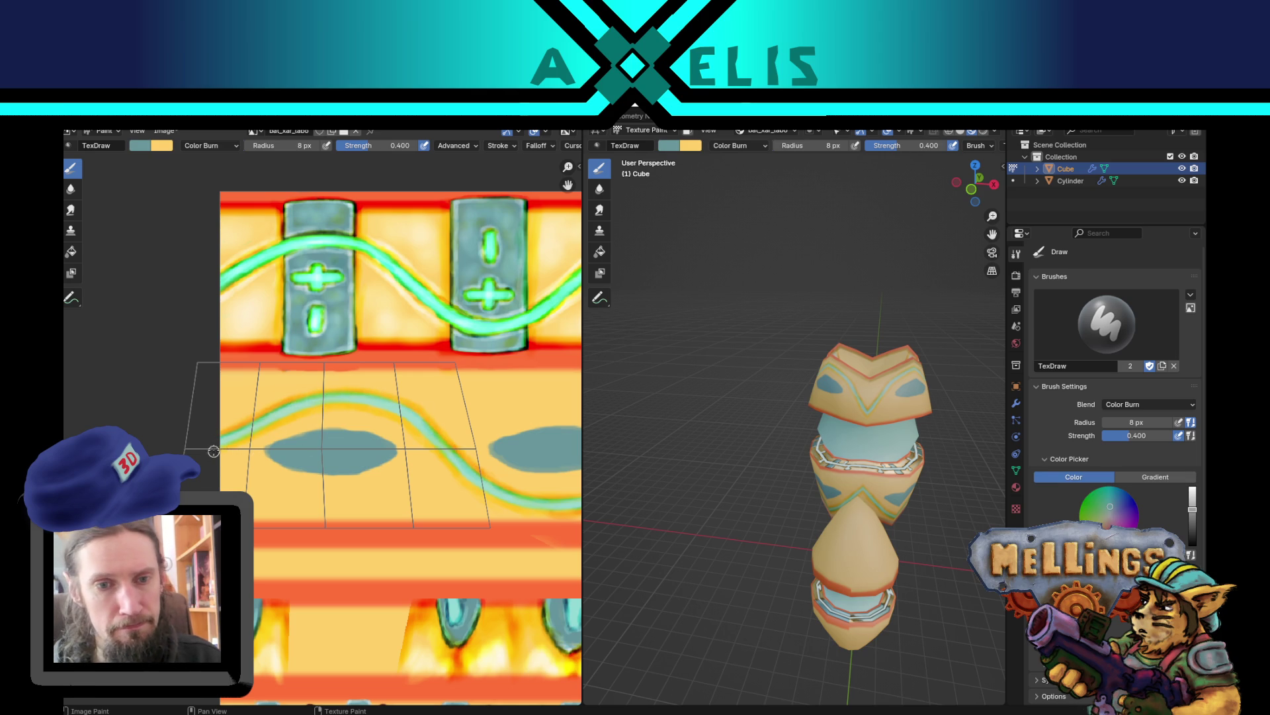
mouse_move(228, 448)
left_mouse_down()
mouse_move(353, 410)
mouse_move(414, 431)
mouse_move(502, 491)
left_mouse_up()
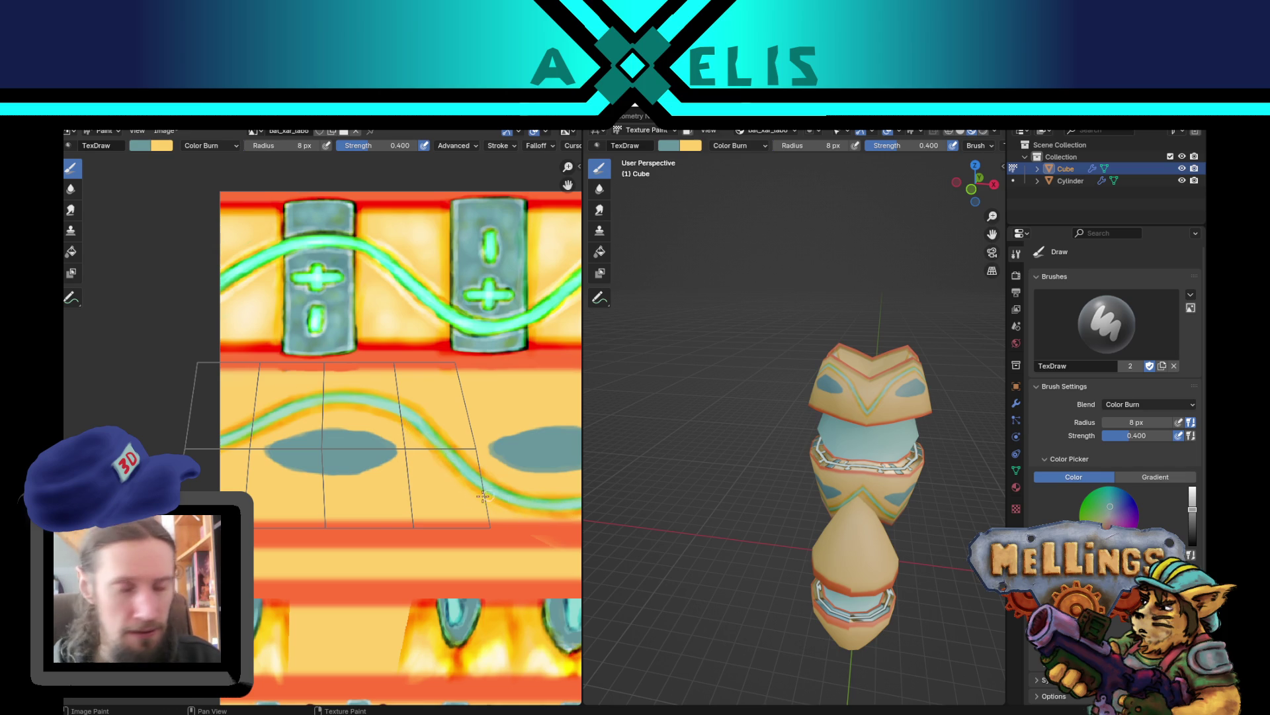
key("alt+s")
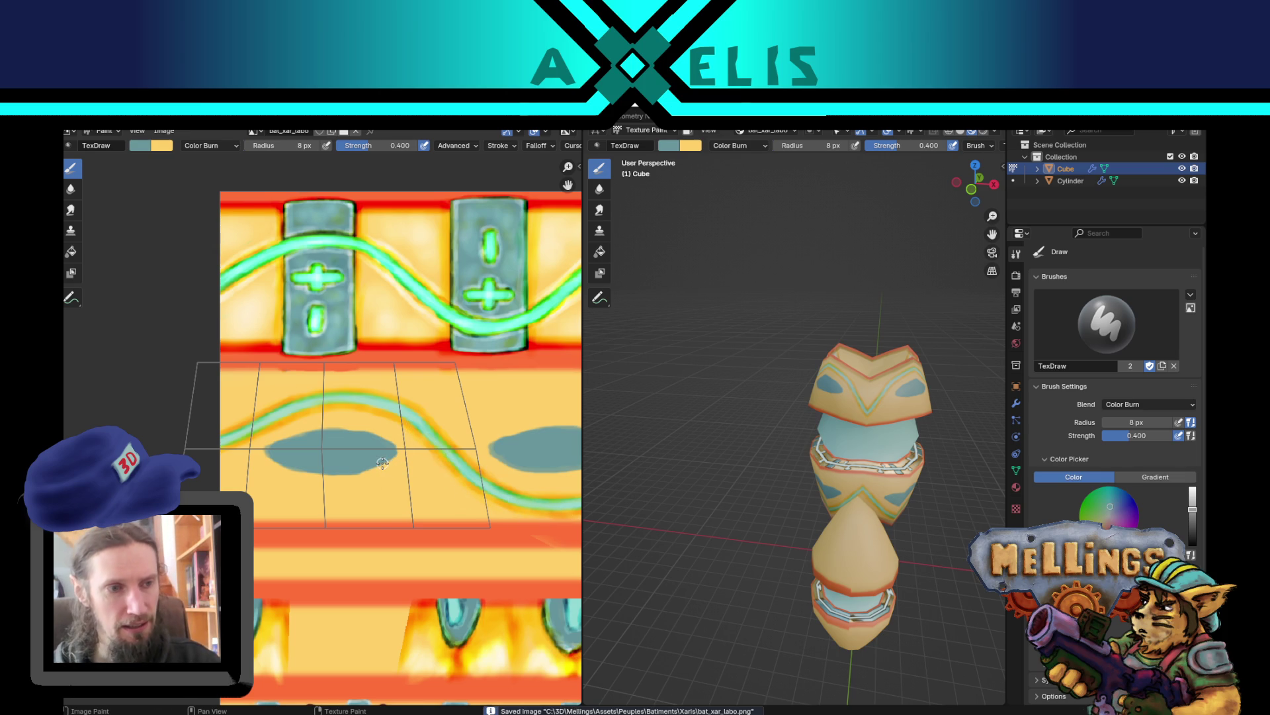
scroll(338, 433, "down", 3)
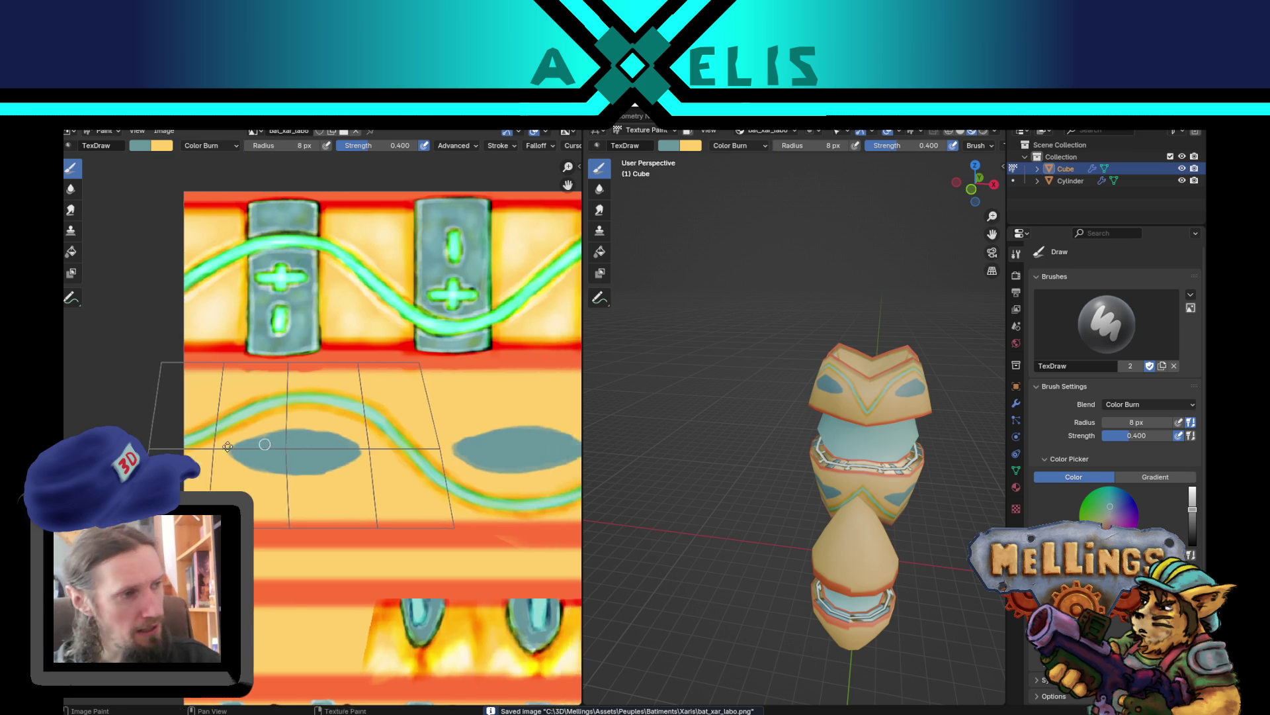
scroll(219, 394, "up", 1)
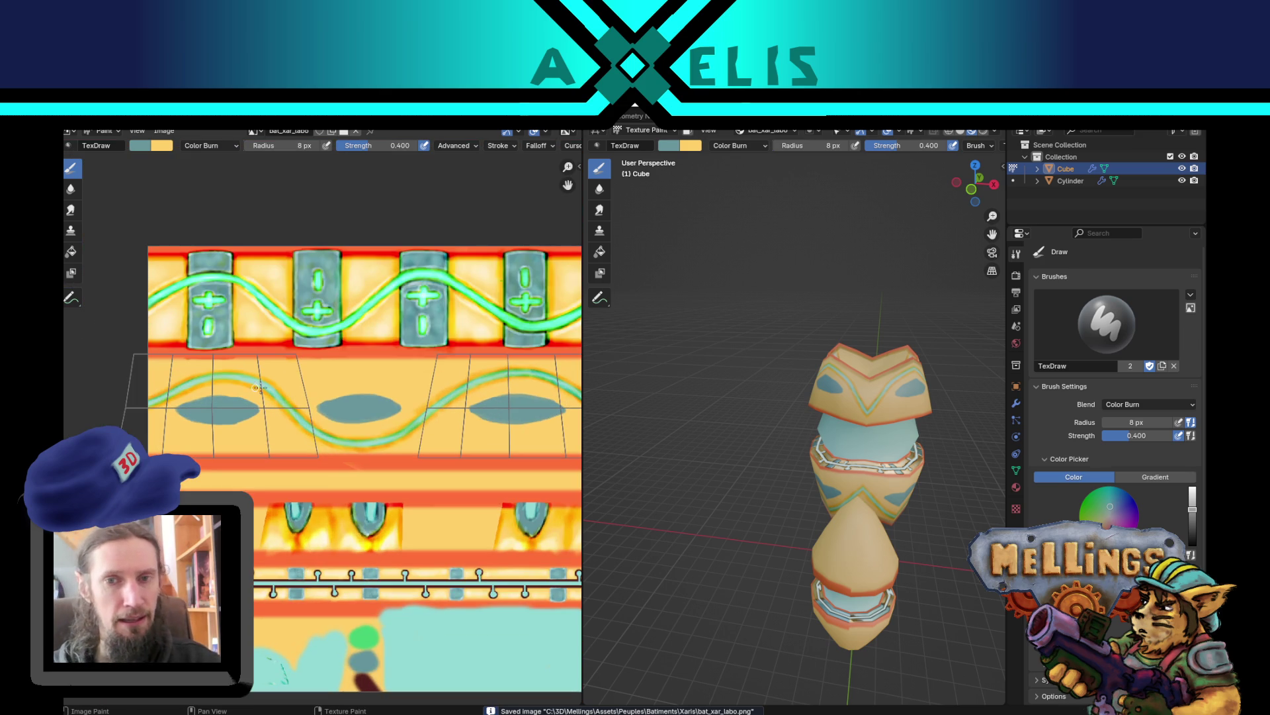
scroll(302, 455, "up", 1)
scroll(331, 457, "down", 1)
scroll(334, 453, "down", 2)
scroll(337, 452, "up", 1)
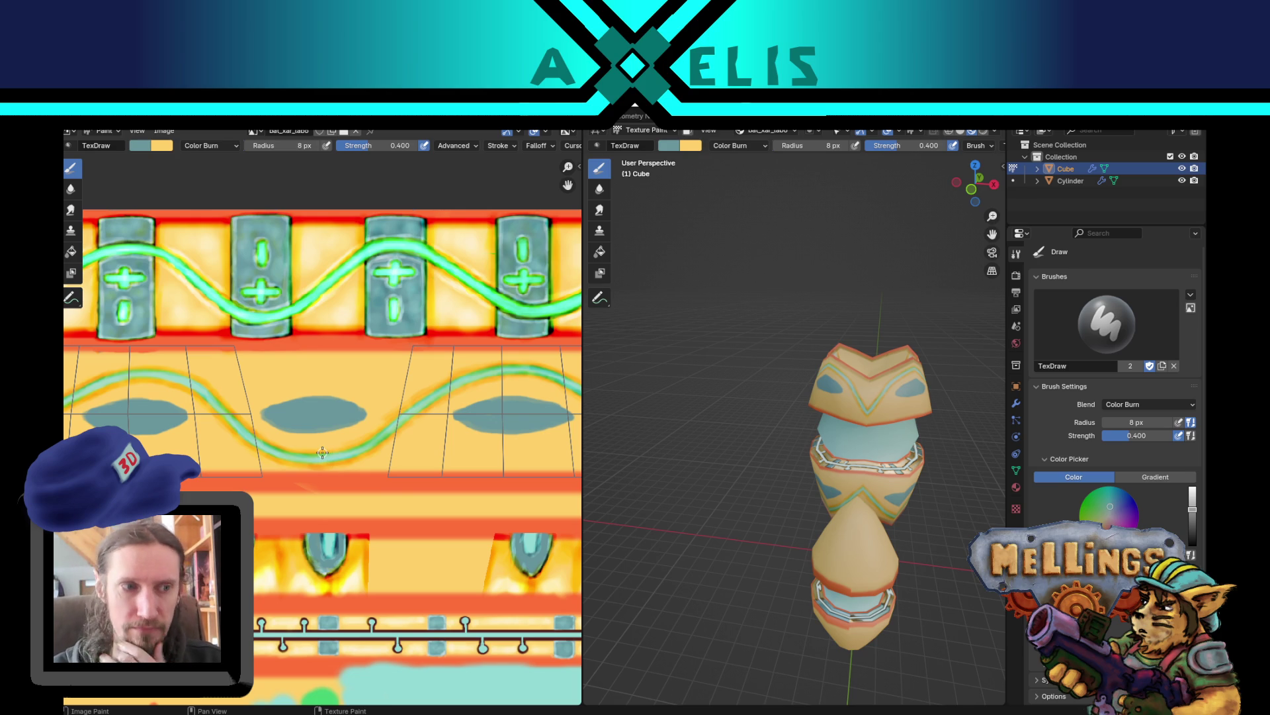
scroll(344, 450, "up", 1)
scroll(318, 486, "down", 1)
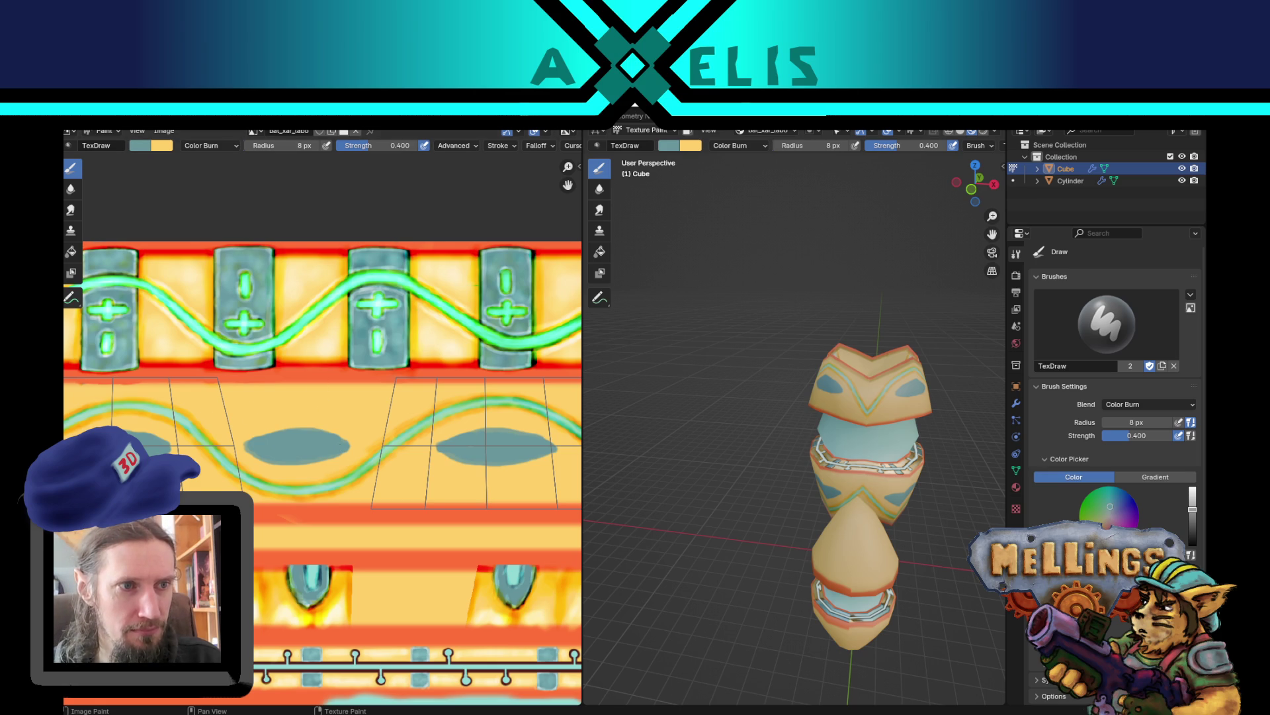
scroll(309, 397, "up", 1)
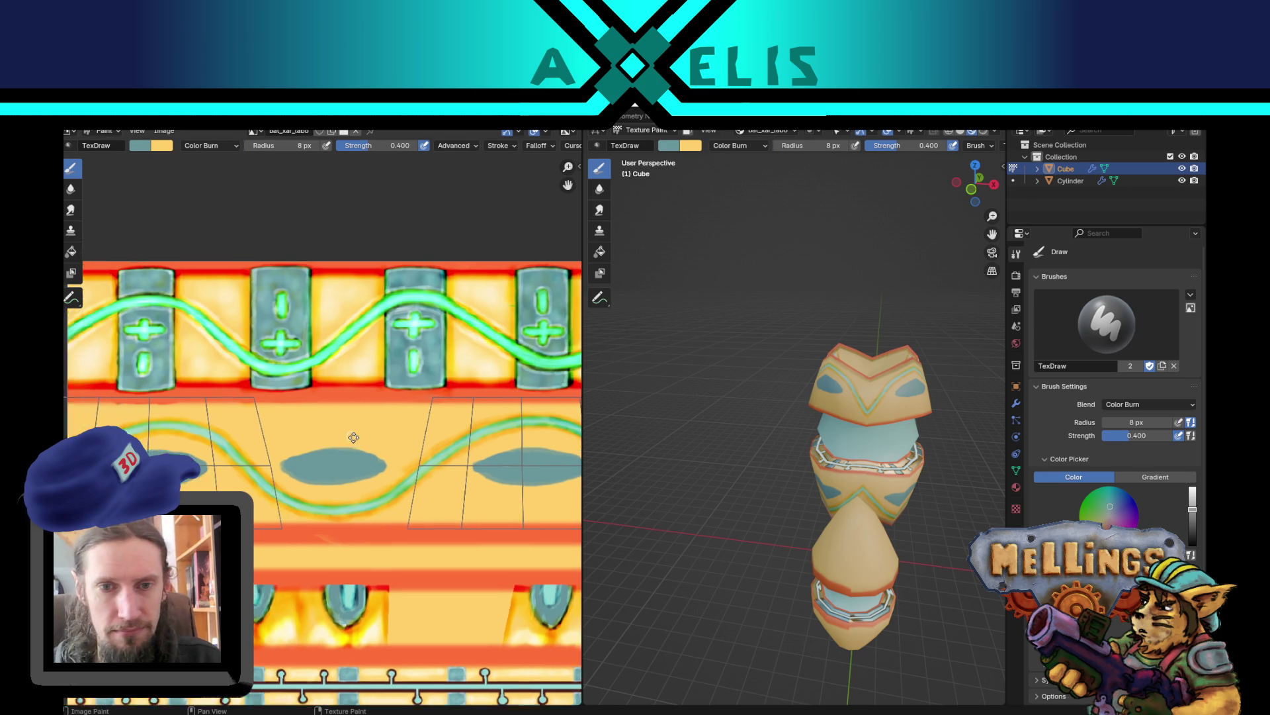
scroll(295, 450, "down", 1)
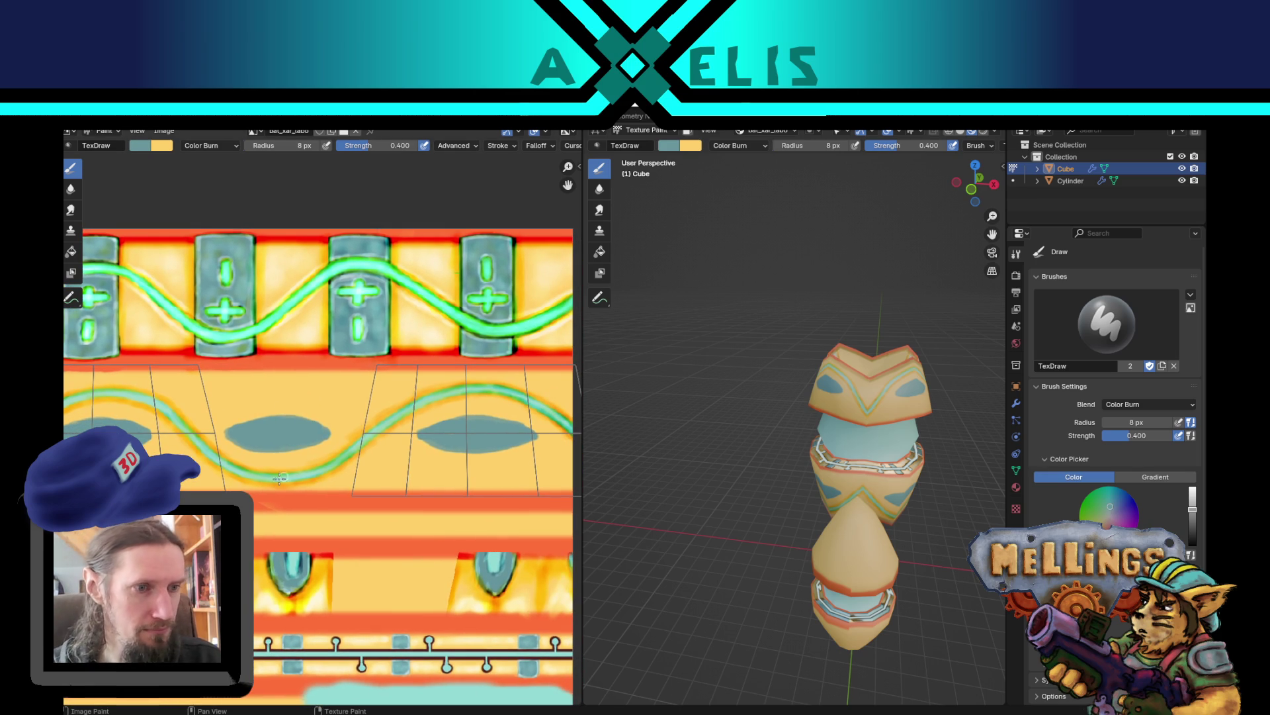
left_click_drag(330, 489, 305, 468)
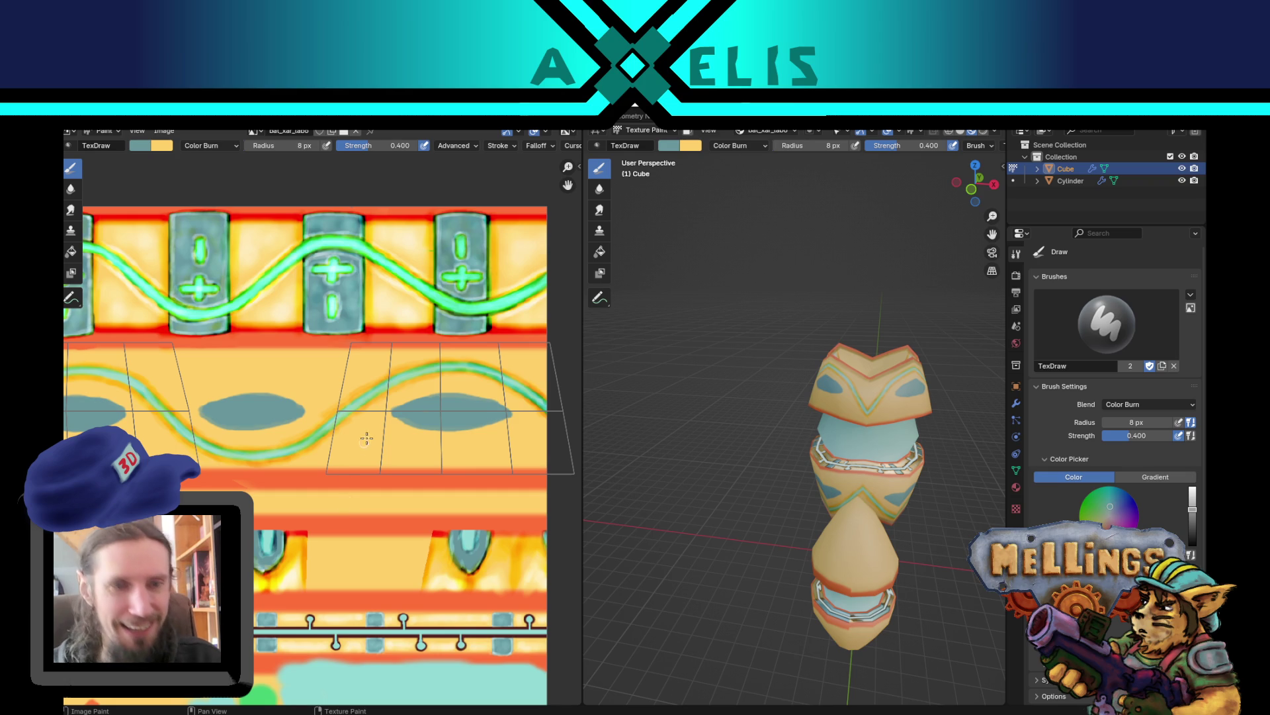
scroll(397, 417, "up", 3)
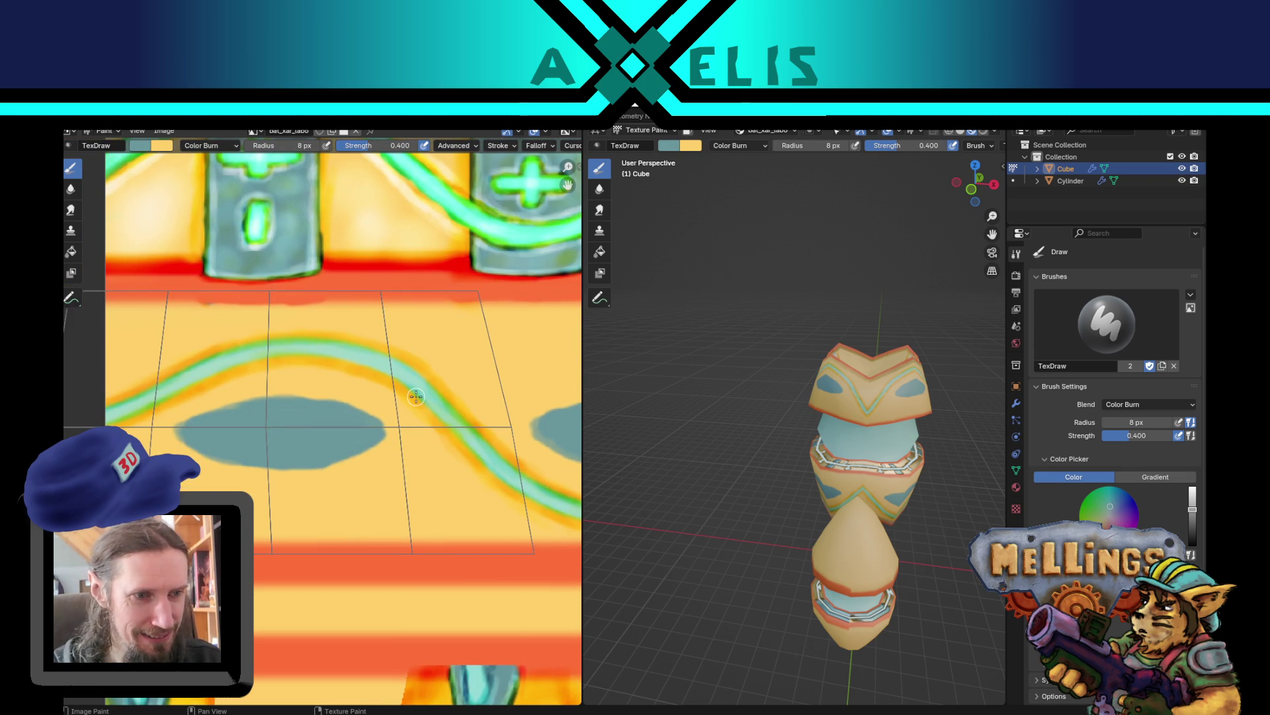
- Burn a darker outline along the lower edges of the teal ellipse
key("x")
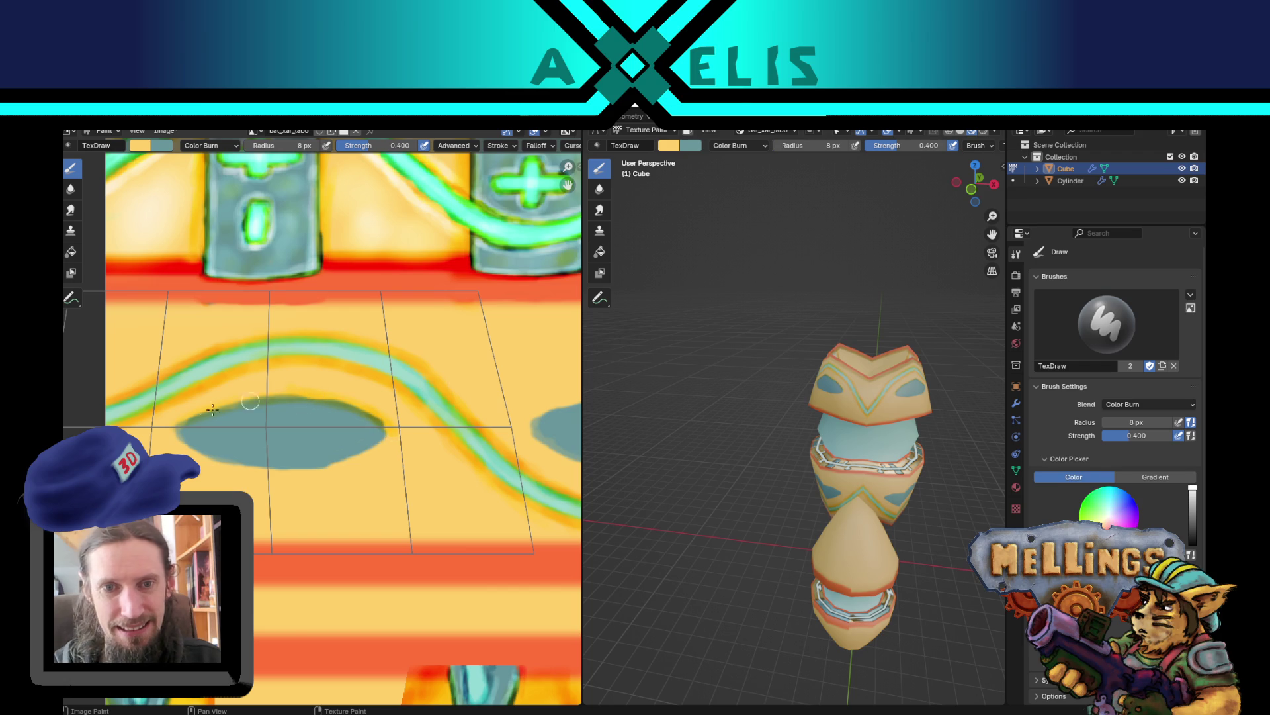
mouse_move(178, 436)
left_mouse_down()
mouse_move(237, 468)
mouse_move(314, 466)
mouse_move(387, 433)
left_mouse_up()
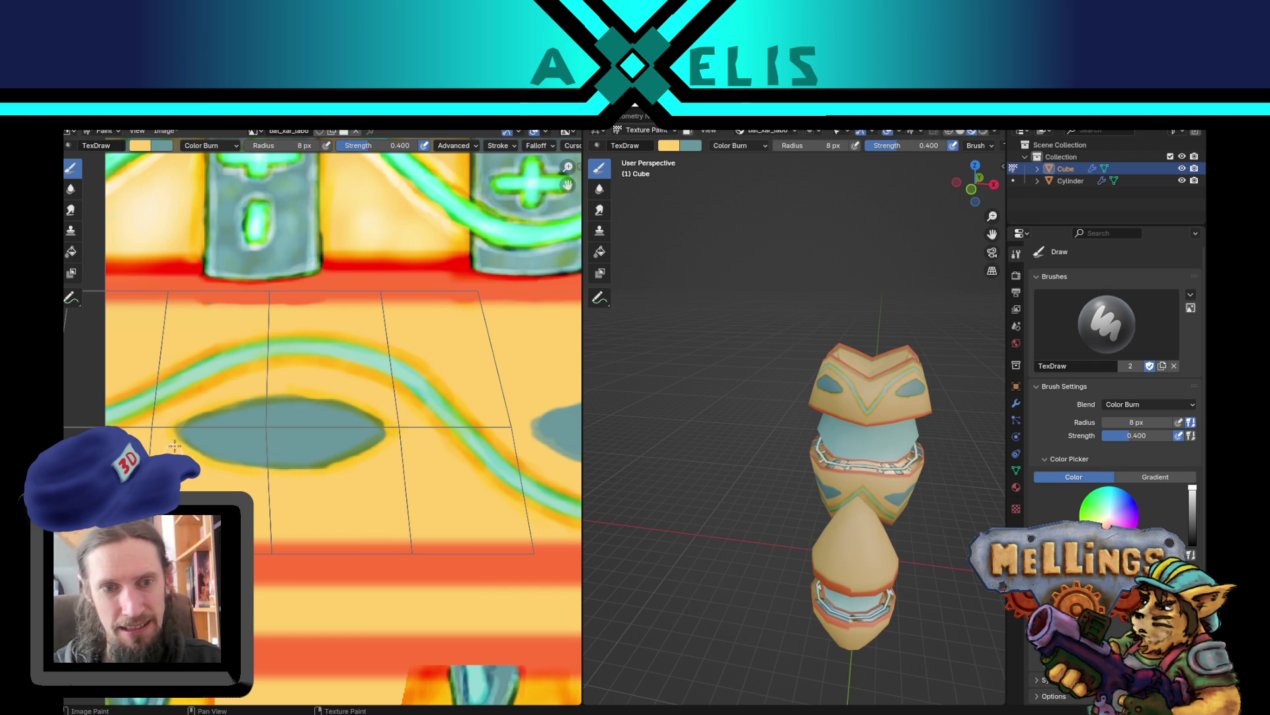
key("x")
mouse_move(211, 449)
left_mouse_down()
mouse_move(331, 466)
mouse_move(394, 433)
mouse_move(380, 413)
mouse_move(291, 397)
mouse_move(184, 427)
left_mouse_up()
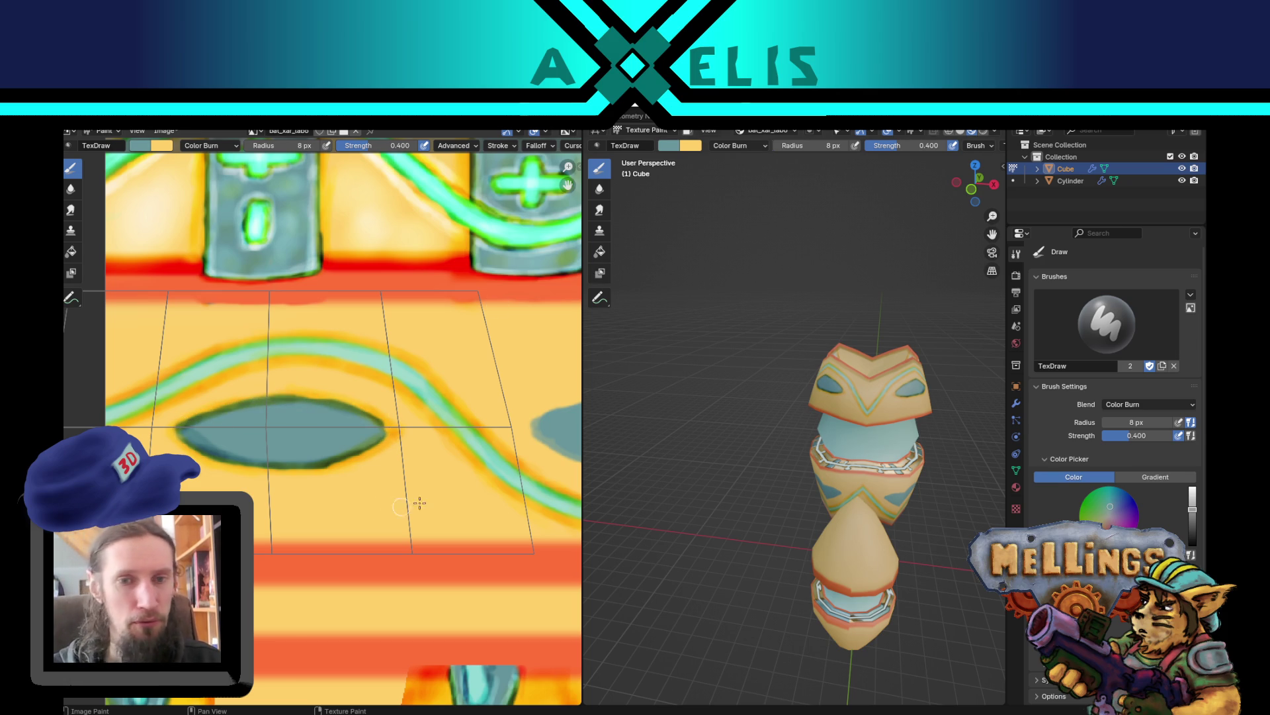
scroll(269, 505, "right", 5)
scroll(398, 467, "left", 1)
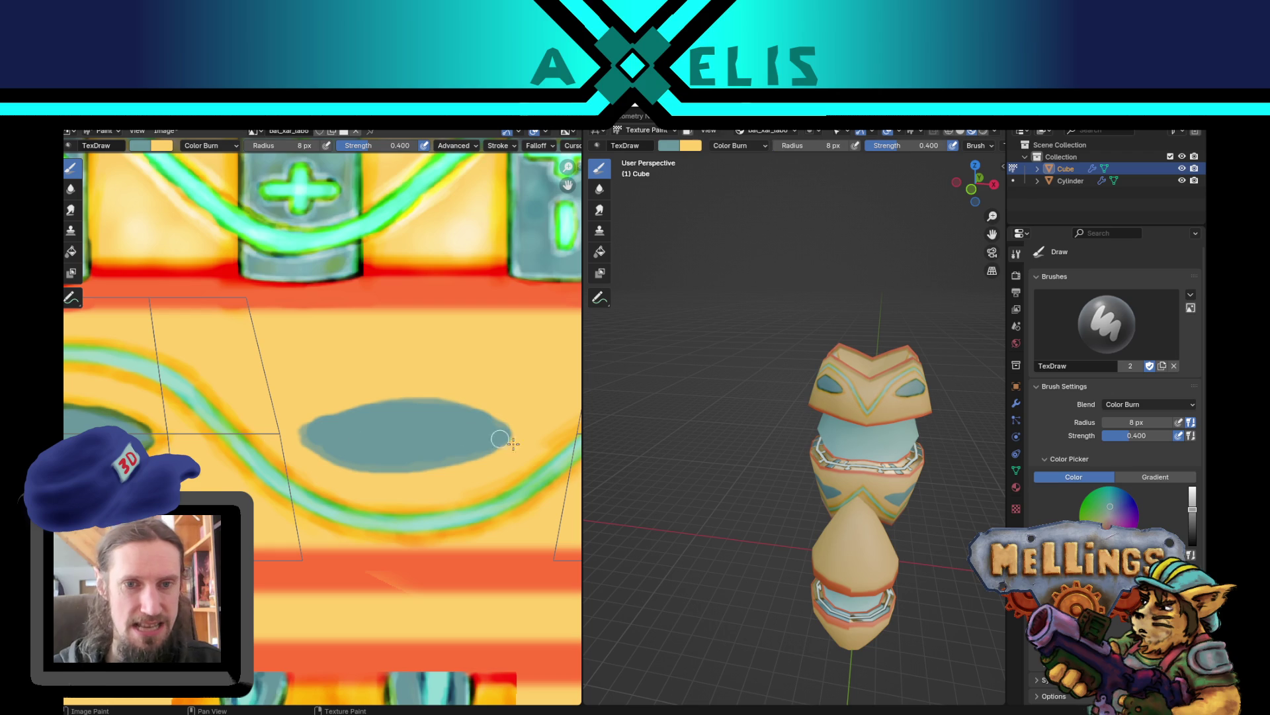
- Burn the teal blob's top edge and save bat_xar_labo.blend
key("x")
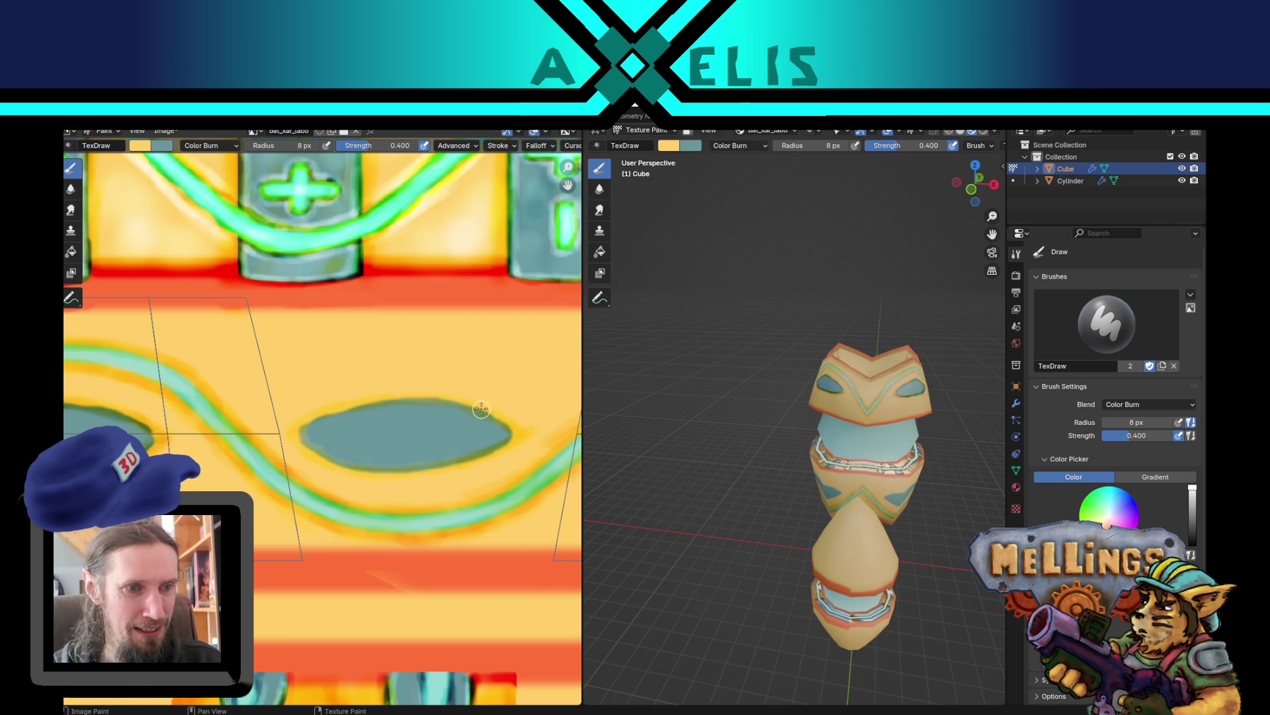
key("x")
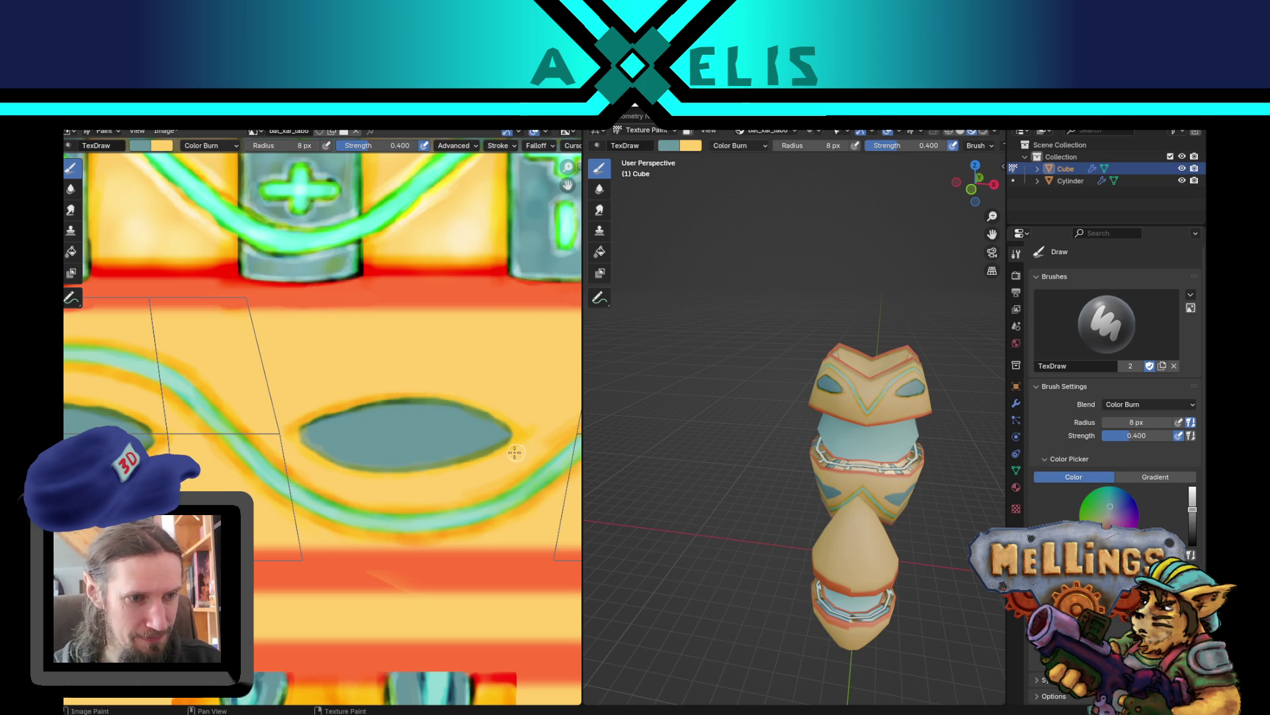
mouse_move(431, 397)
left_mouse_down()
mouse_move(506, 421)
mouse_move(424, 401)
mouse_move(292, 434)
mouse_move(390, 471)
mouse_move(463, 464)
mouse_move(517, 441)
mouse_move(421, 461)
left_mouse_up()
key("ctrl+s")
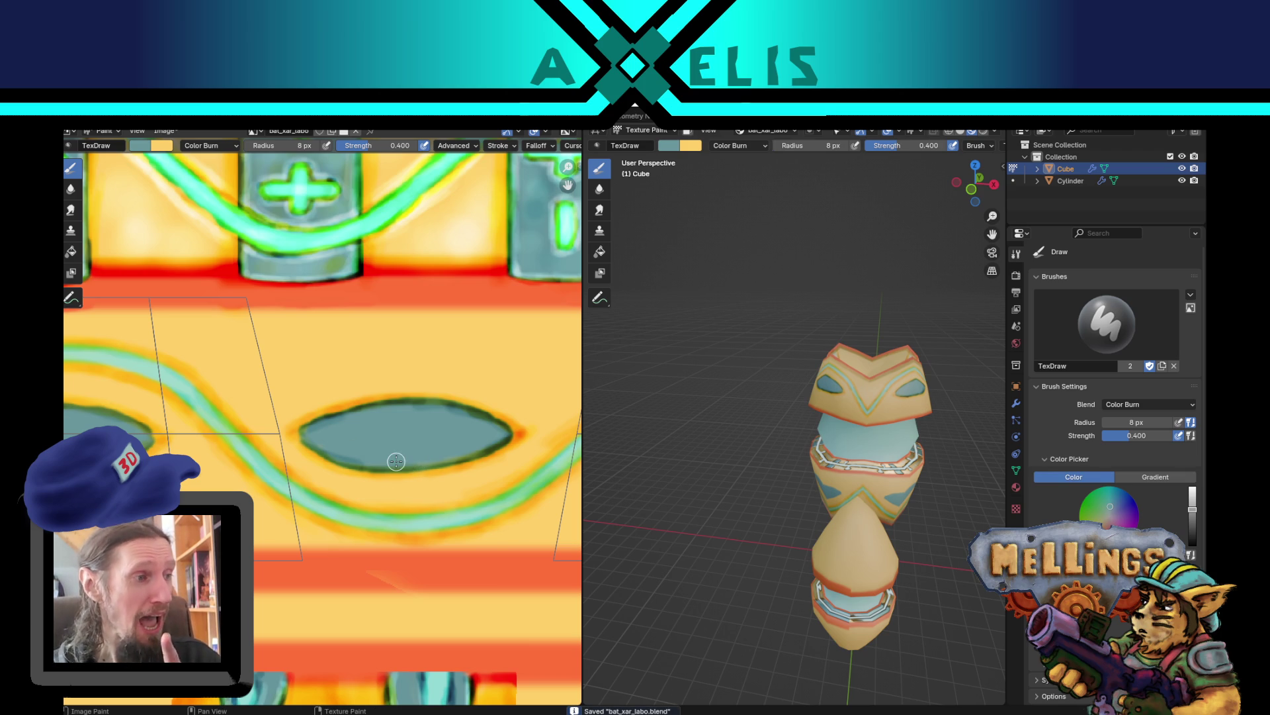
scroll(370, 464, "down", 2)
scroll(323, 427, "up", 3)
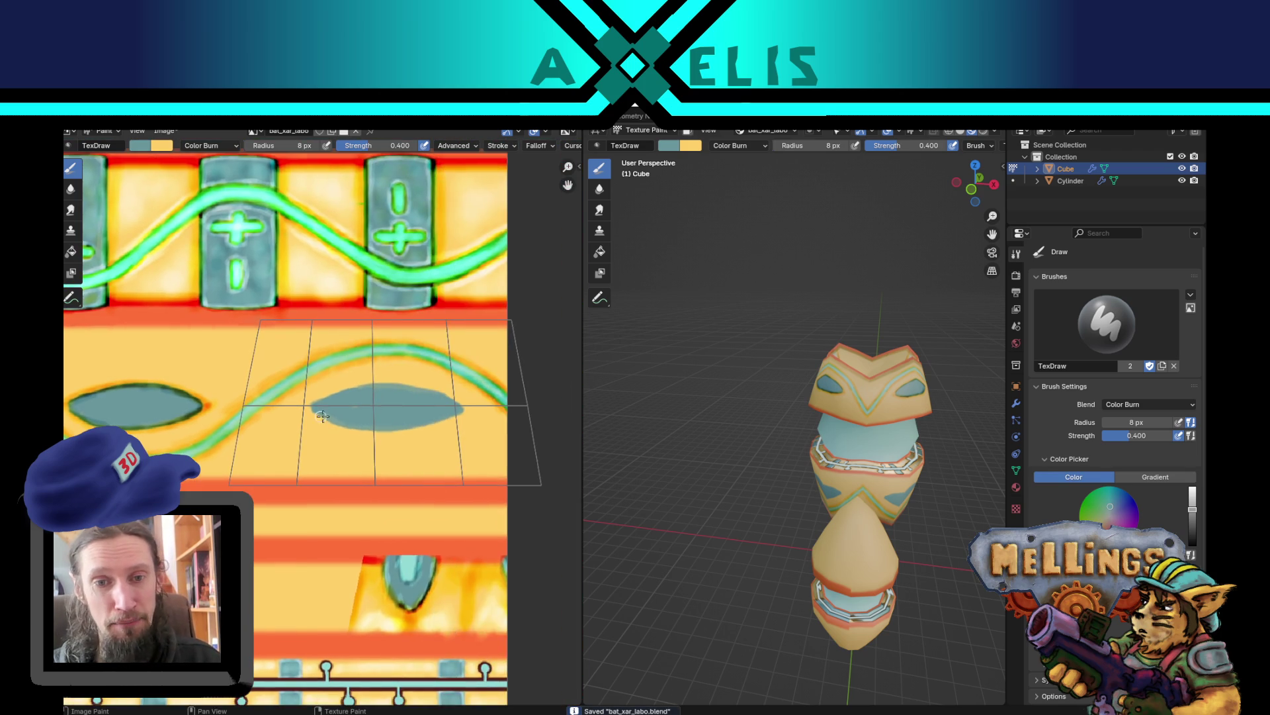
- Pan to the next teal ellipse and burn darker outlines along its upper and lower edges
left_click_drag(323, 427, 297, 442)
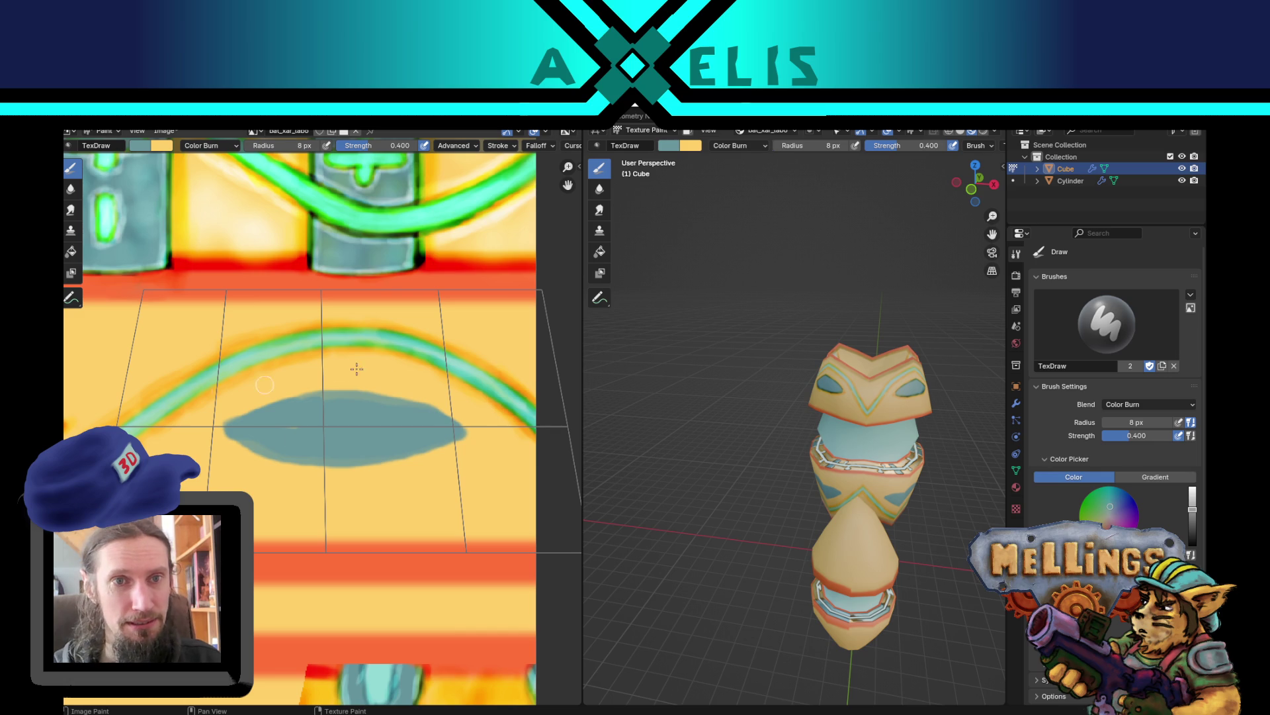
key("x")
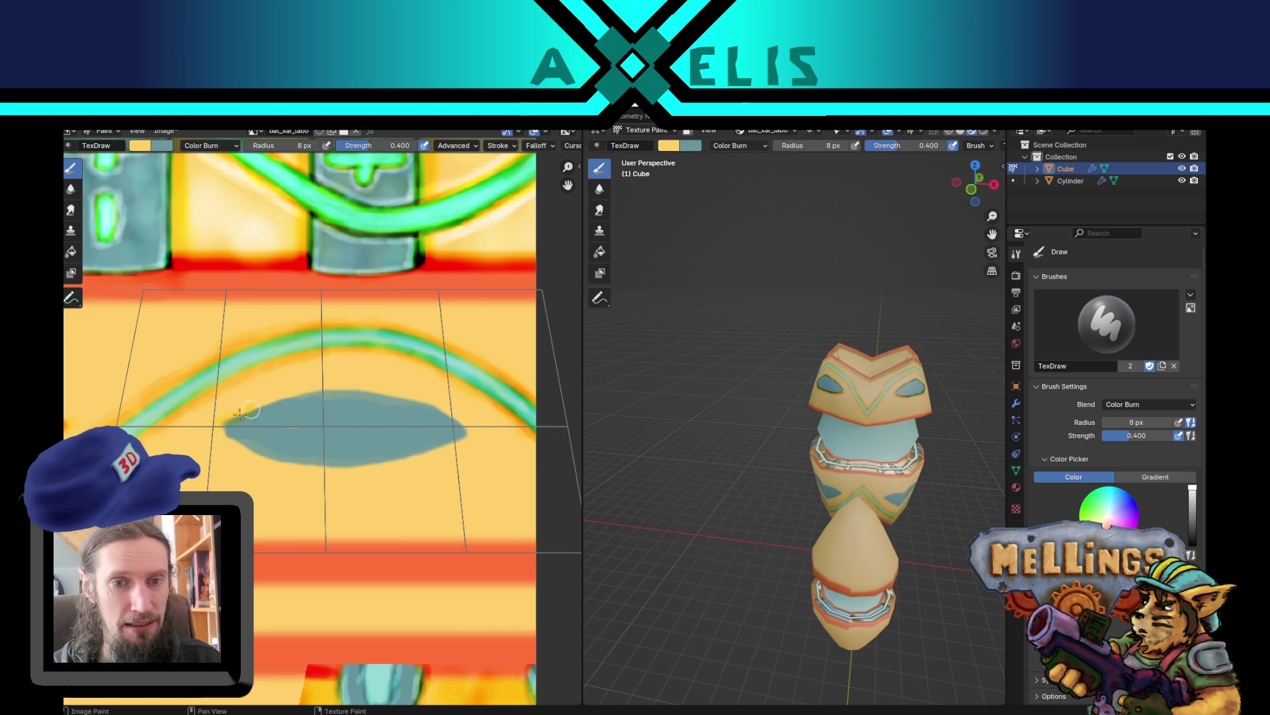
mouse_move(281, 400)
left_mouse_down()
mouse_move(397, 396)
mouse_move(469, 433)
mouse_move(442, 408)
mouse_move(342, 392)
mouse_move(286, 397)
mouse_move(215, 429)
mouse_move(251, 455)
mouse_move(363, 465)
mouse_move(466, 433)
mouse_move(379, 463)
mouse_move(294, 467)
left_mouse_up()
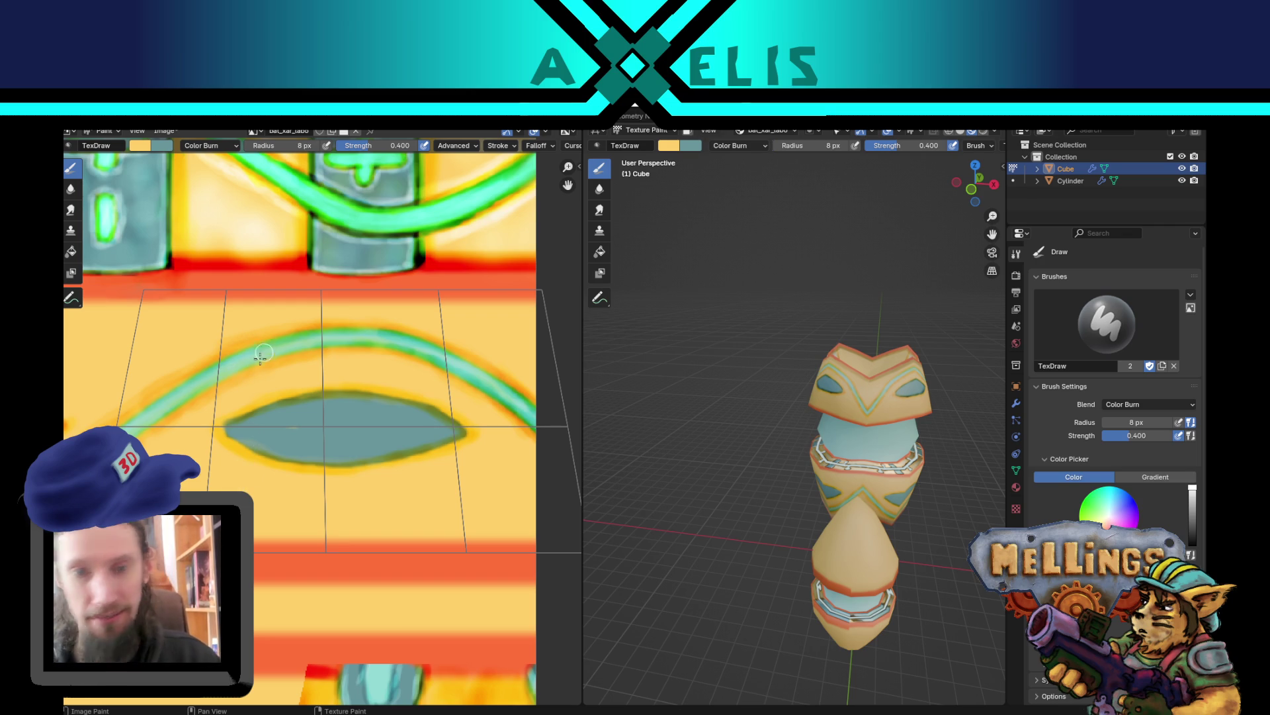
key("x")
mouse_move(252, 408)
left_mouse_down()
mouse_move(391, 394)
mouse_move(427, 430)
left_mouse_up()
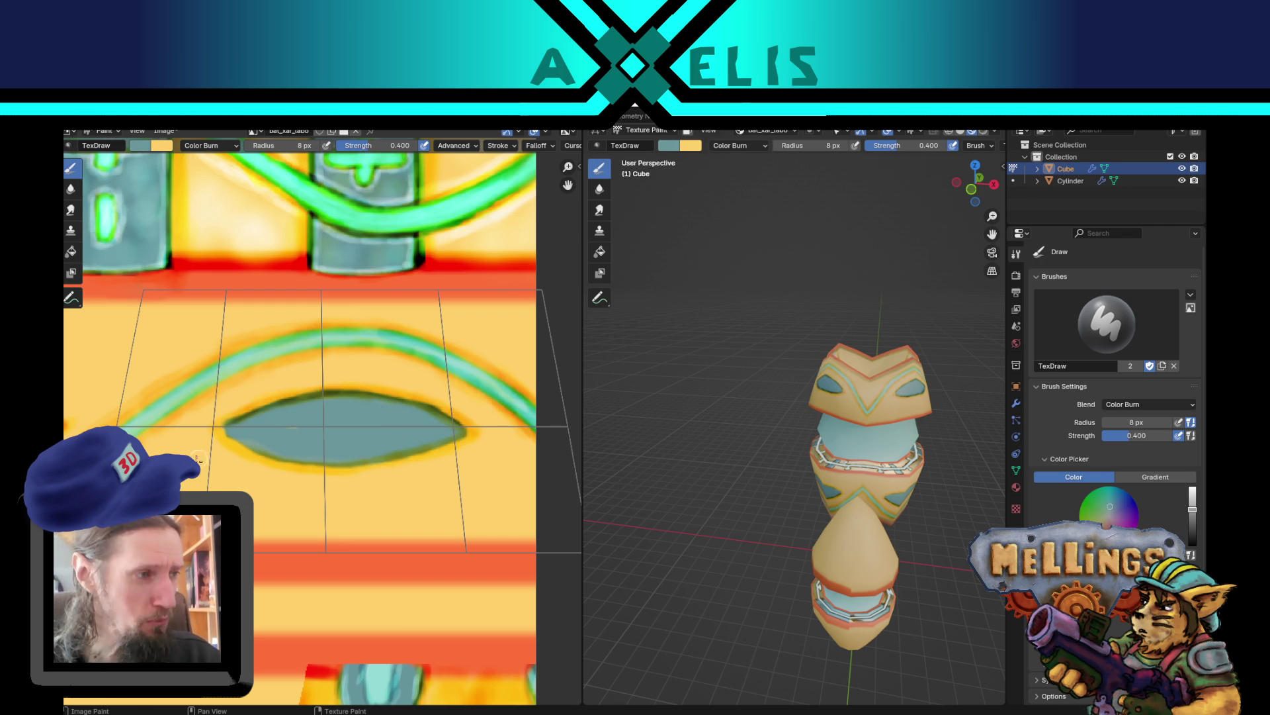
mouse_move(229, 435)
left_mouse_down()
mouse_move(301, 465)
mouse_move(463, 438)
mouse_move(387, 460)
left_mouse_up()
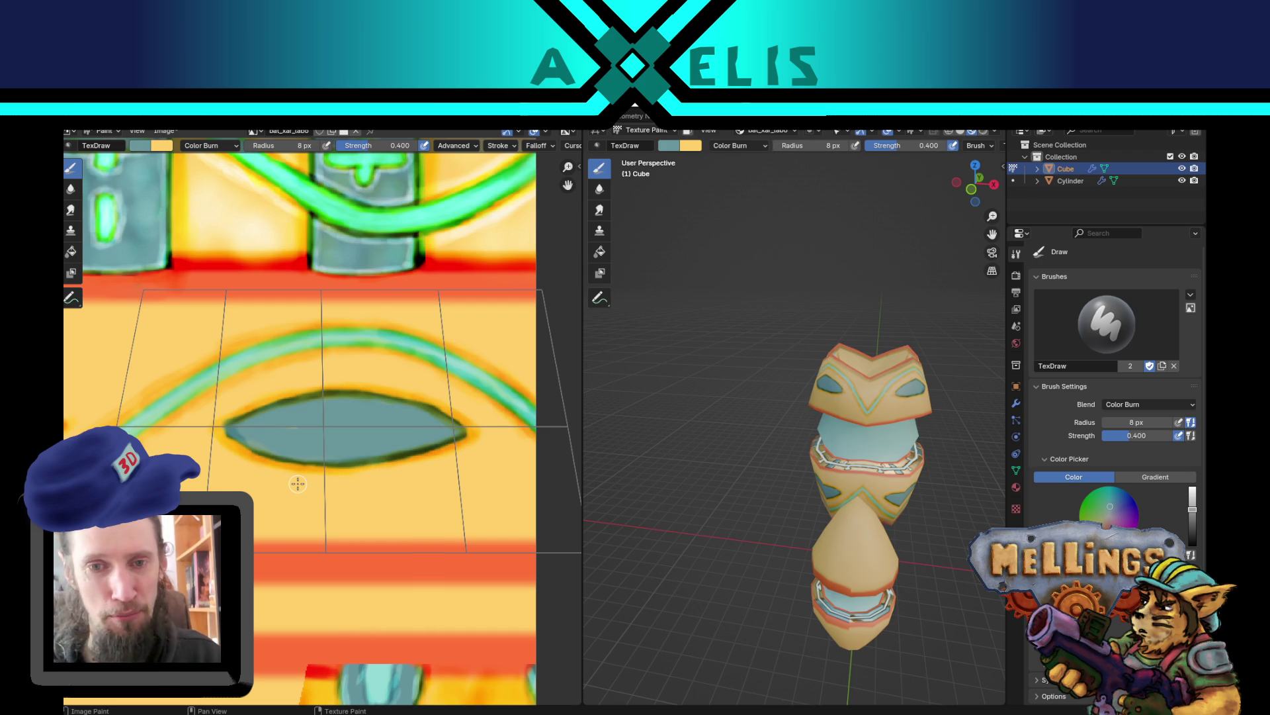
scroll(298, 484, "down", 3)
mouse_move(675, 426)
left_mouse_down()
mouse_move(850, 418)
mouse_move(664, 461)
left_mouse_up()
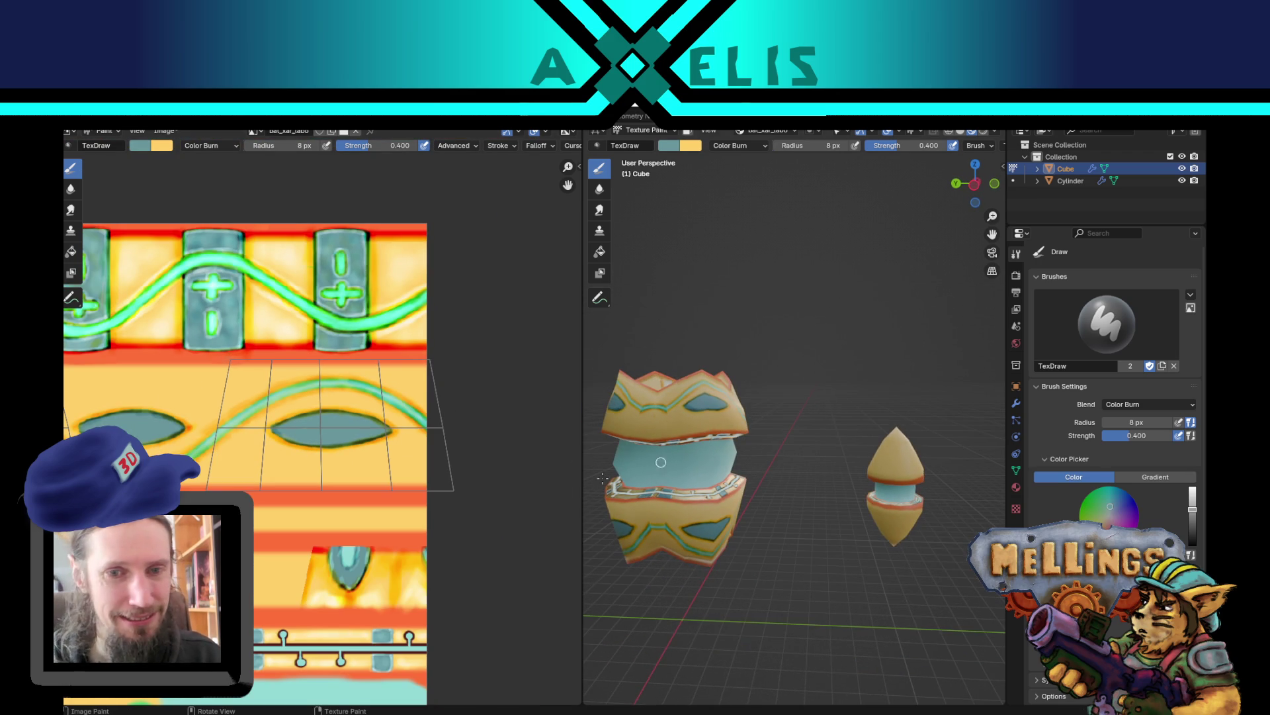
- Save the bat_xar_labo.png texture image and the bat_xar_labo.blend file
key("alt+s")
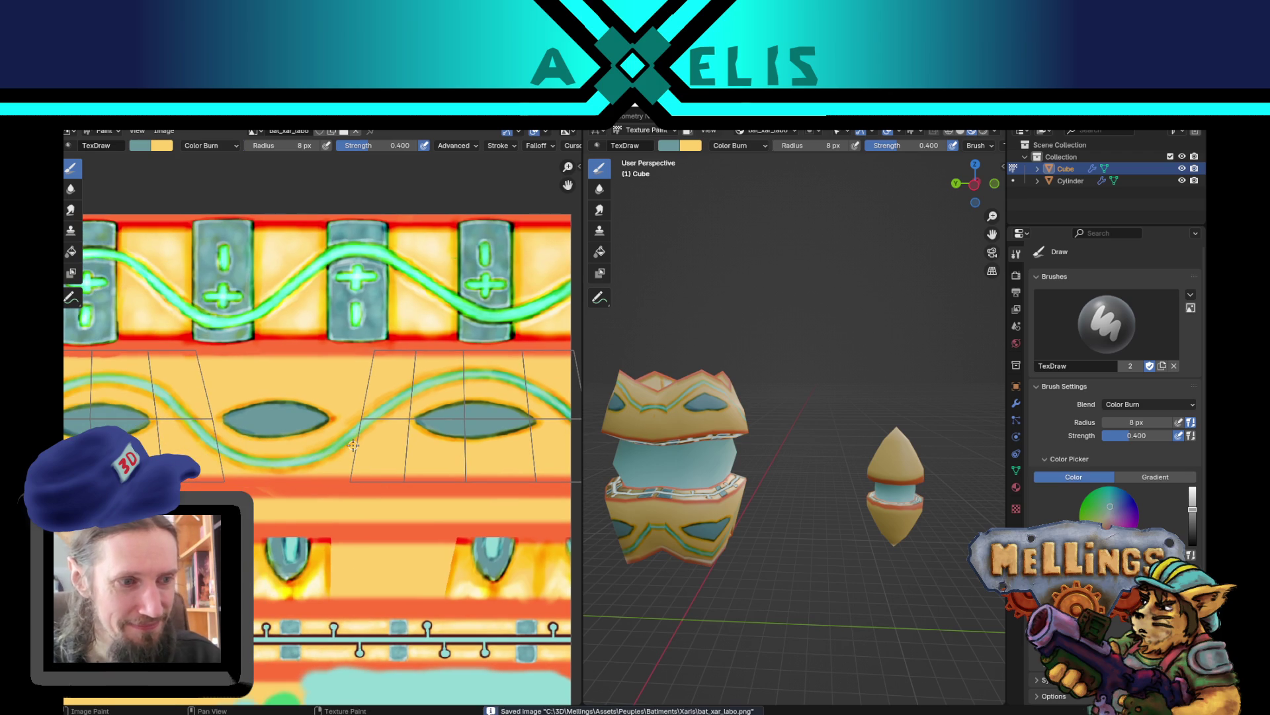
key("ctrl+s")
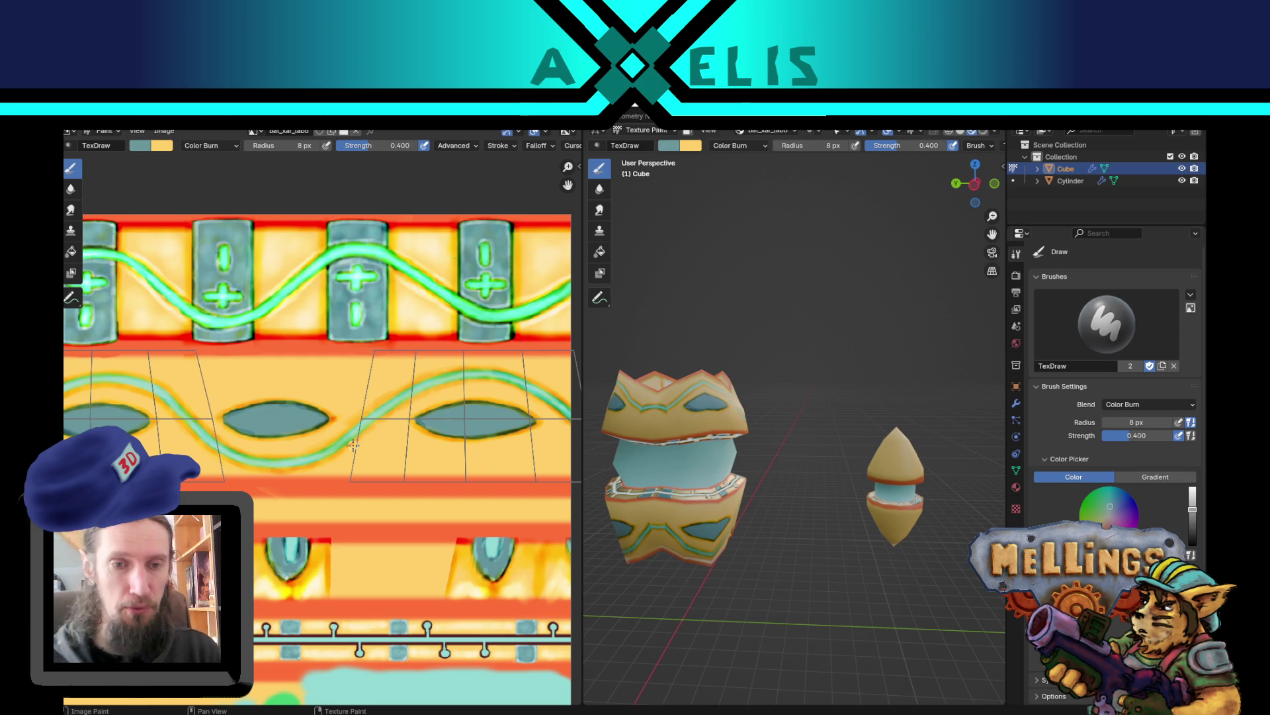
left_click_drag(317, 409, 485, 422)
scroll(376, 425, "up", 1)
- Make yellow the primary colour and set the brush to Color Dodge blending at 26 px radius
key("x")
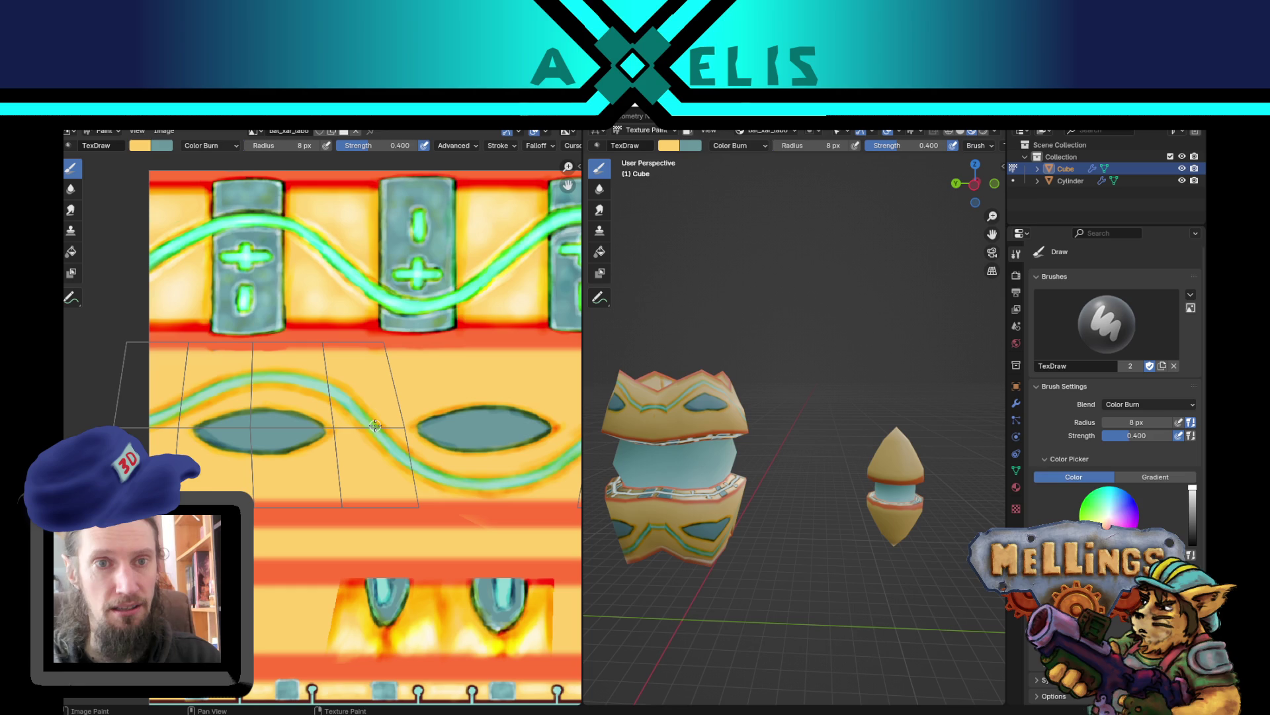
left_click(226, 147)
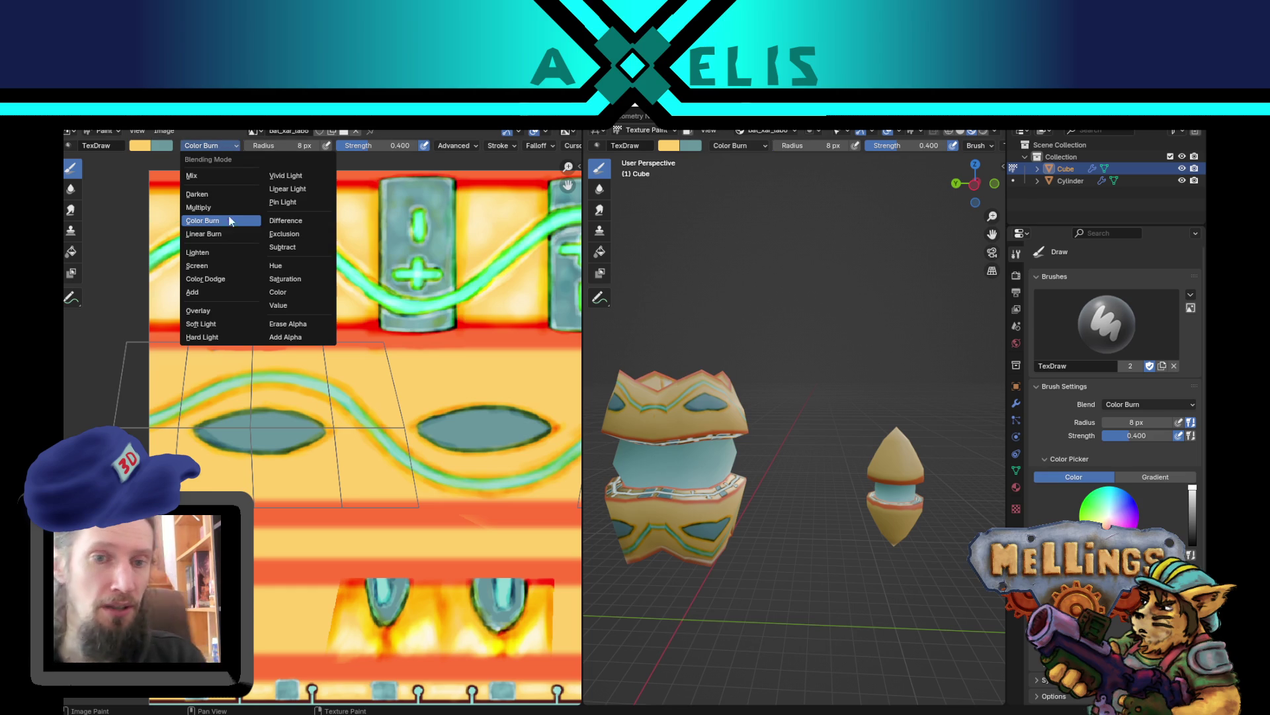
left_click(220, 279)
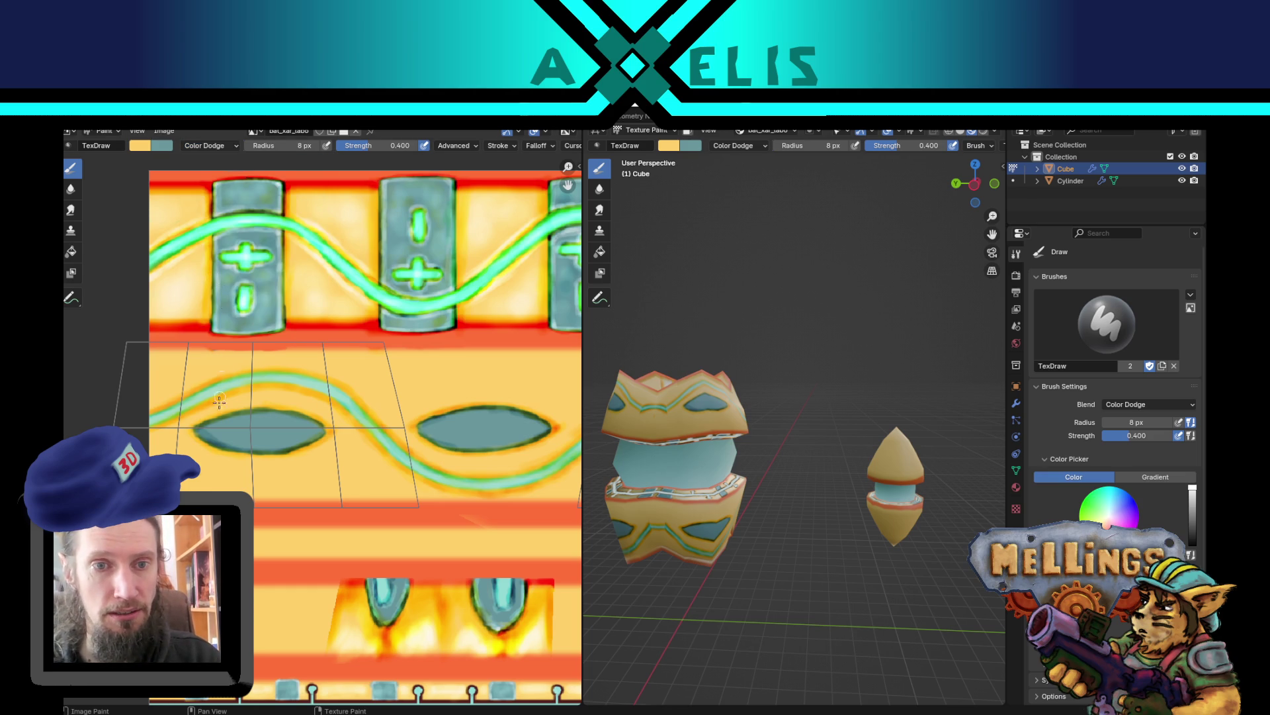
key("f")
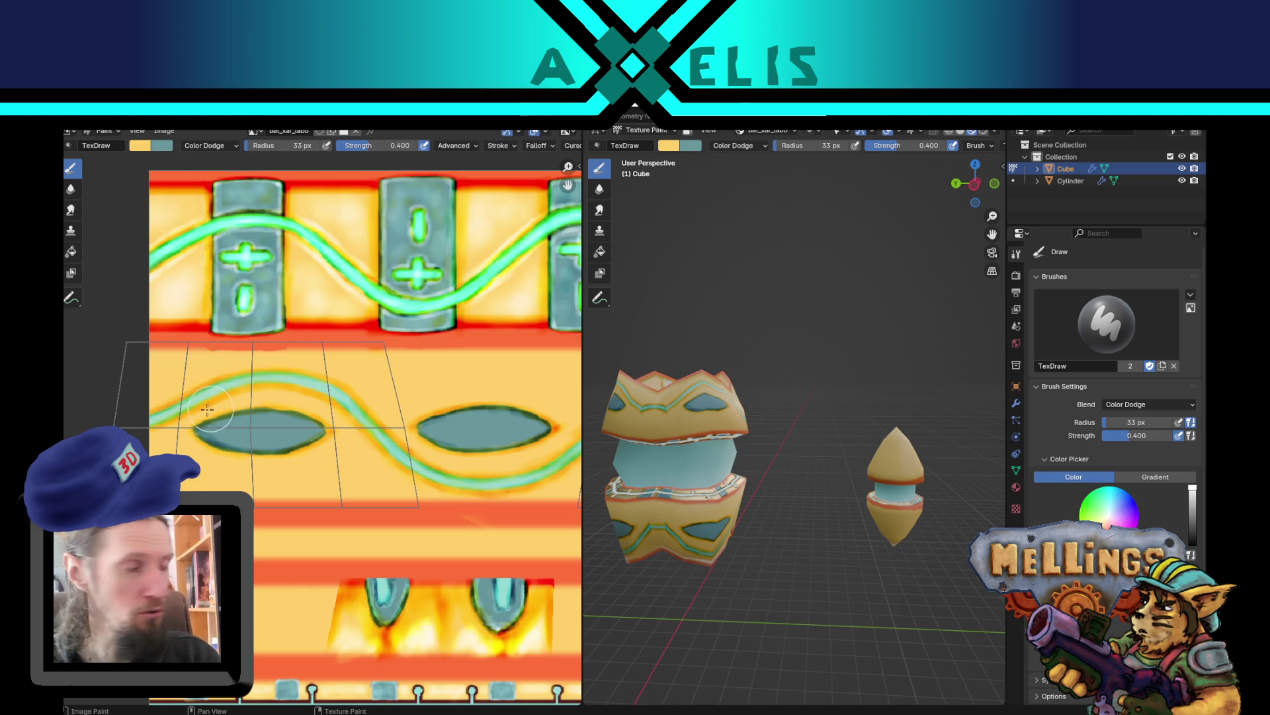
left_click(191, 407)
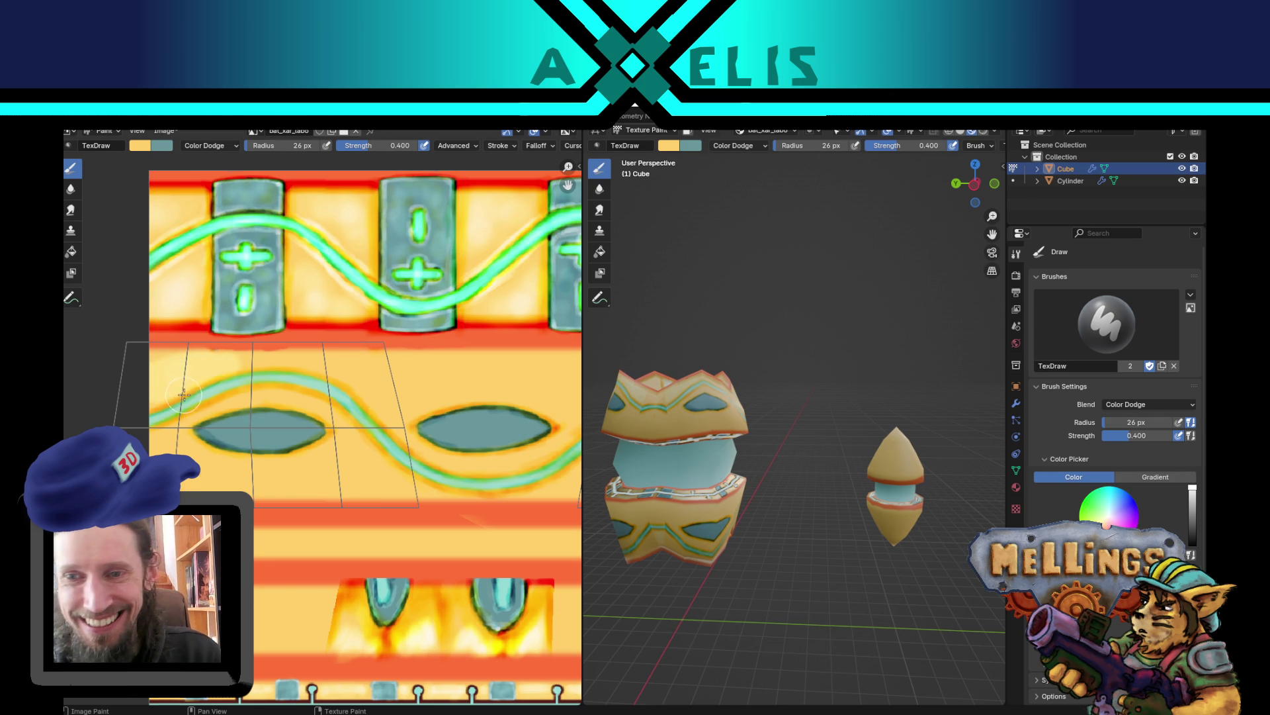
scroll(732, 463, "up", 2)
mouse_move(732, 463)
left_mouse_down()
mouse_move(728, 445)
mouse_move(831, 397)
mouse_move(759, 390)
left_mouse_up()
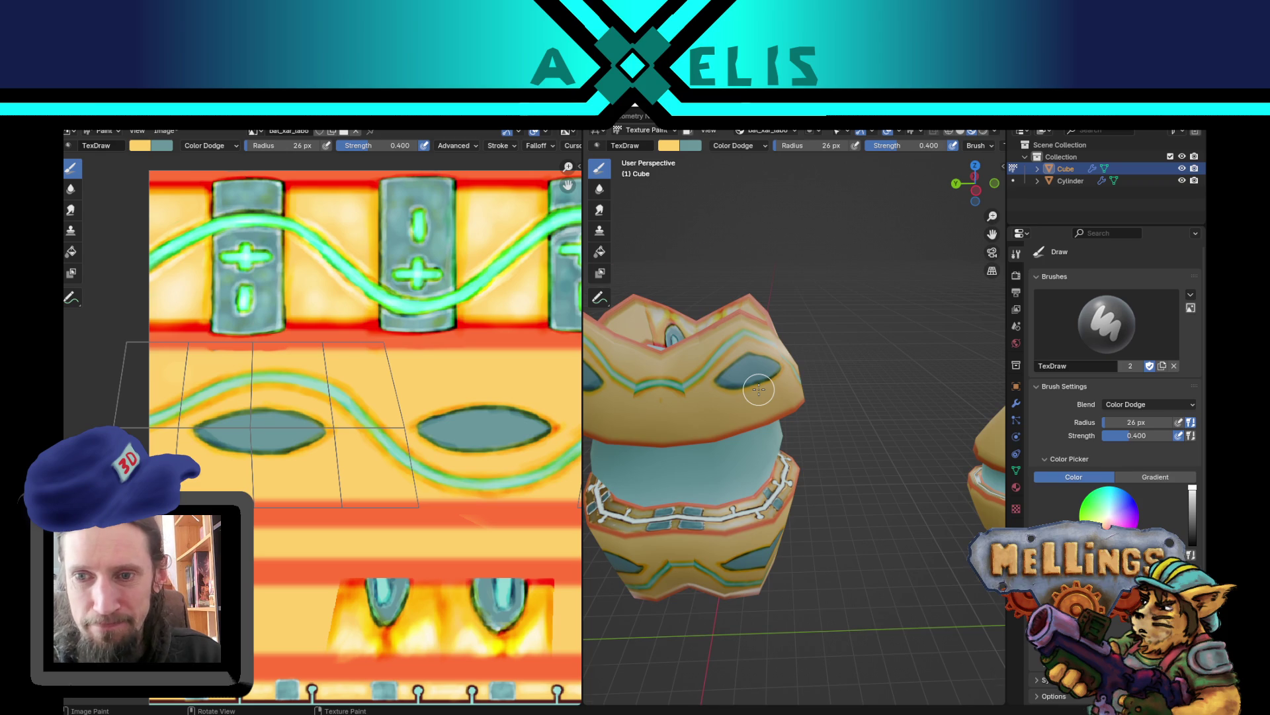
scroll(759, 390, "up", 3)
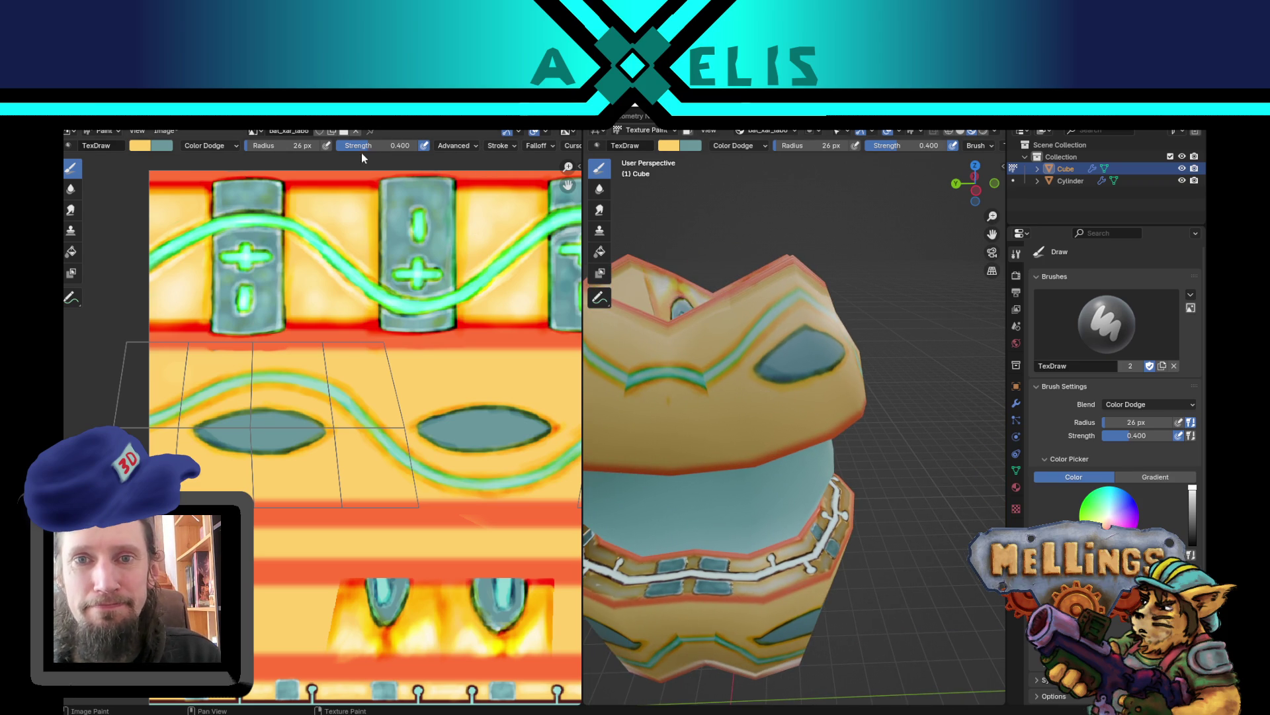
- Smear the painted edges with a 15 px Smear brush, then save the blend file and texture
left_click(68, 212)
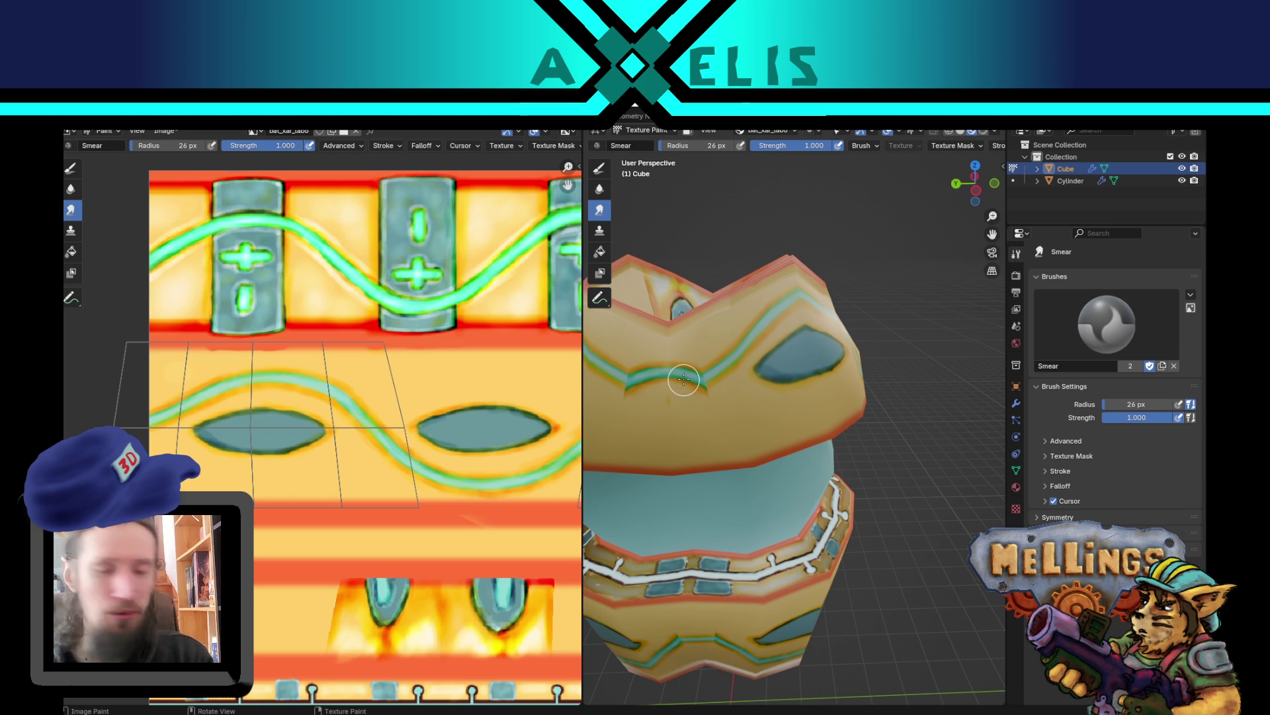
key("f")
left_click(683, 378)
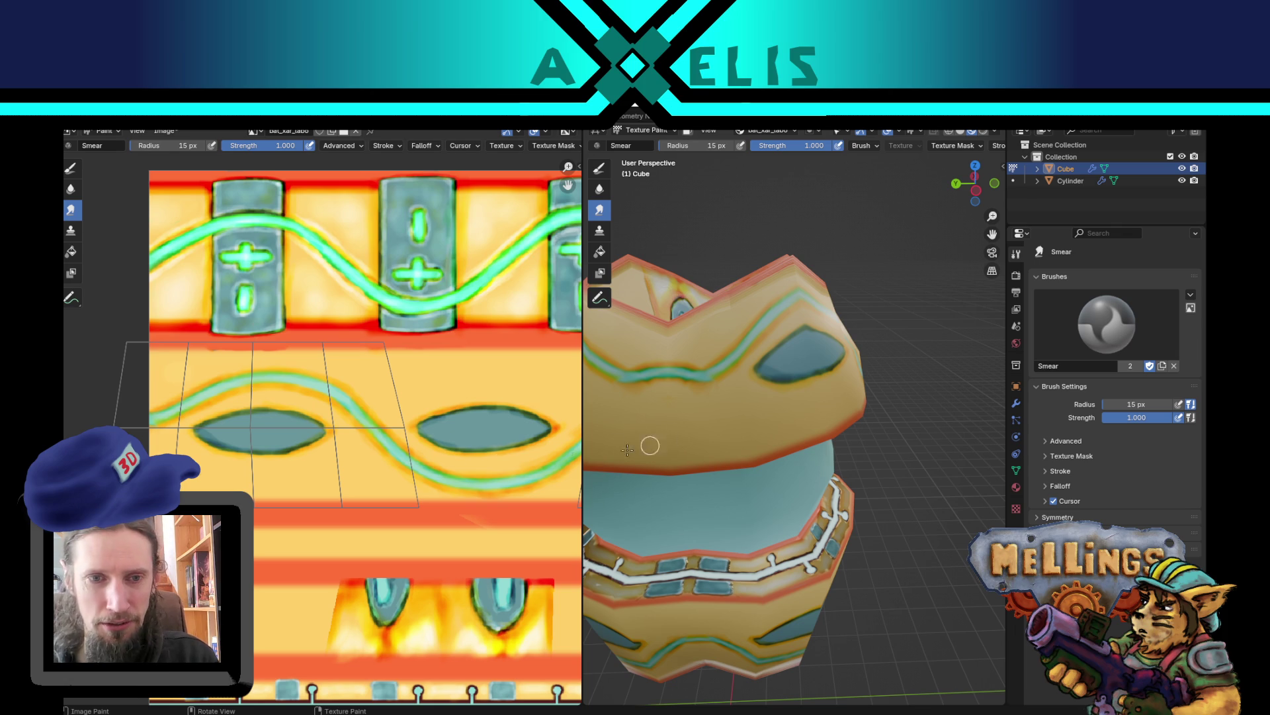
key("ctrl+s")
key("alt+s")
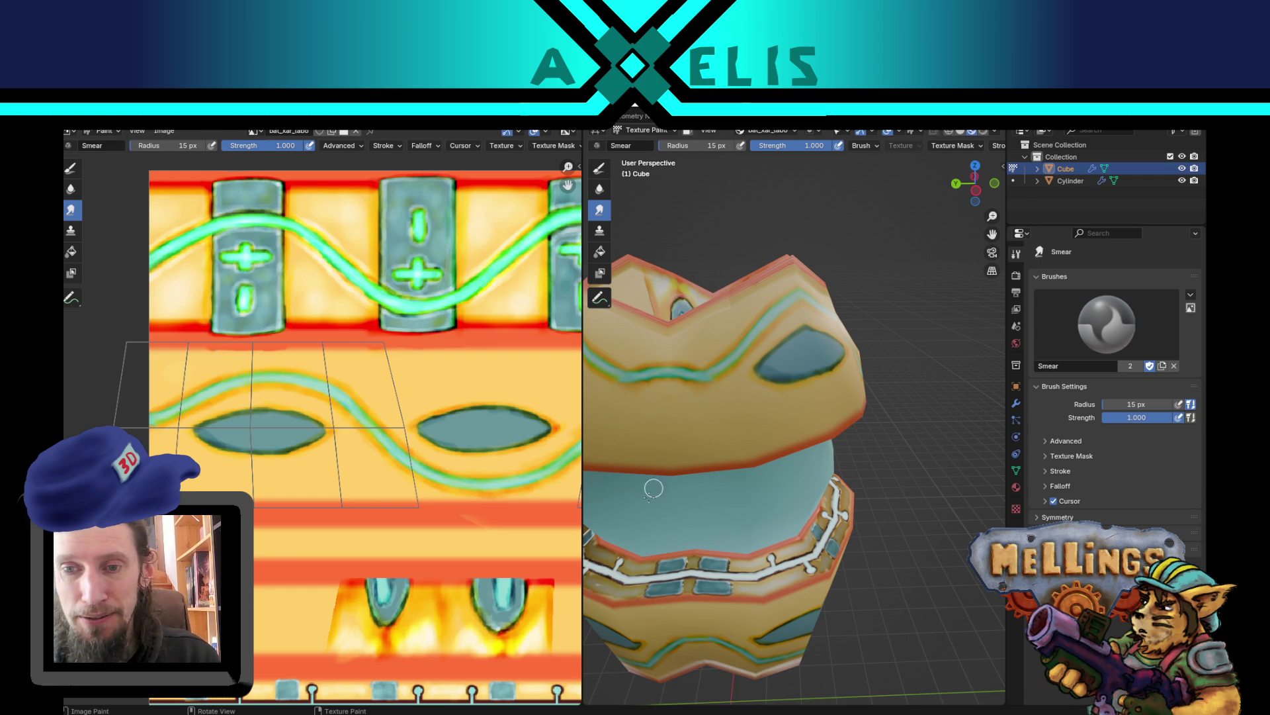
- Centre the texture view on the ellipses and return to the Draw brush
scroll(455, 454, "down", 1)
left_click_drag(399, 487, 273, 499)
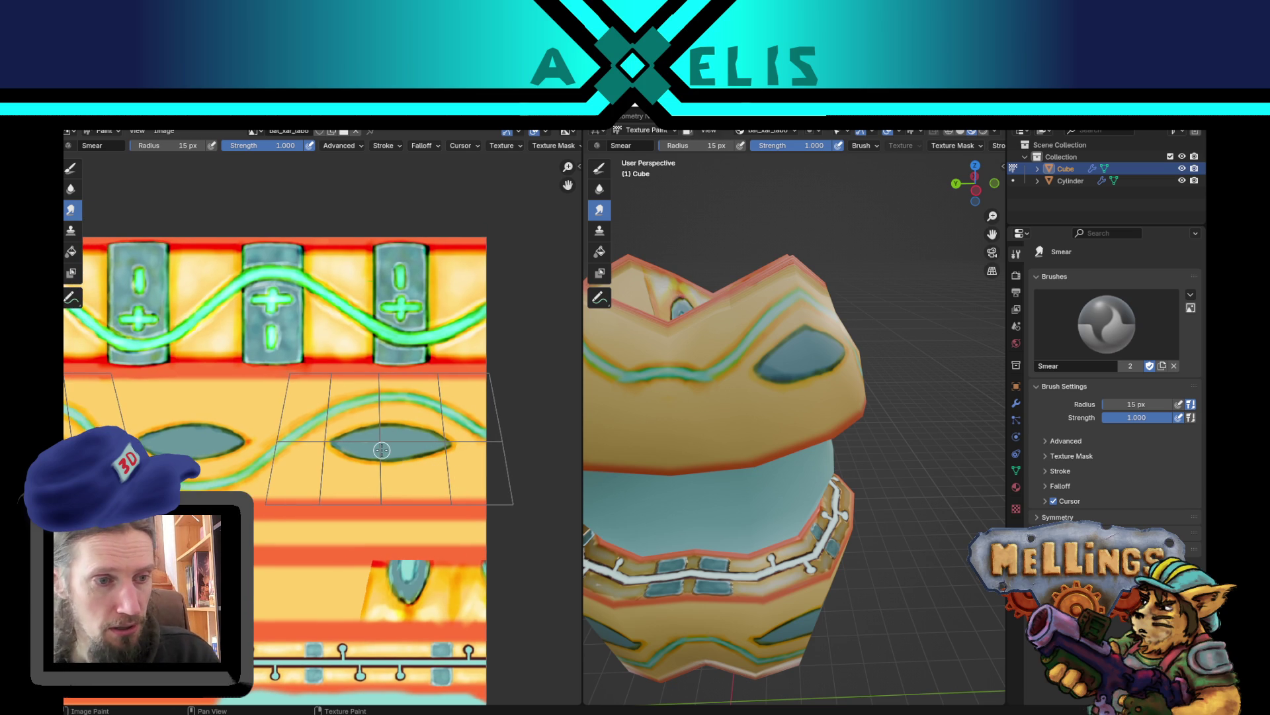
left_click_drag(240, 475, 302, 445)
scroll(302, 445, "up", 1)
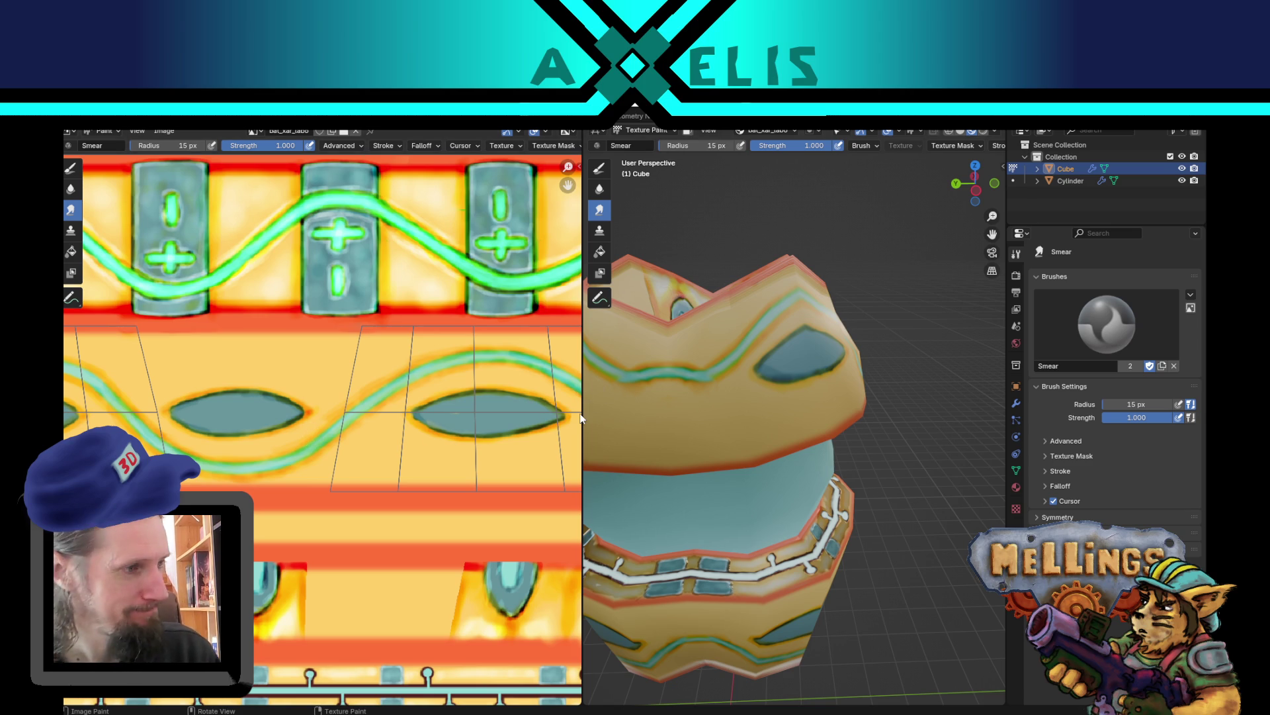
left_click_drag(702, 450, 741, 447)
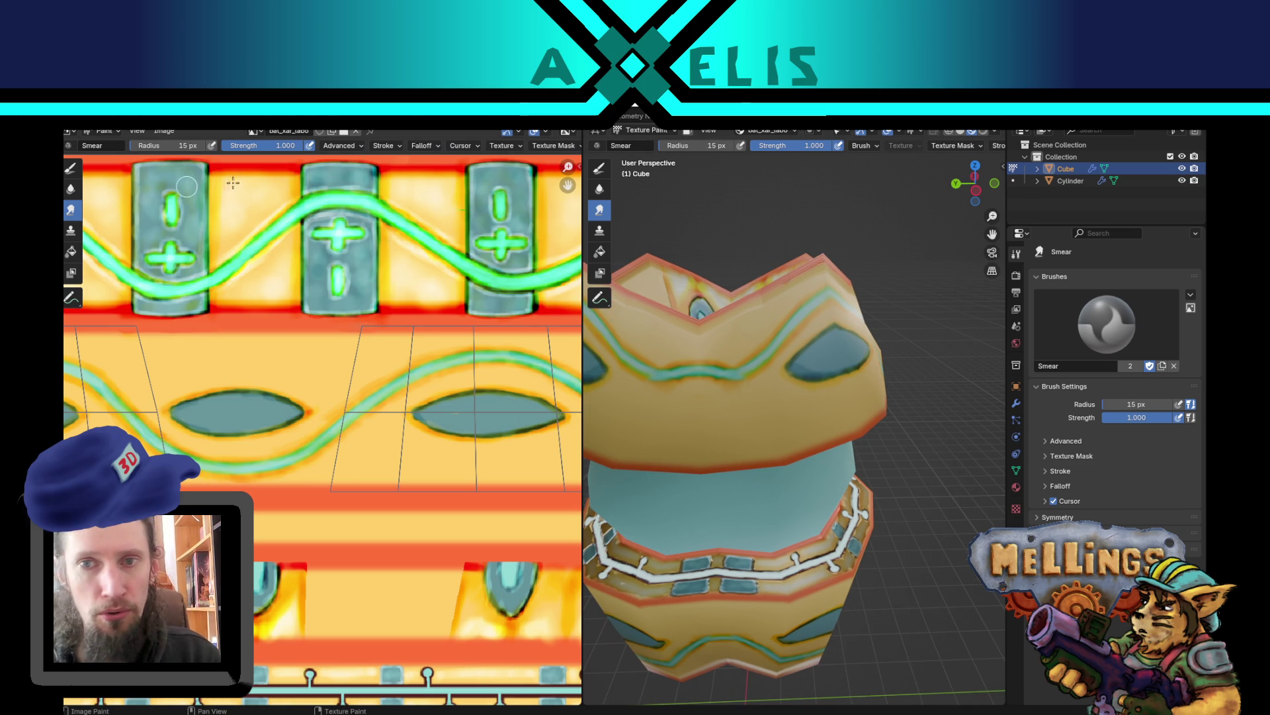
left_click(601, 170)
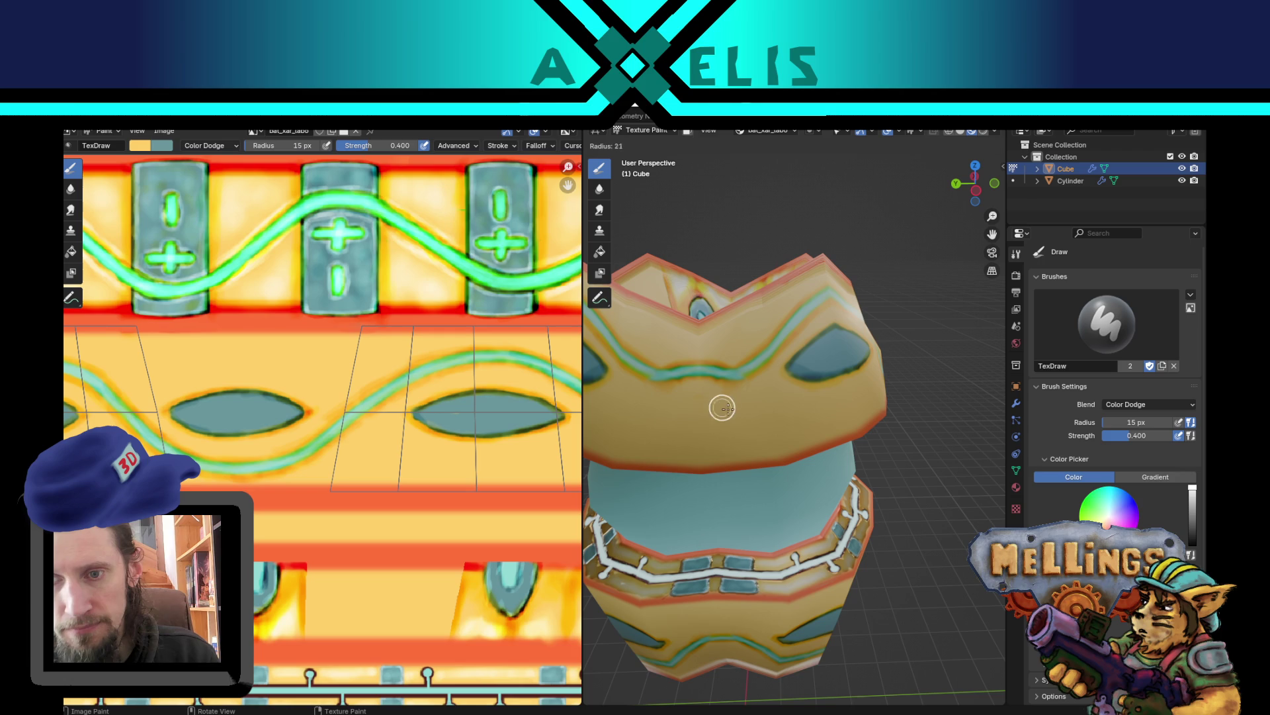
- Enlarge the brush to 51 px and dodge a faint highlight across the cup's surface
key("f")
left_click(715, 404)
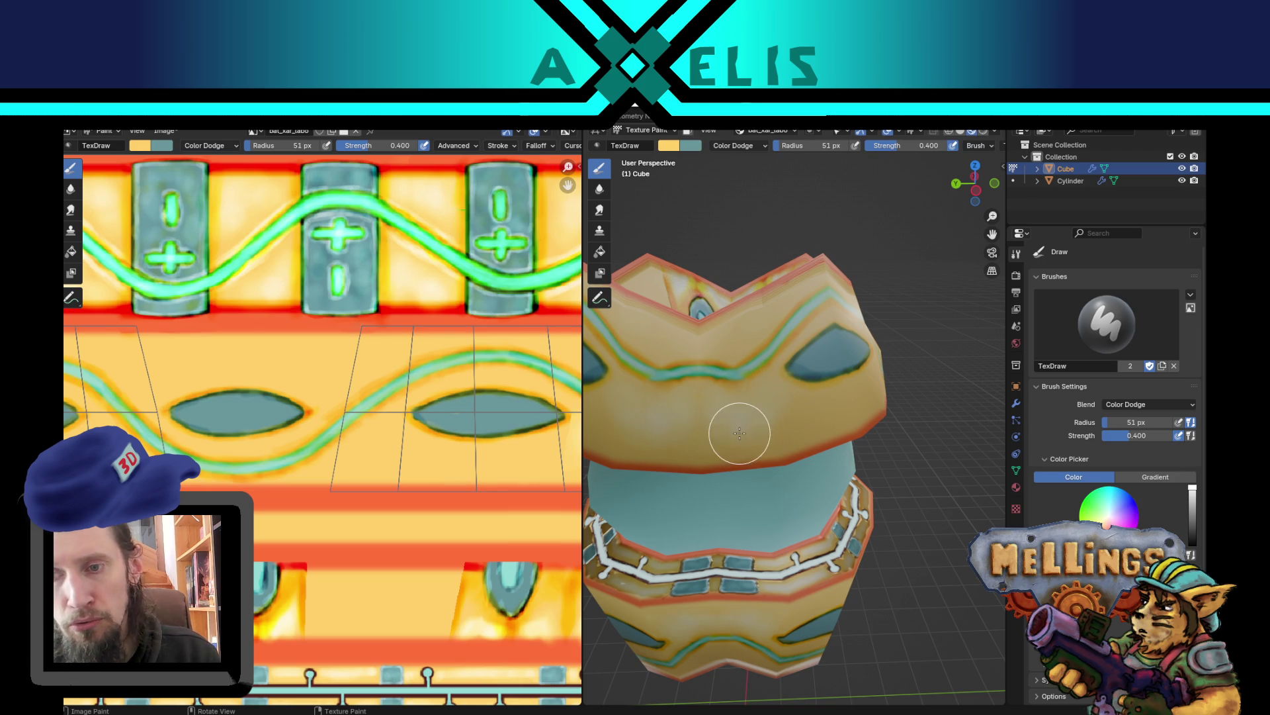
left_click_drag(708, 326, 734, 330)
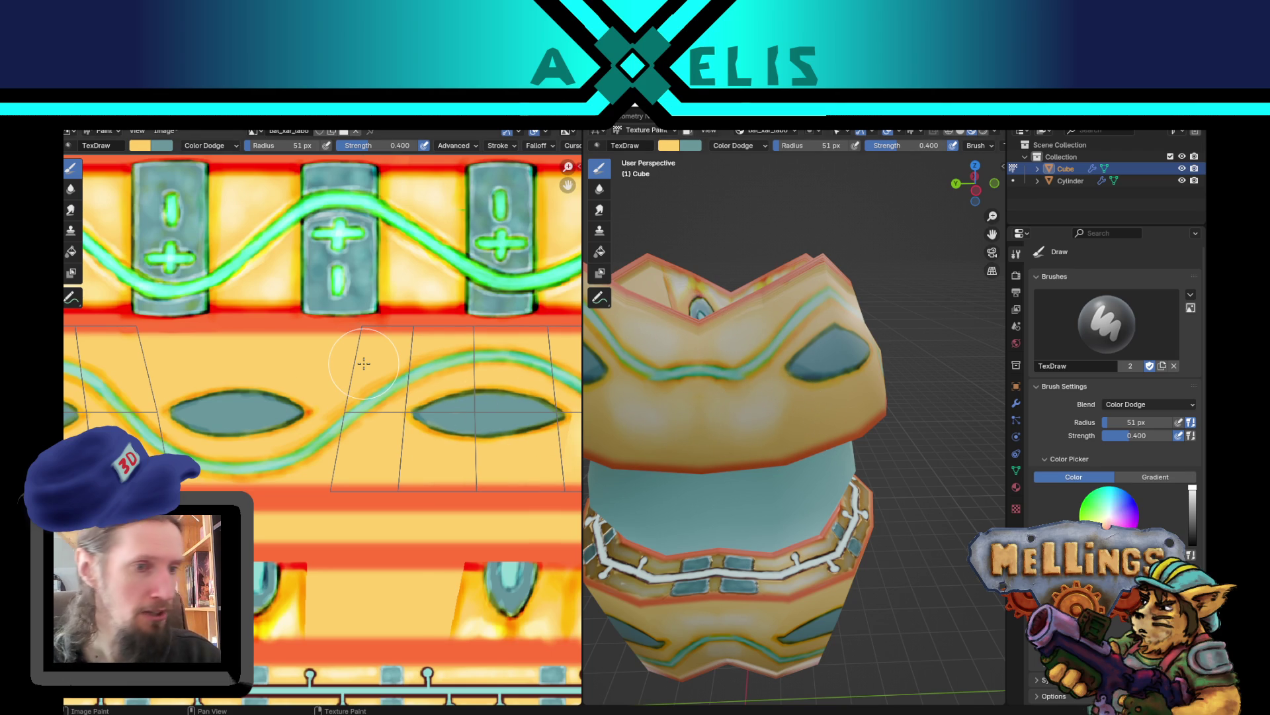
left_click_drag(378, 418, 448, 438)
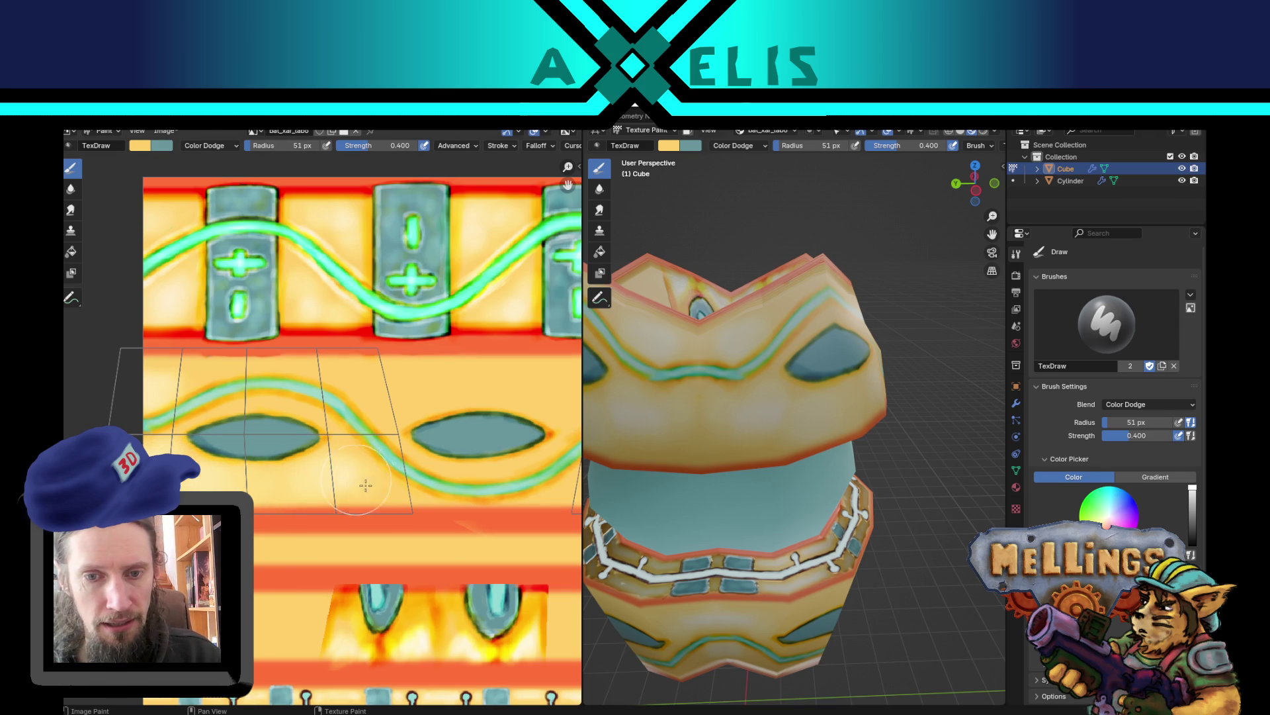
- Dodge highlights around the left eye shape, resizing the brush to 34, 27, 23, then 39 px
key("f")
left_click(198, 381)
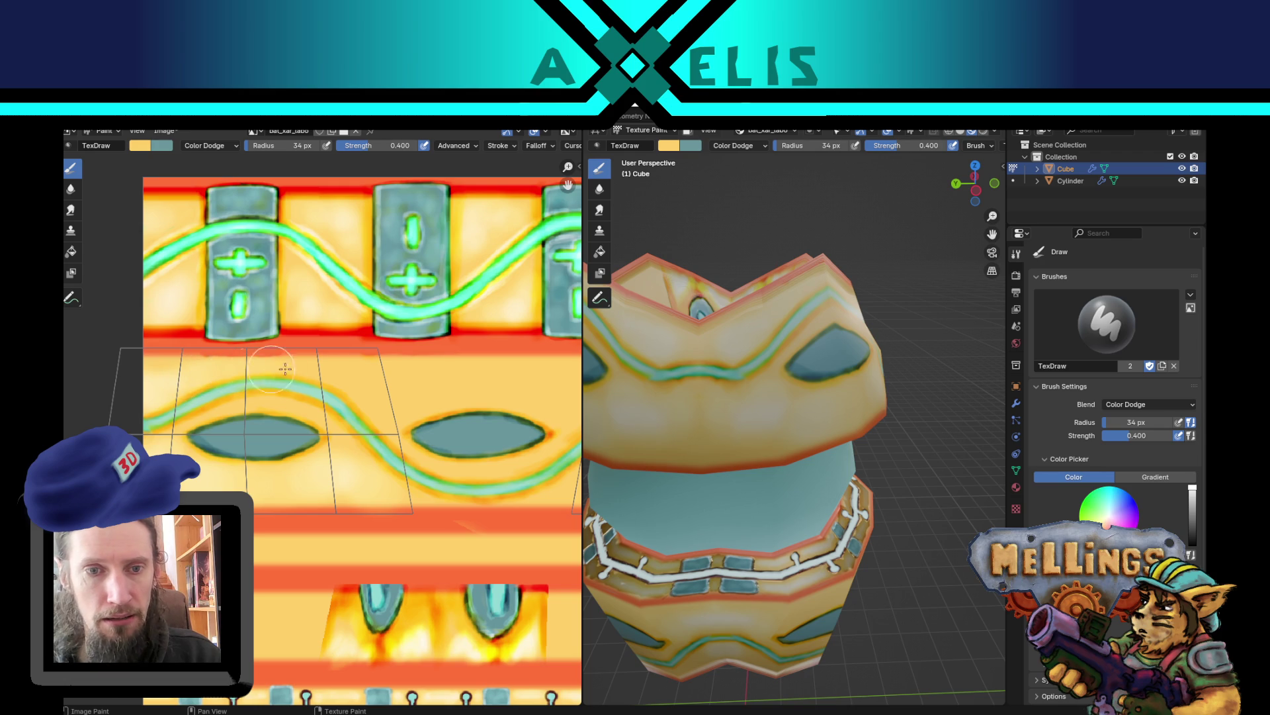
key("f")
left_click(258, 417)
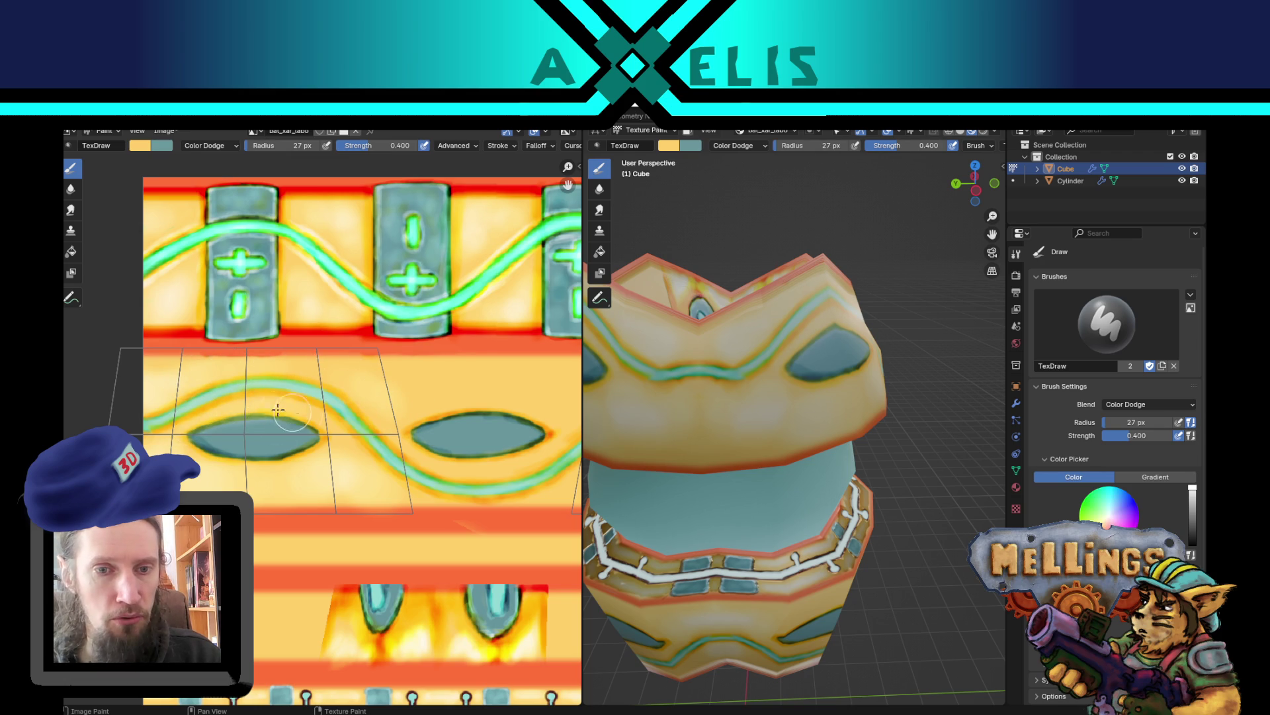
key("f")
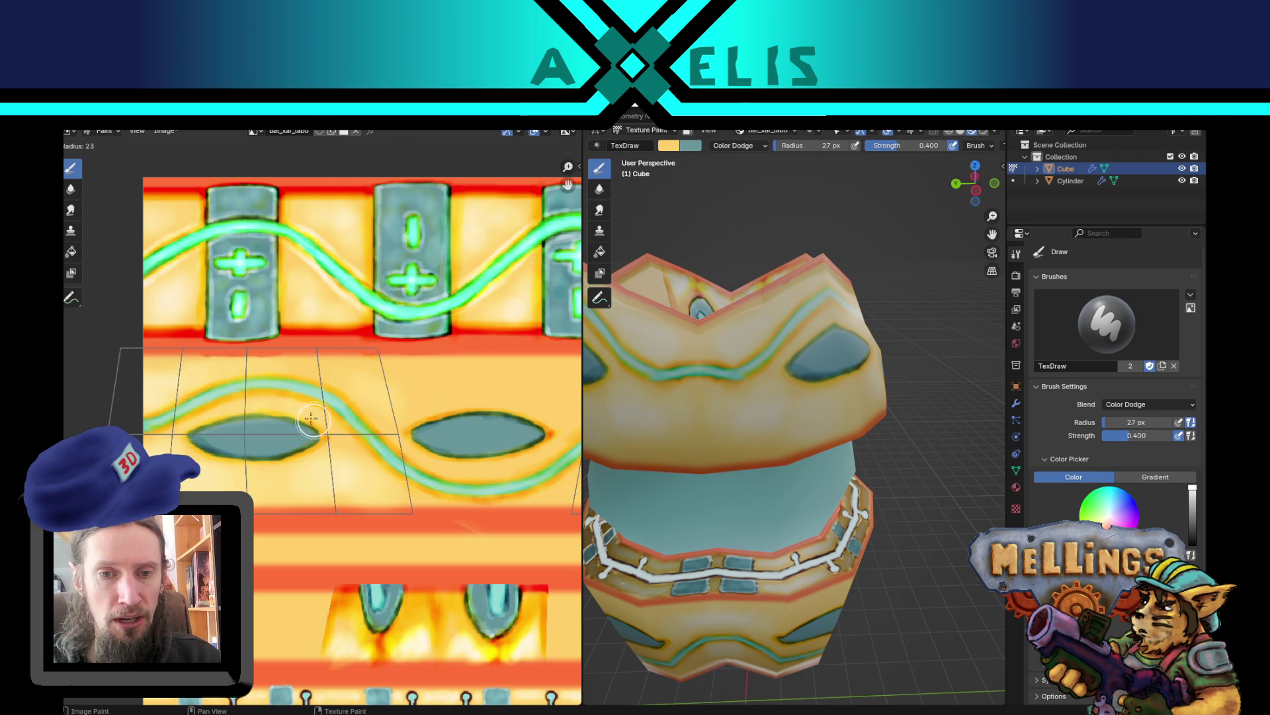
left_click(313, 420)
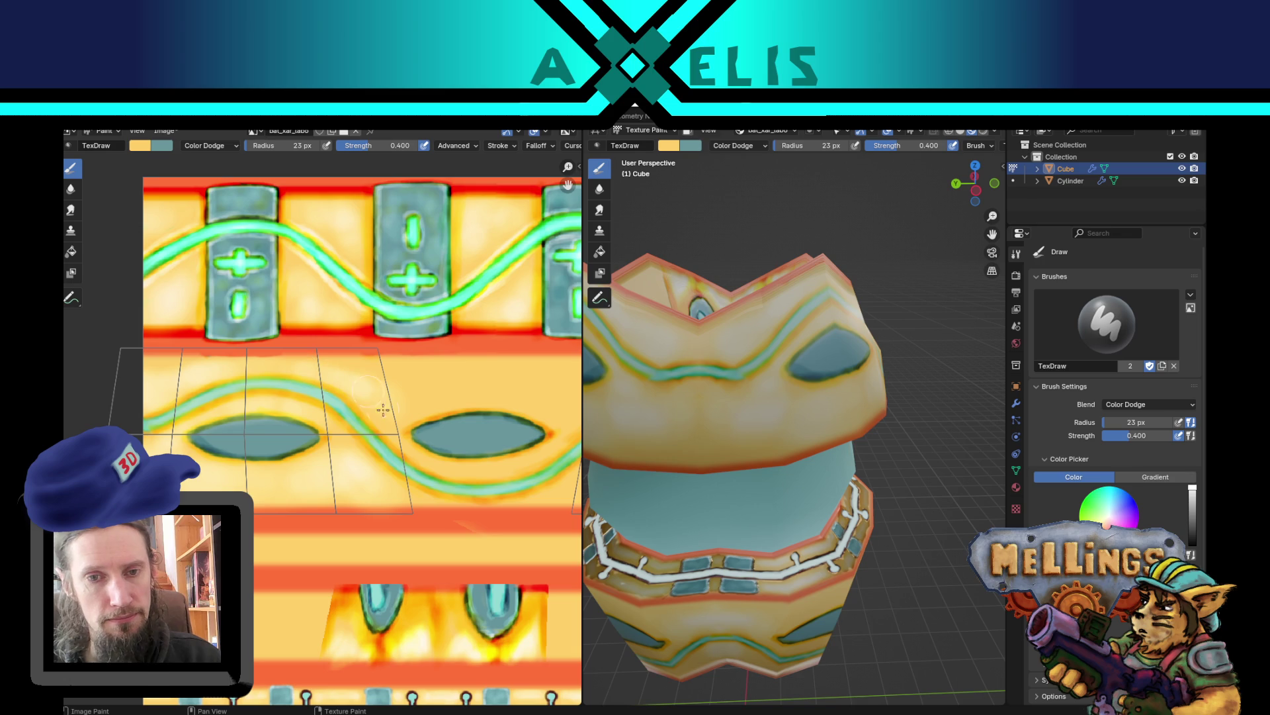
key("f")
left_click(408, 418)
left_click_drag(427, 392, 265, 383)
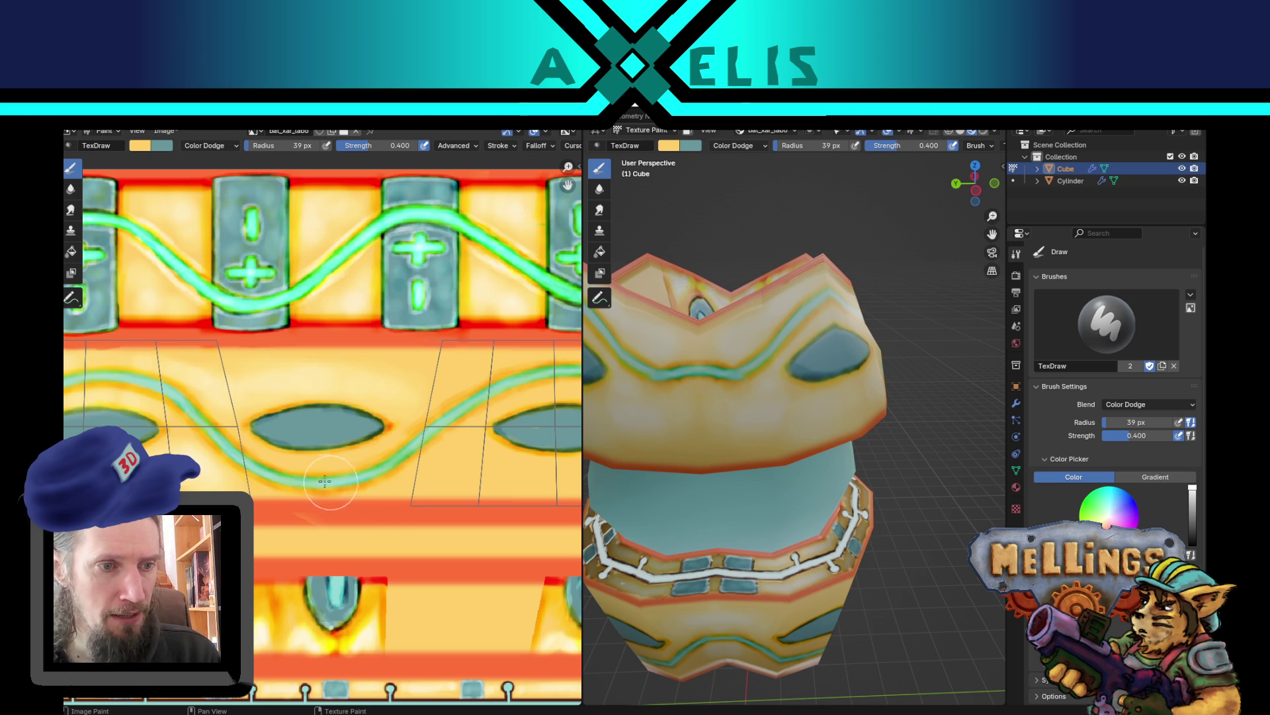
- Shrink the Color Dodge brush to 31 px for highlights near the left ellipse
scroll(325, 480, "up", 2)
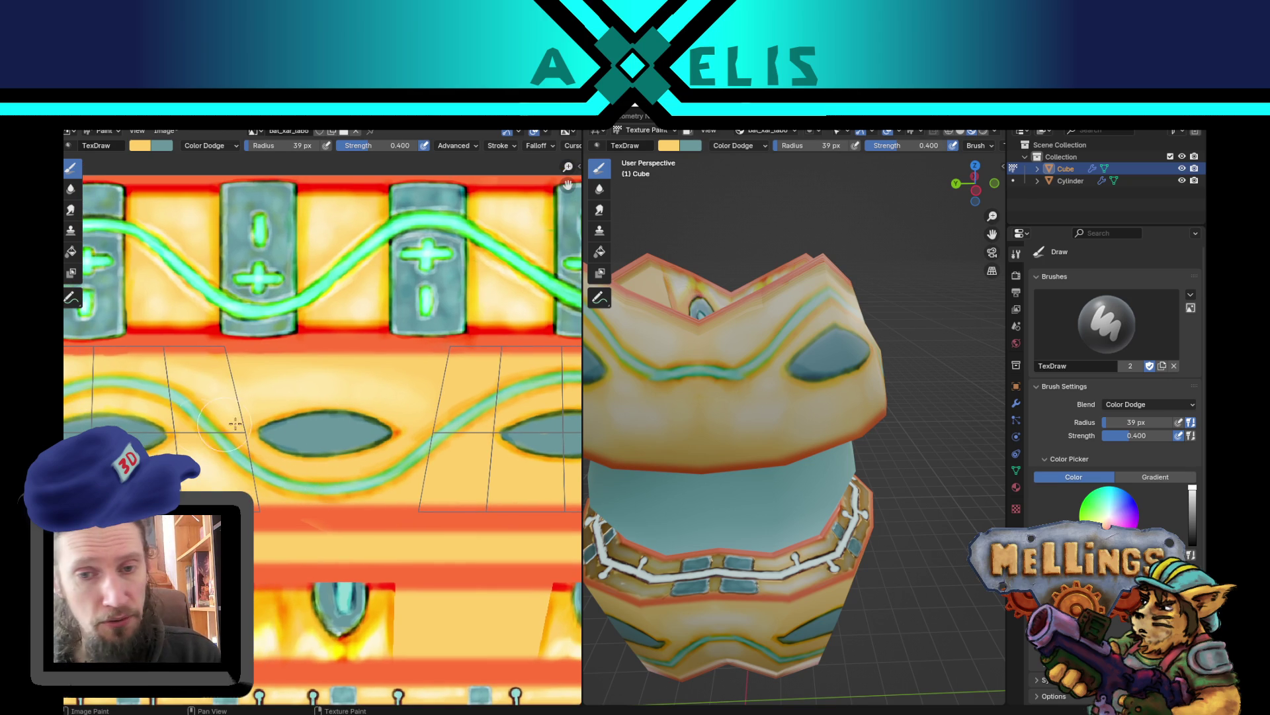
key("bracketleft")
key("bracketleft")
key("bracketleft")
key("bracketleft")
key("bracketleft")
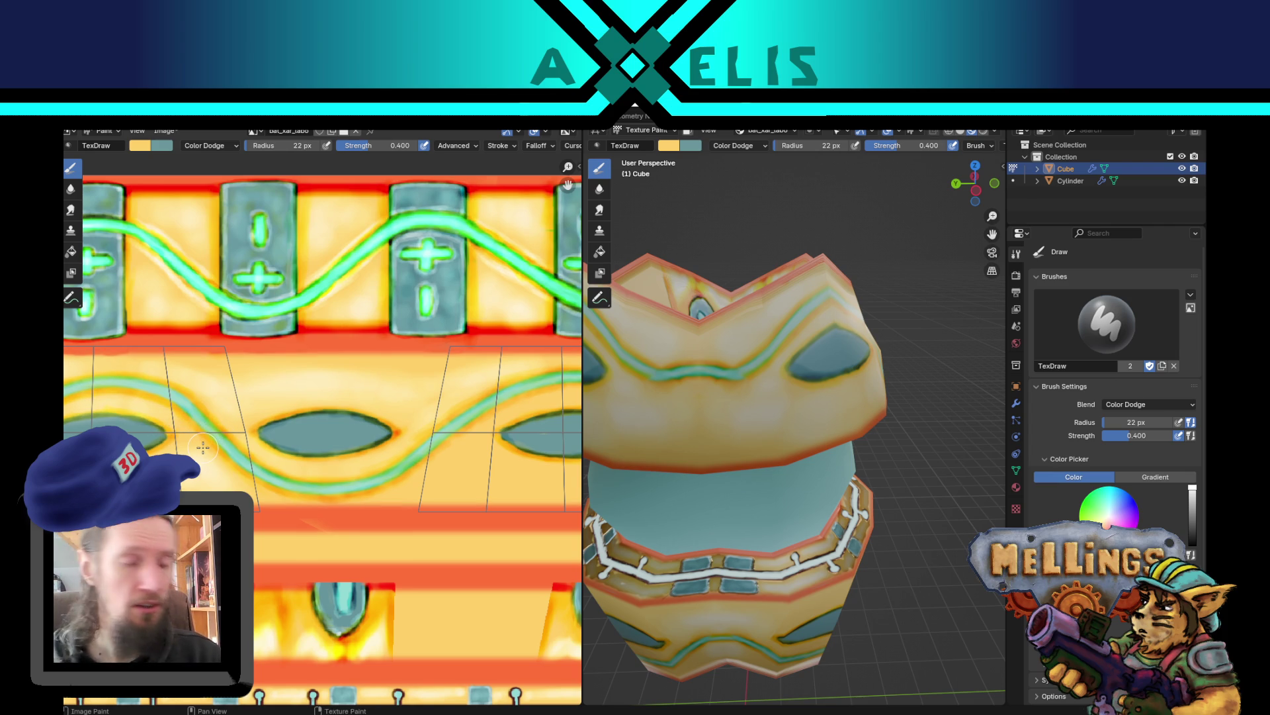
scroll(337, 443, "down", 2)
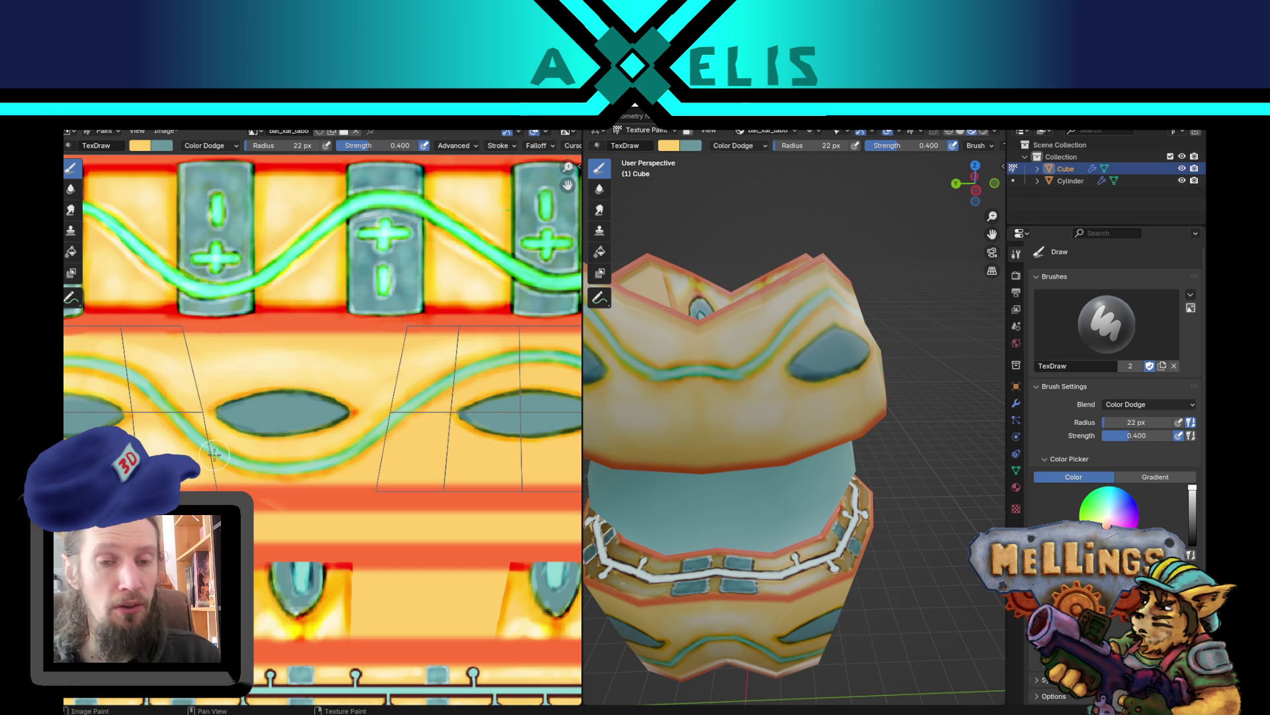
- Paint 17 px highlights along the lower wave line, then widen the brush to 39 px
key("f")
left_click(239, 447)
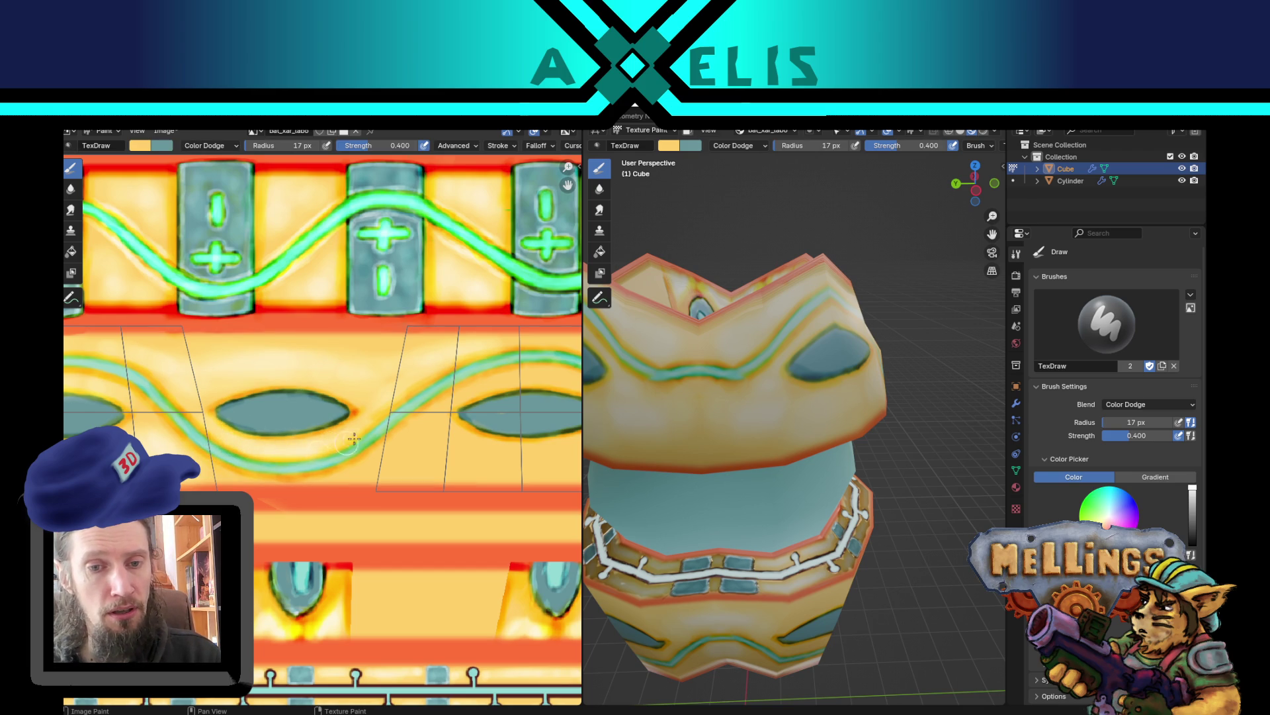
left_click_drag(264, 416, 338, 449)
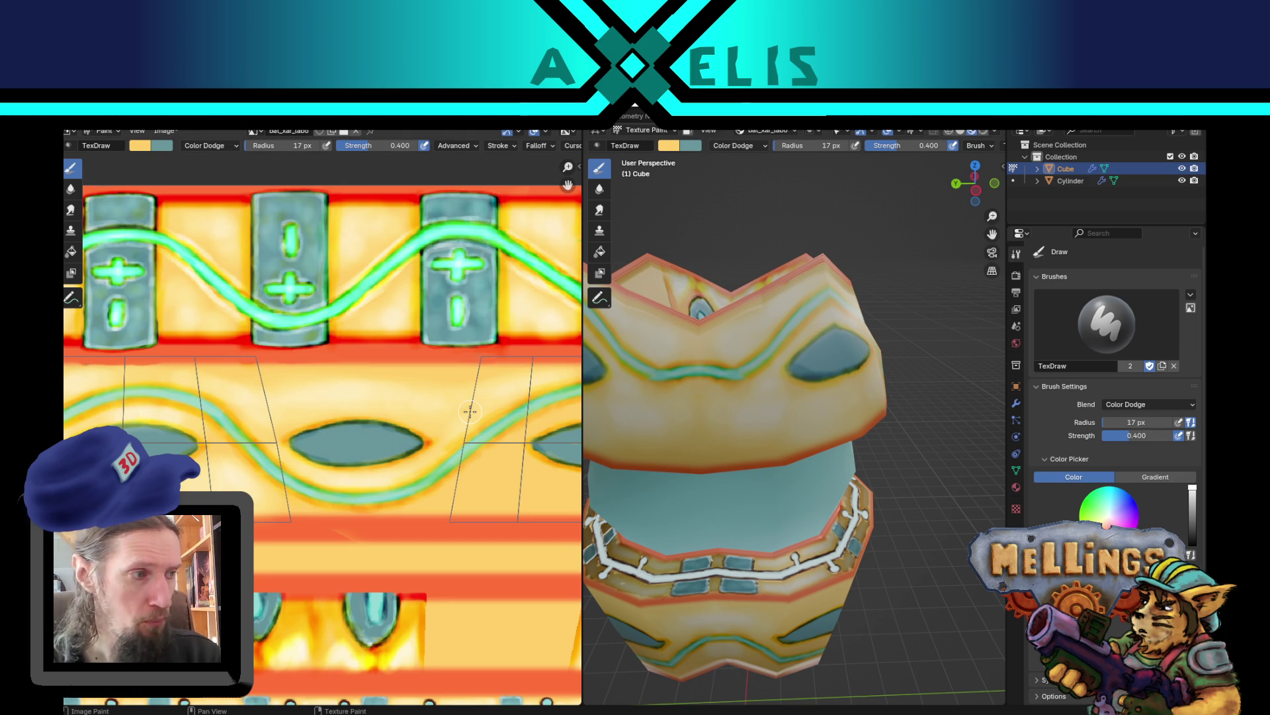
left_click_drag(469, 412, 272, 413)
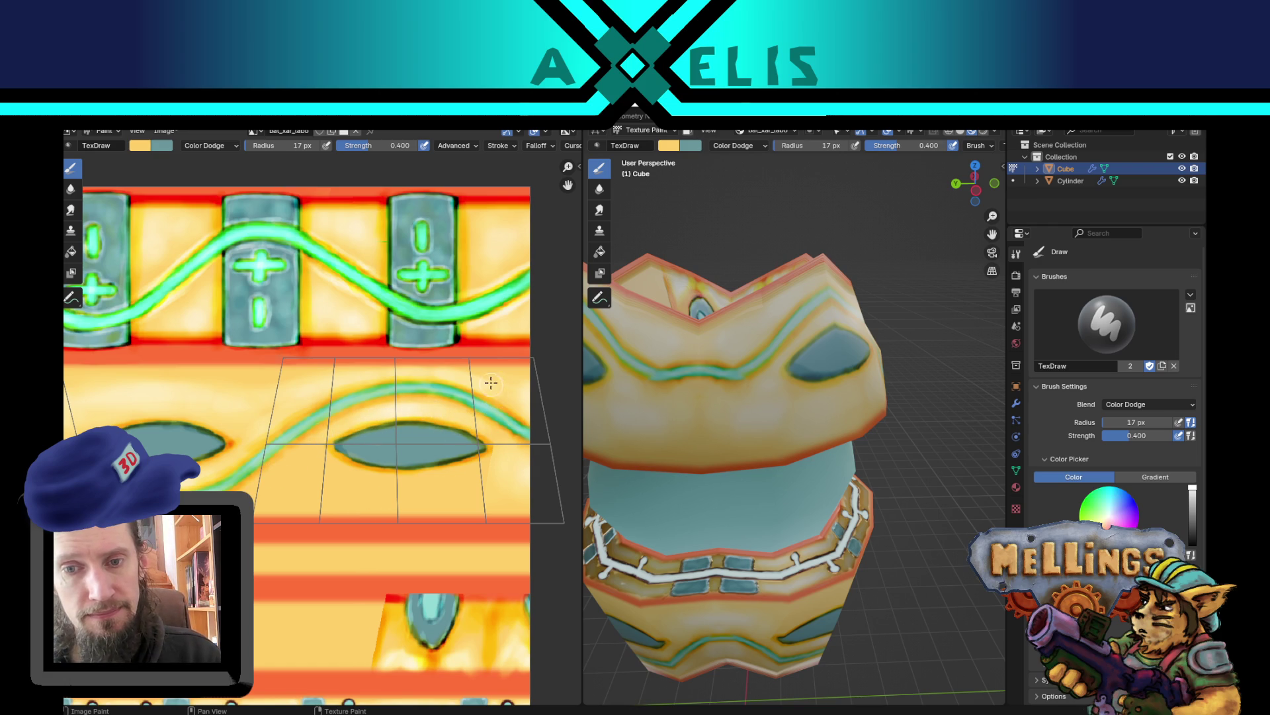
key("f")
left_click(339, 478)
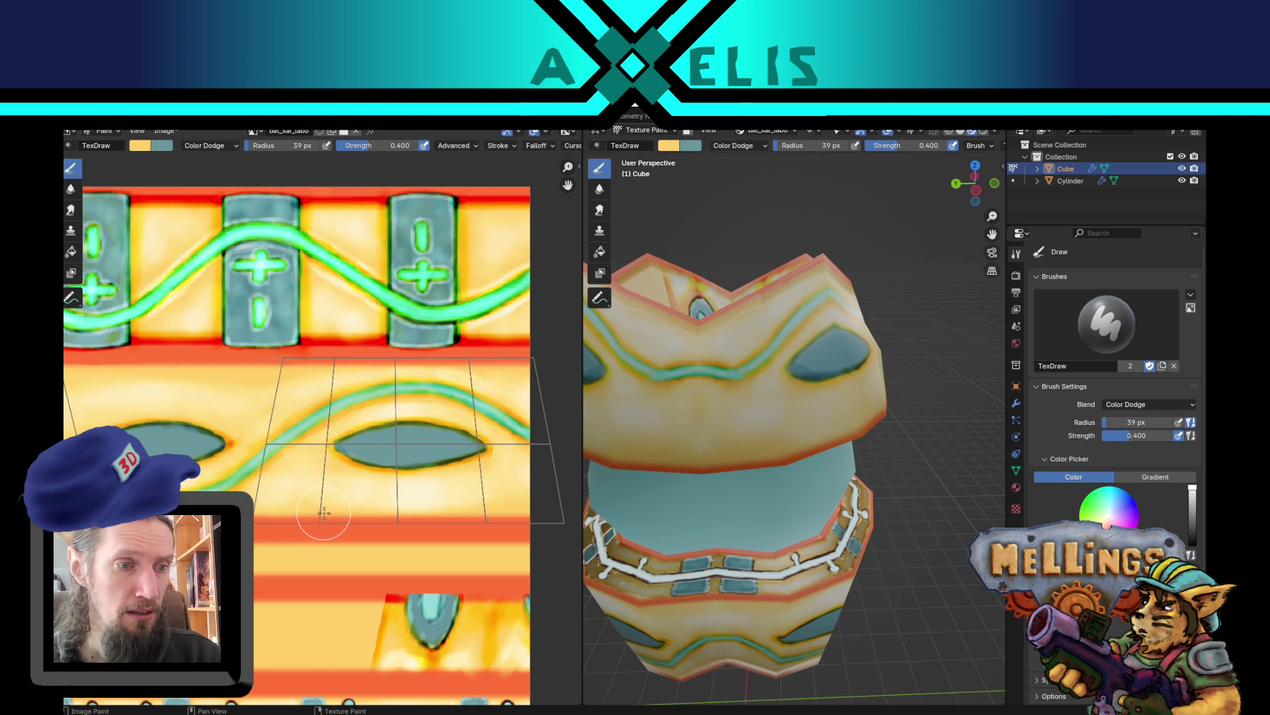
scroll(306, 514, "down", 2)
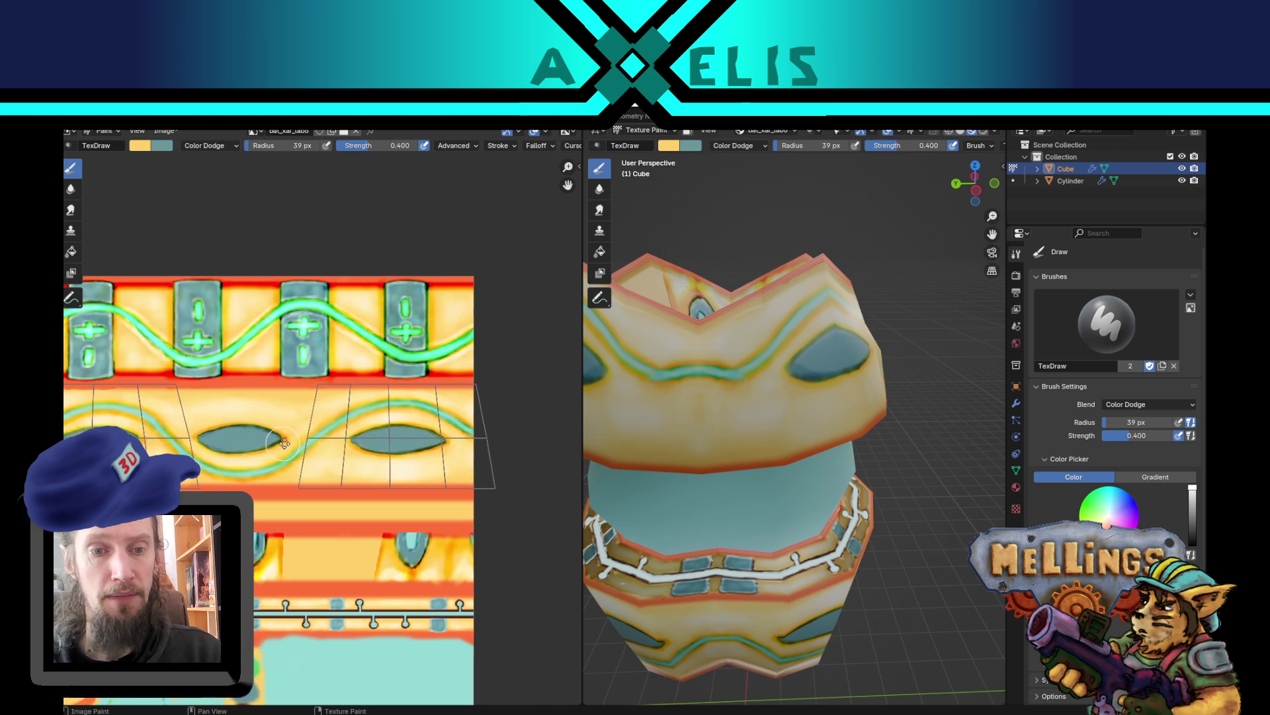
- Pan to the texture's left edge and save bat_xar_labo.blend
scroll(319, 455, "up", 2)
scroll(318, 455, "left", 1)
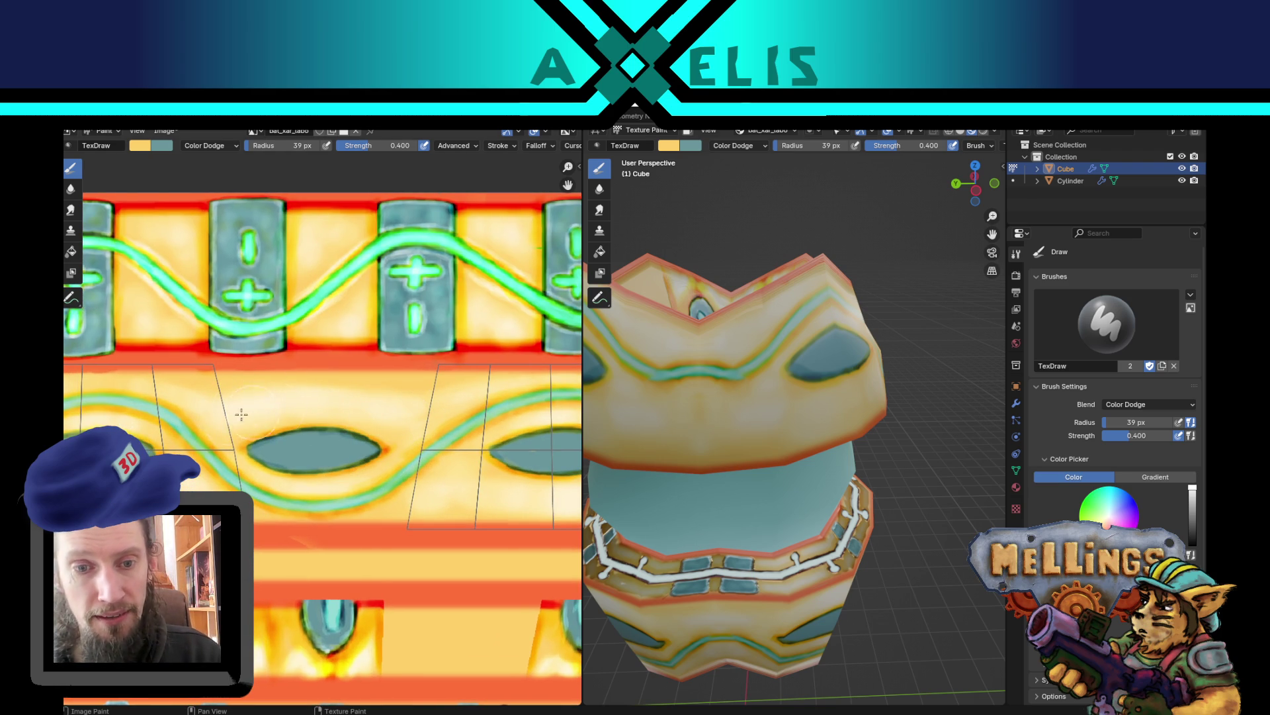
left_click_drag(252, 416, 443, 375)
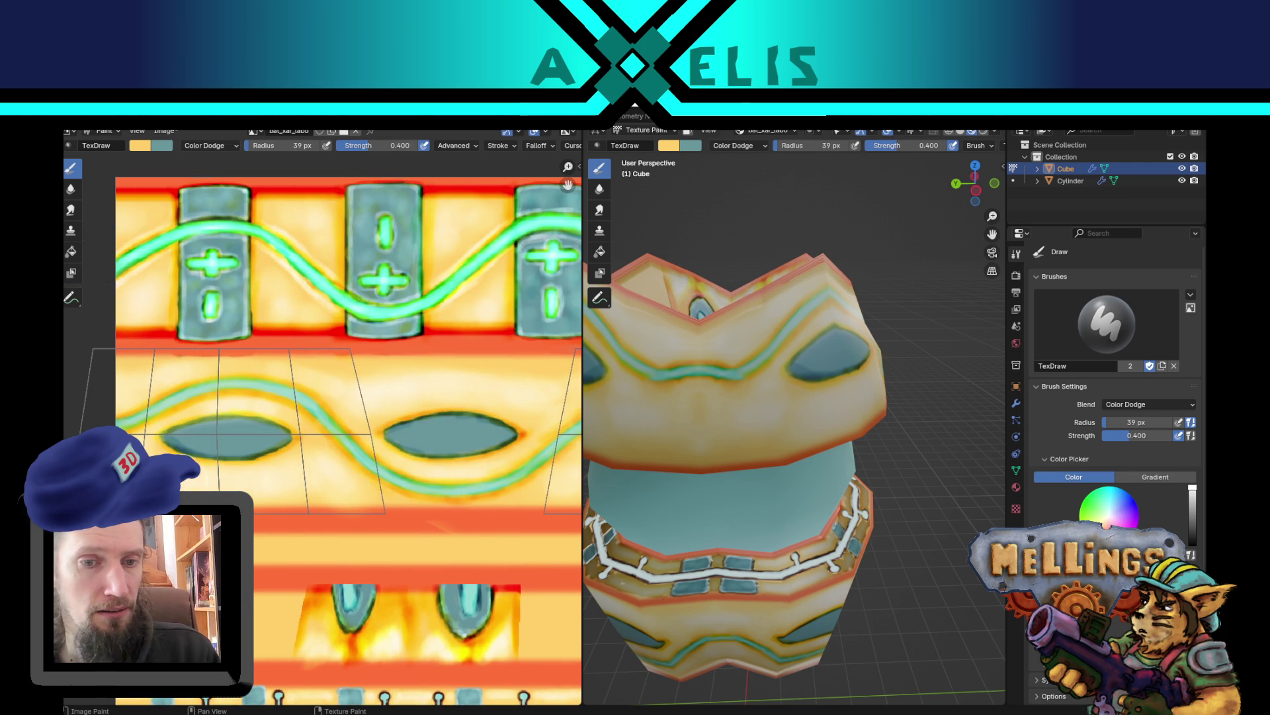
key("ctrl+s")
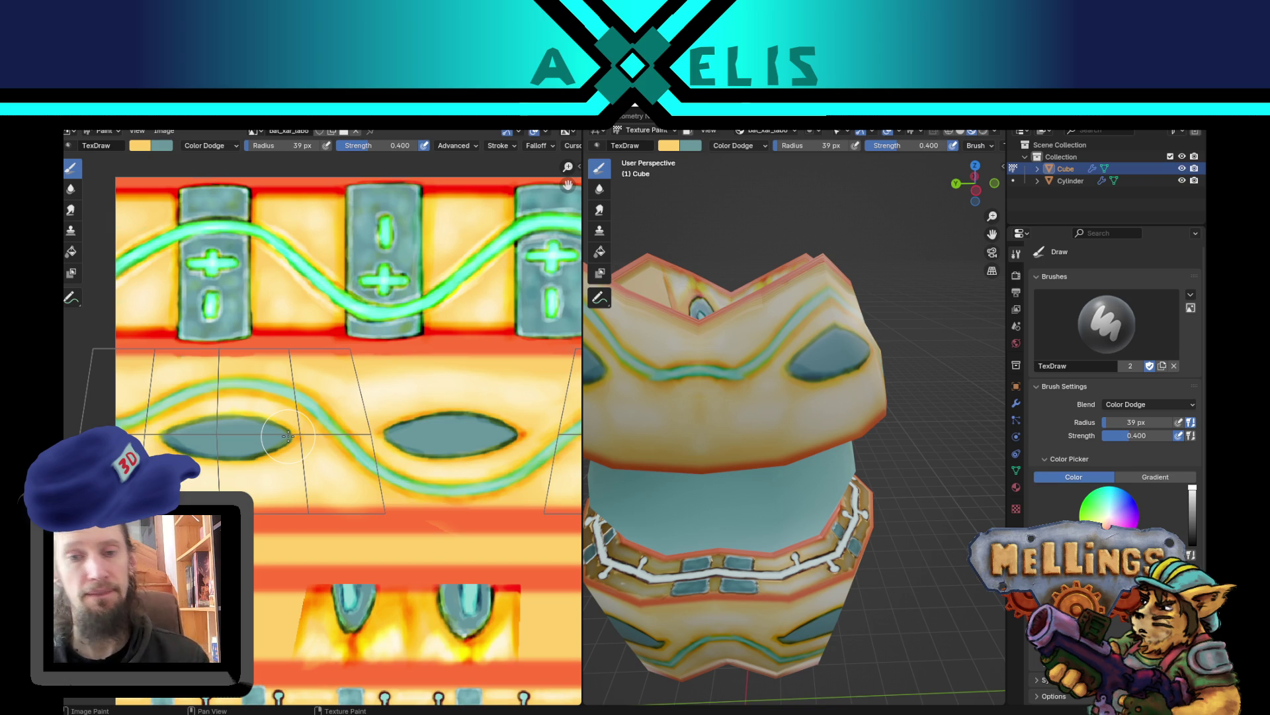
scroll(289, 435, "down", 2)
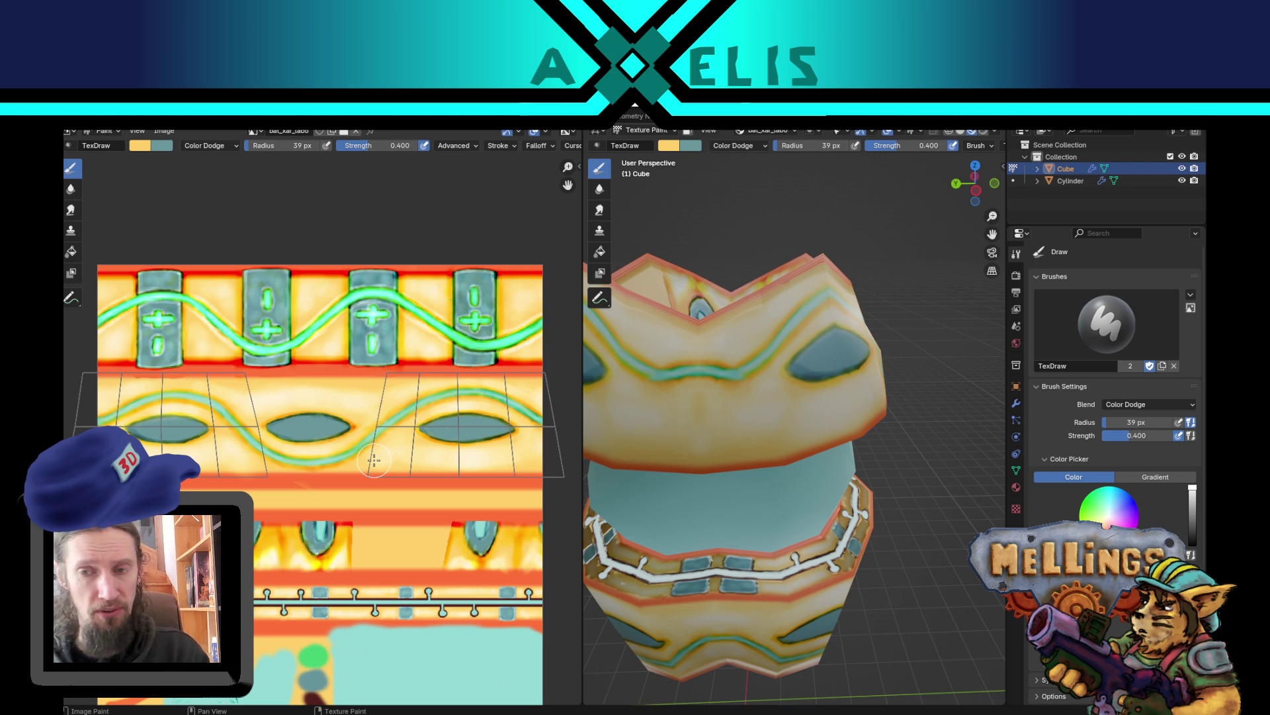
- Pan and zoom the Image Editor in close on the middle ellipse of the texture
left_click_drag(351, 468, 332, 468)
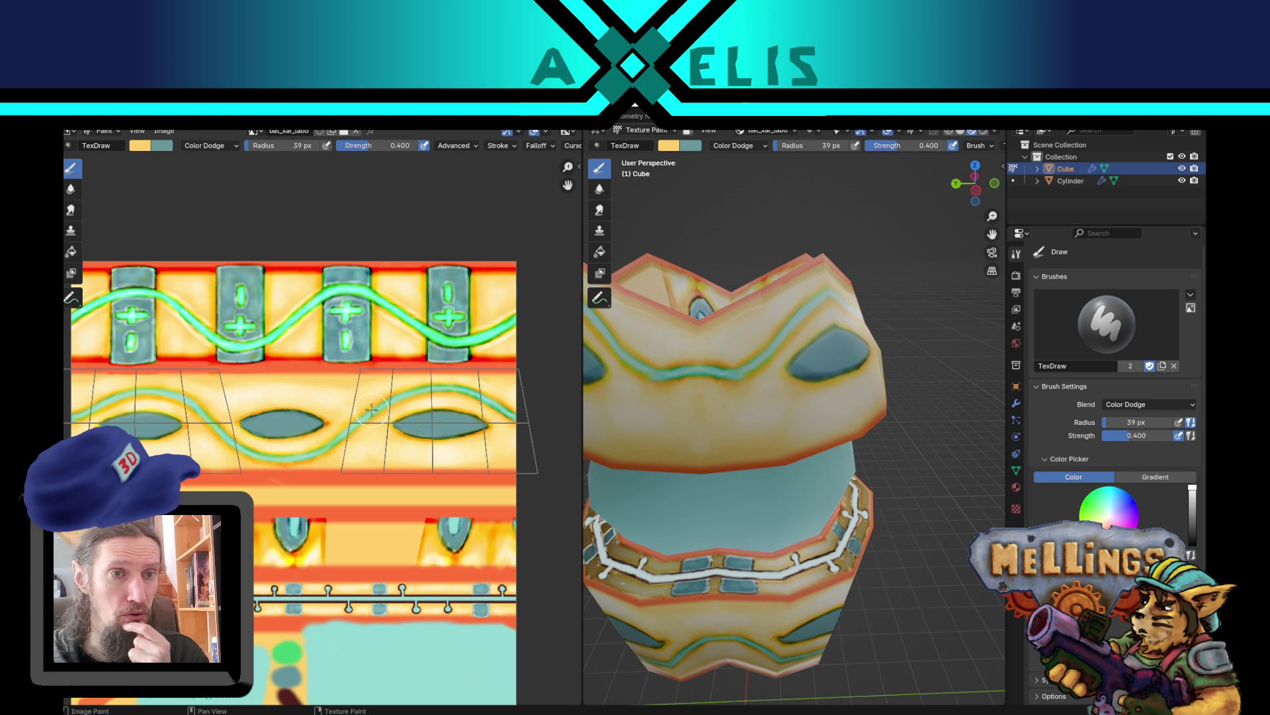
left_click_drag(370, 388, 397, 379)
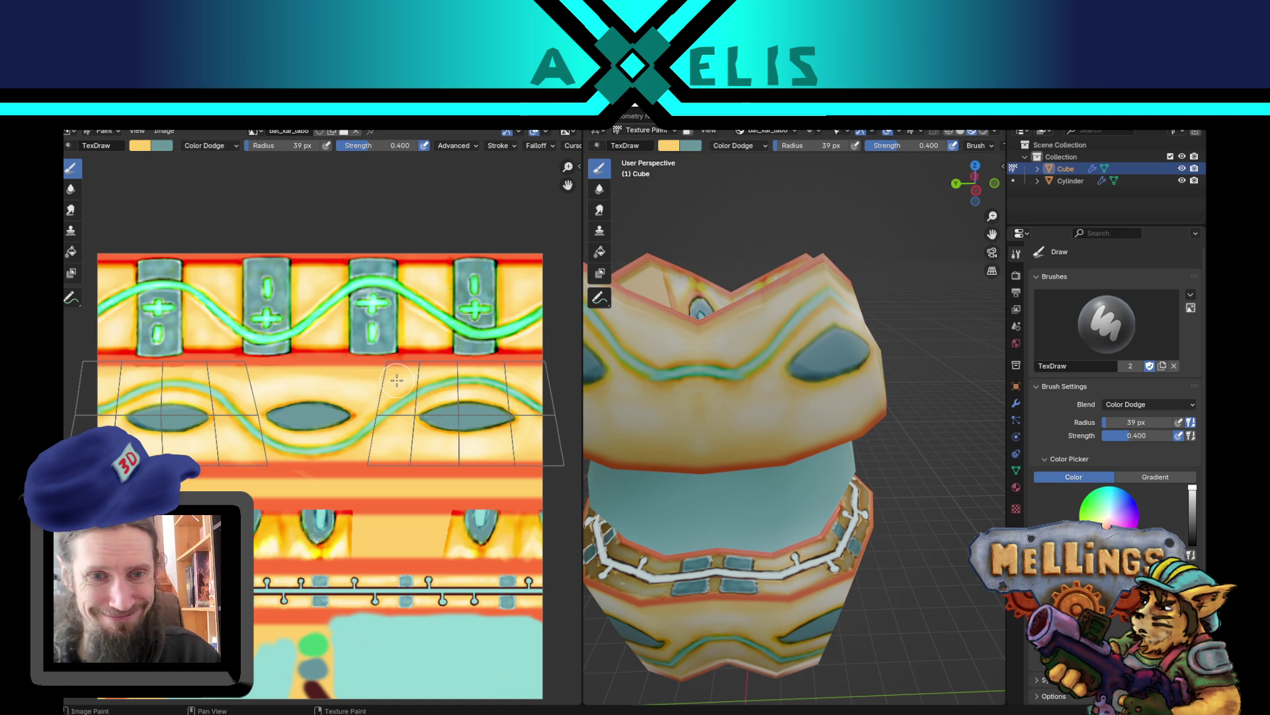
scroll(397, 380, "up", 1)
scroll(397, 442, "up", 1)
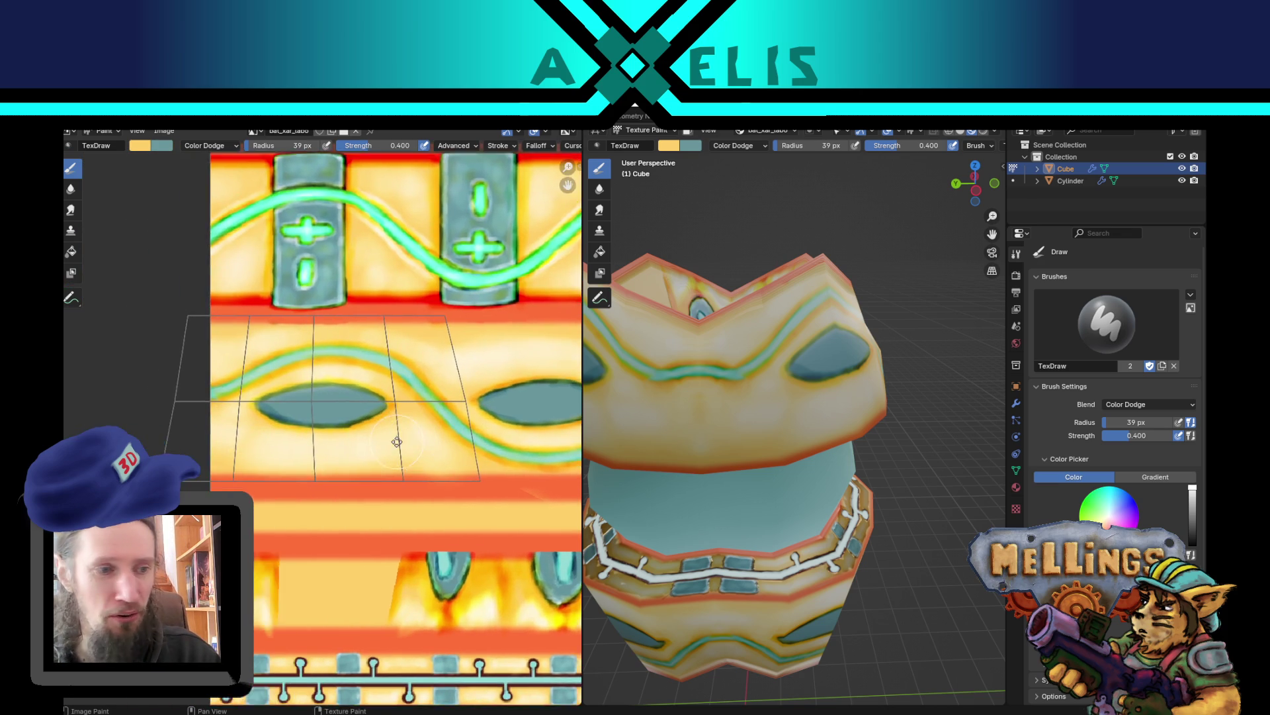
scroll(397, 442, "up", 3)
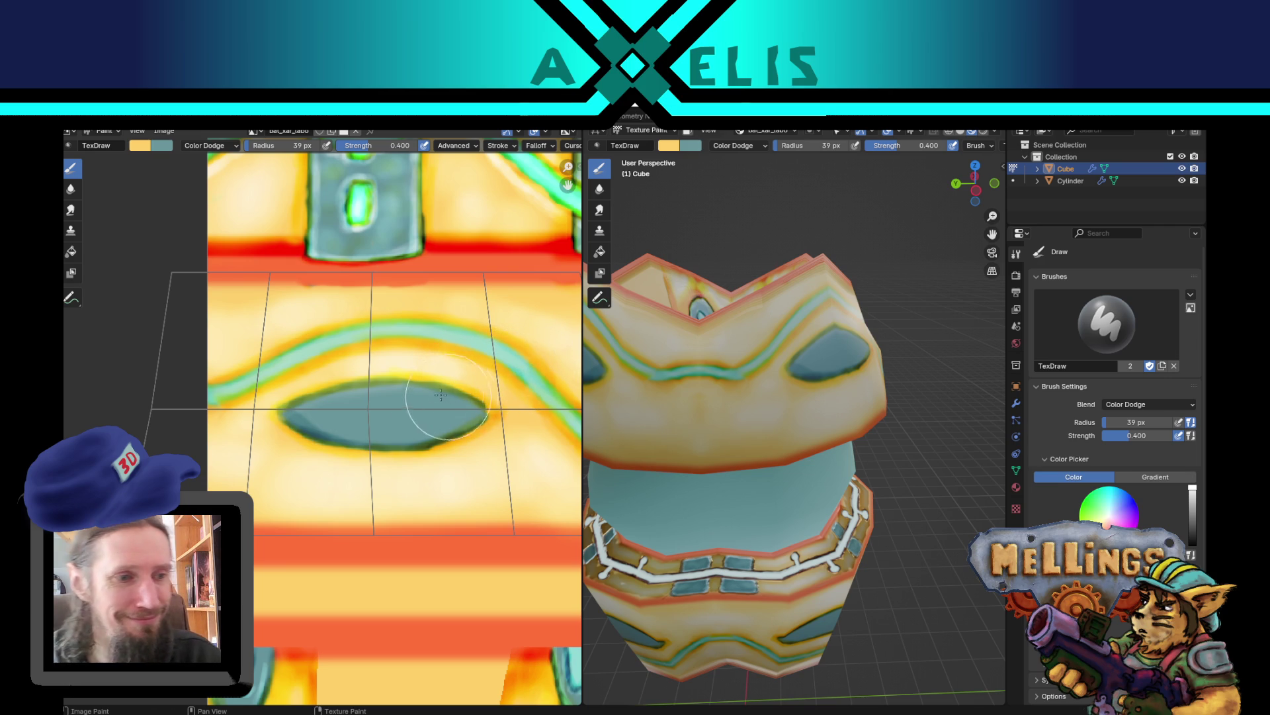
- Set a 12 px brush radius, make teal the active colour, and keep the Dodge tool
key("f")
left_click(417, 390)
key("x")
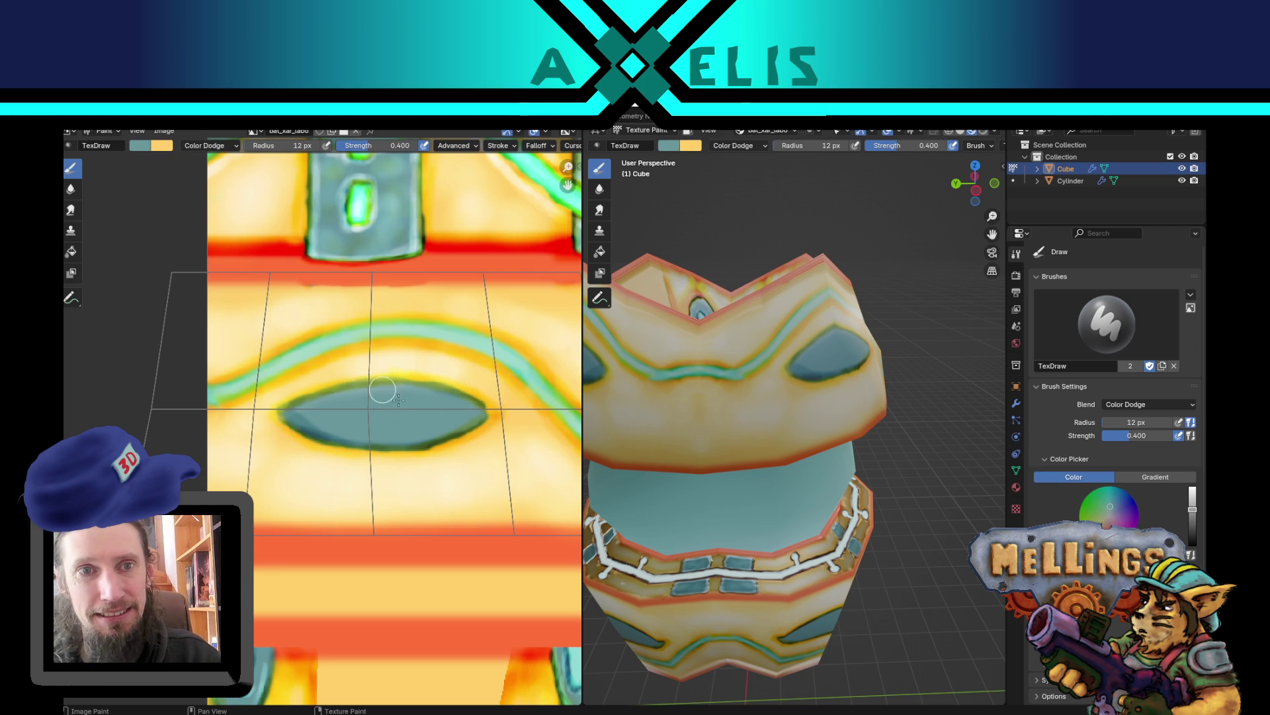
left_click(72, 211)
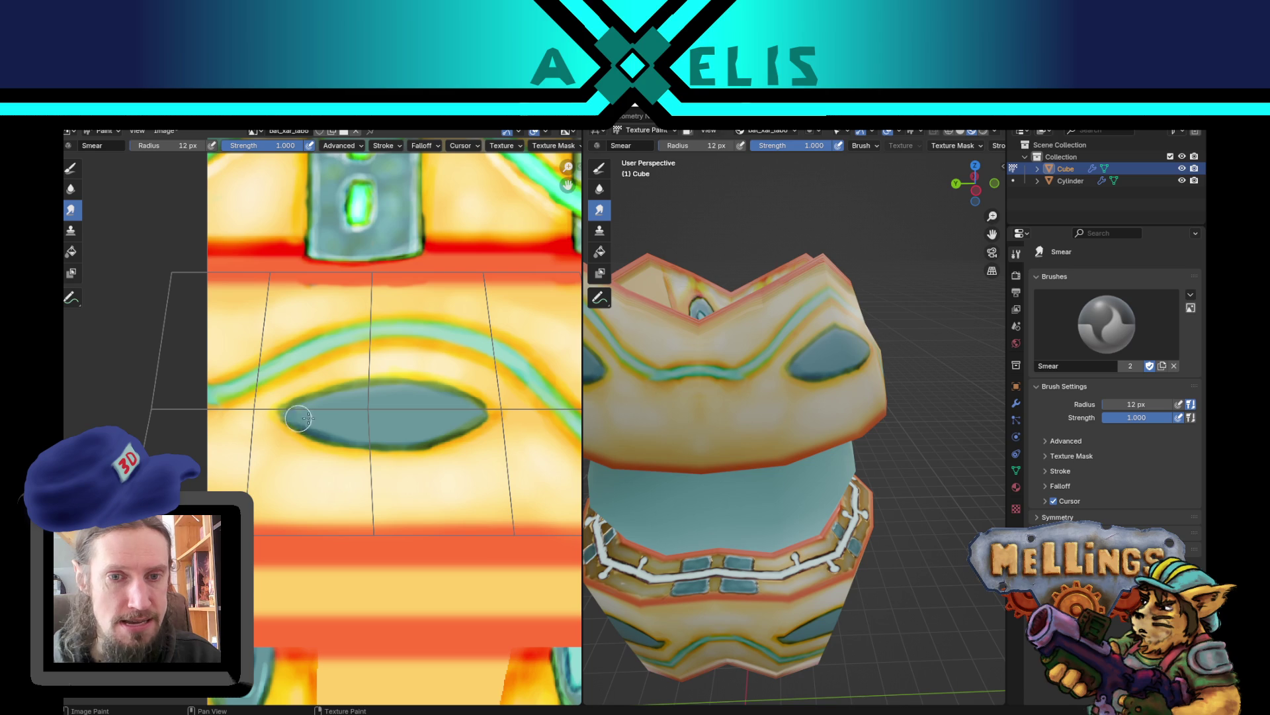
left_click(70, 169)
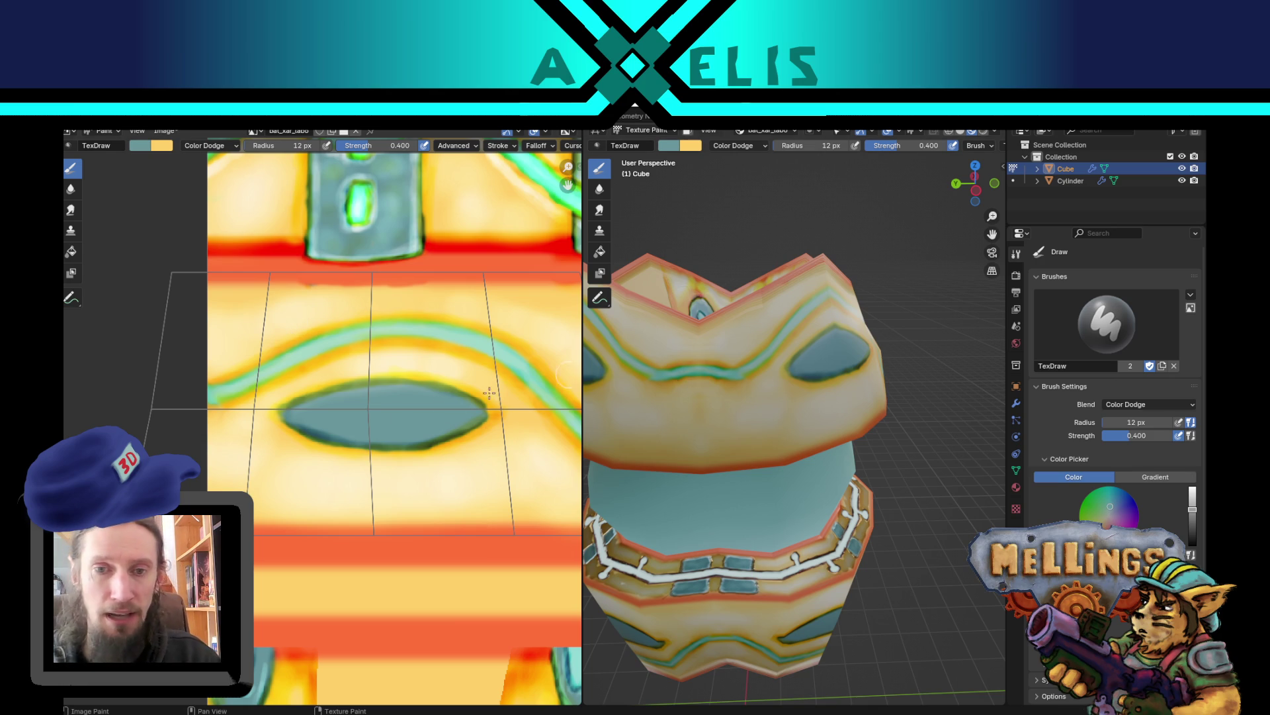
- Dodge the ellipse's lower edge at 8 px and its middle at 18 px, then select Smear
key("f")
left_click(354, 398)
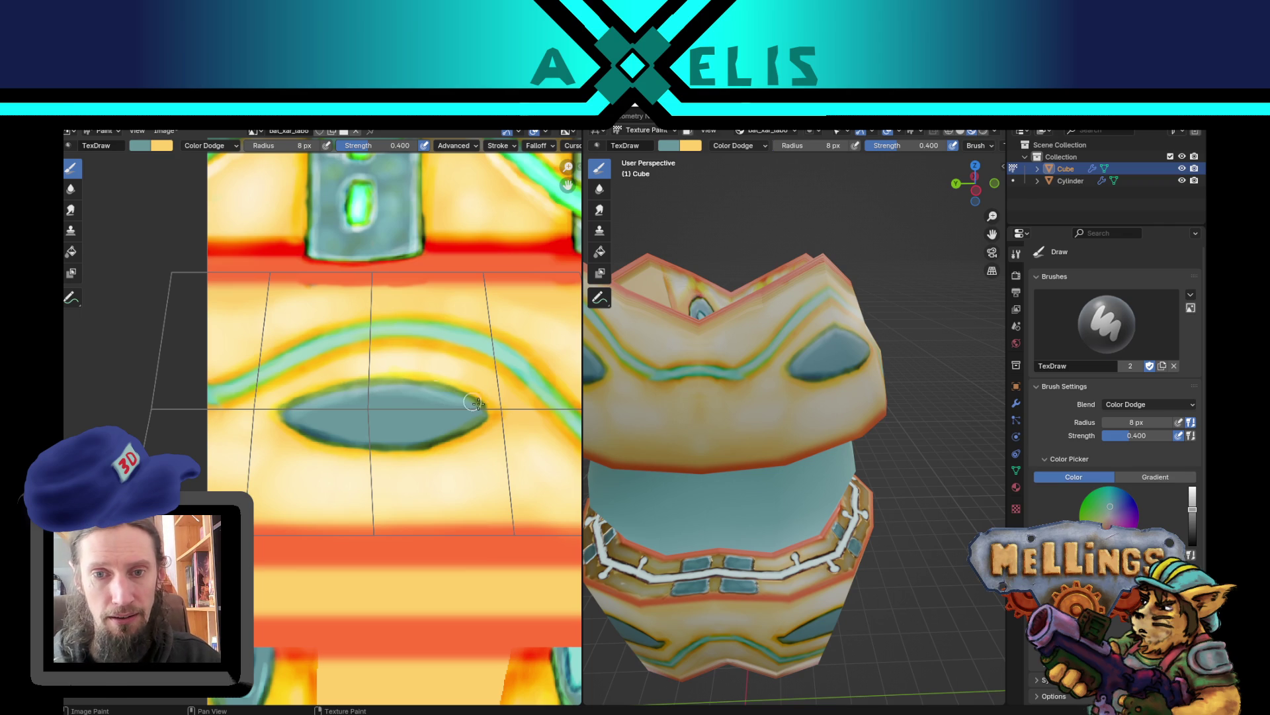
mouse_move(432, 441)
left_mouse_down()
mouse_move(324, 431)
mouse_move(422, 431)
left_mouse_up()
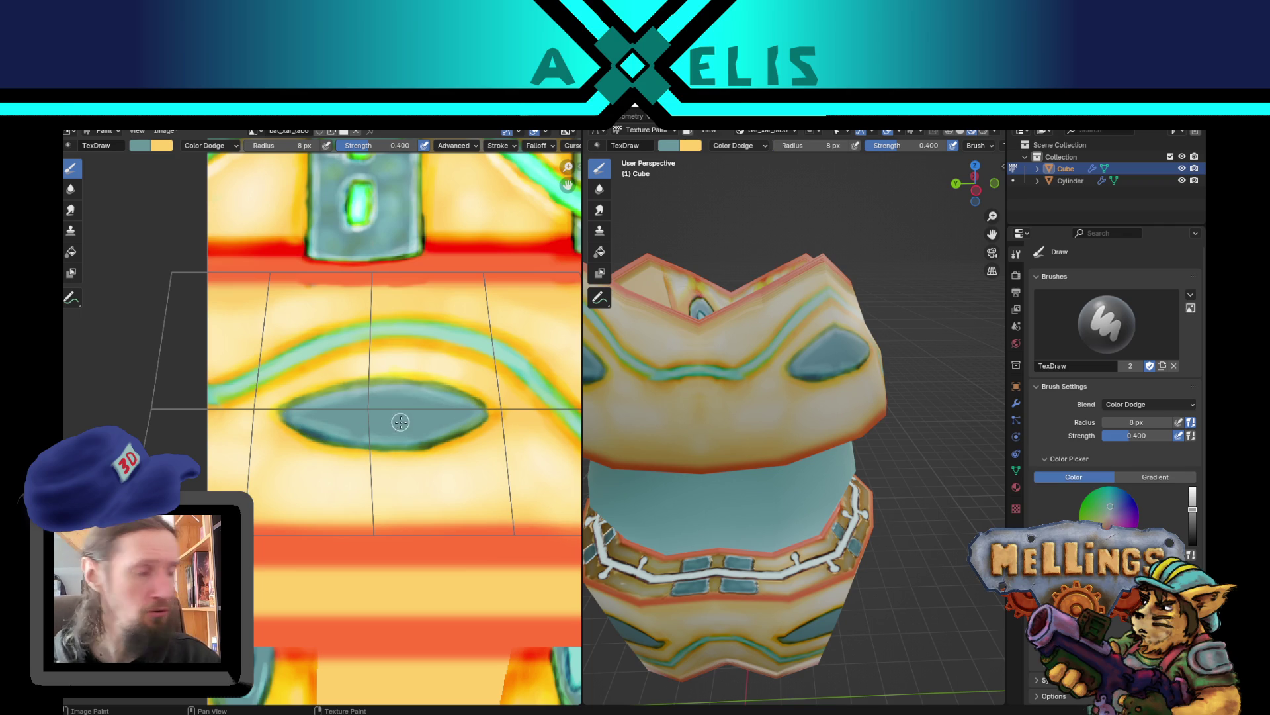
key("f")
left_click(370, 413)
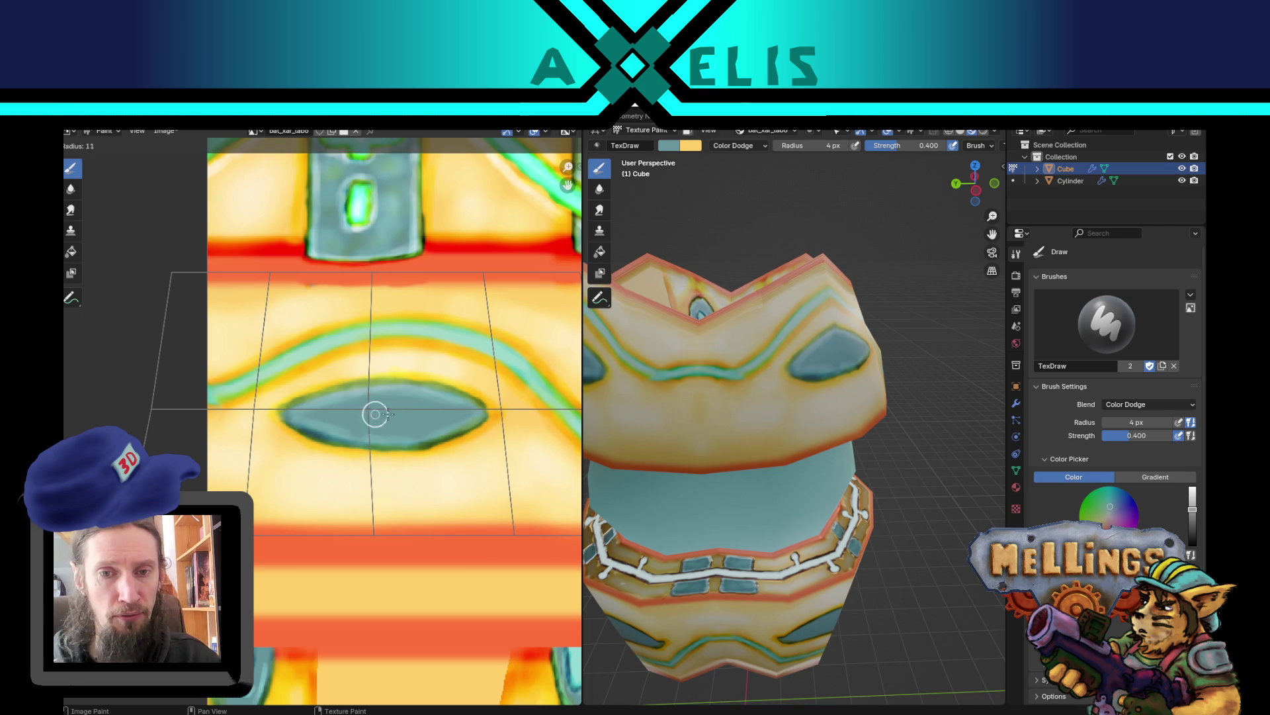
mouse_move(363, 417)
left_mouse_down()
mouse_move(341, 416)
mouse_move(433, 420)
mouse_move(333, 417)
left_mouse_up()
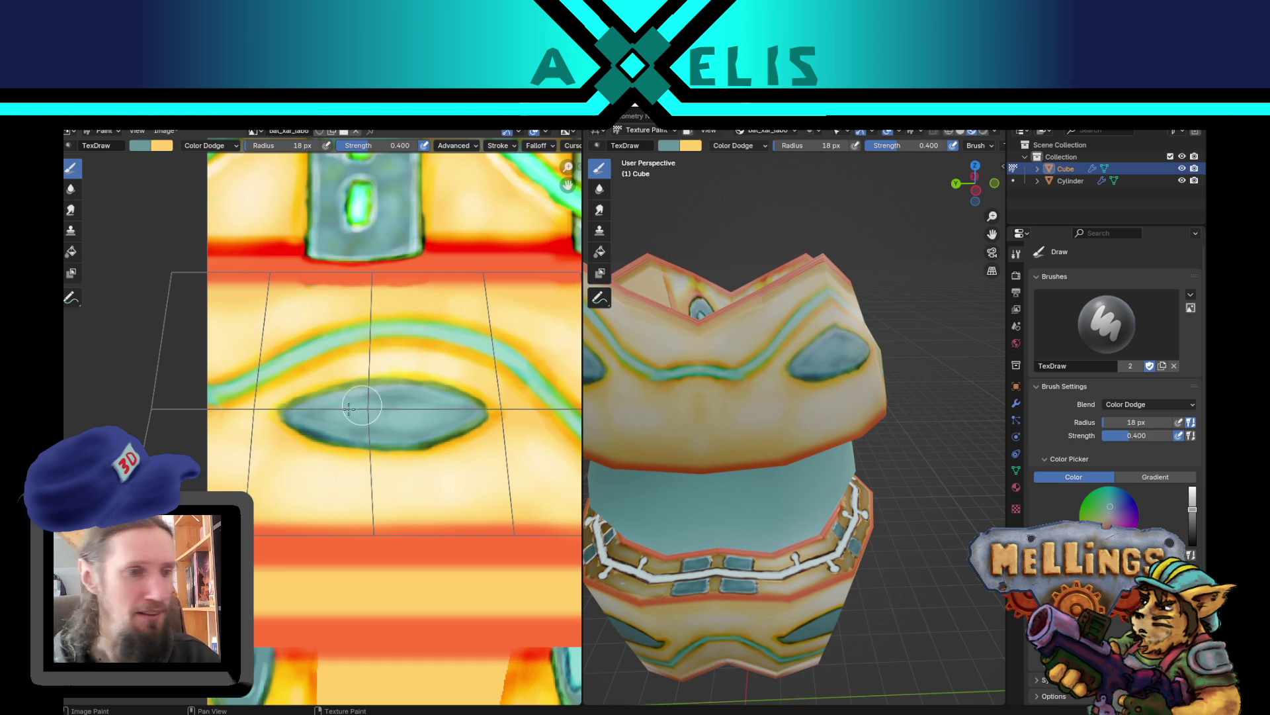
left_click(71, 211)
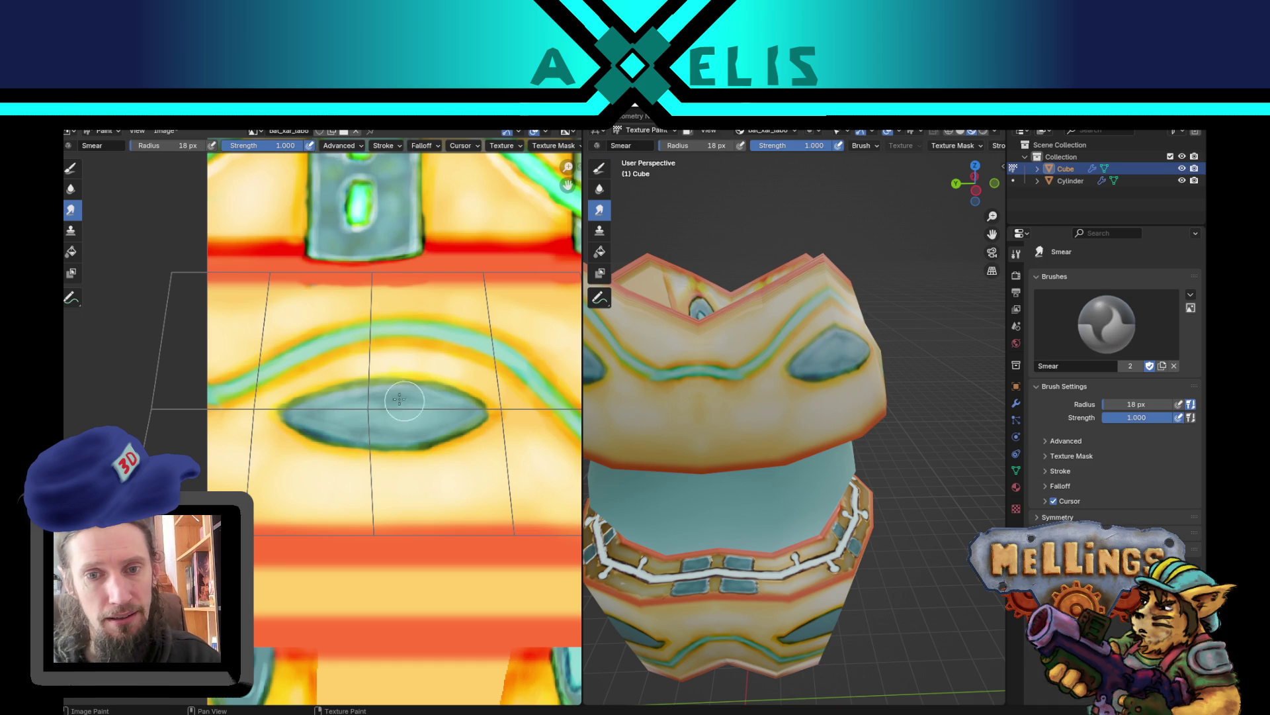